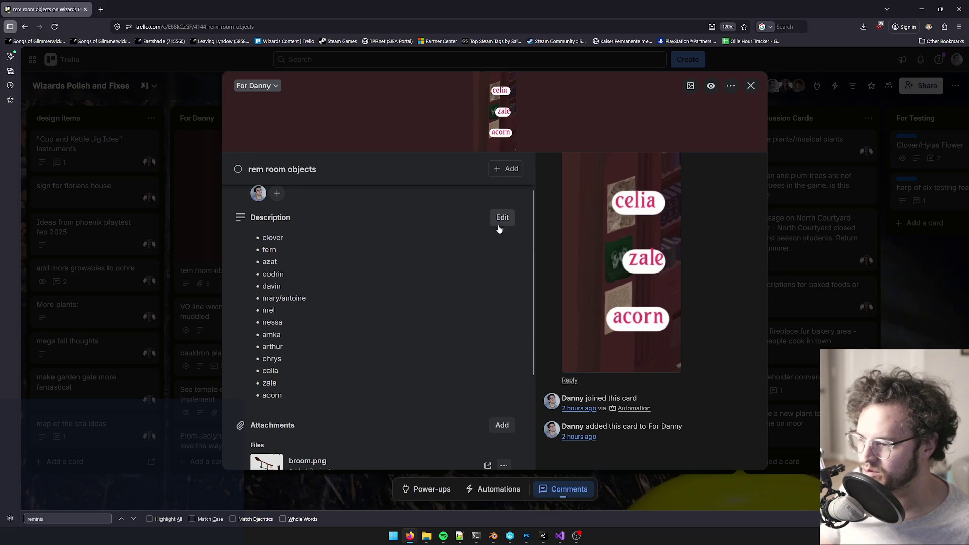
Step: Close and reopen the Trello 'rem room objects' card, then minimize Firefox to reveal Unity's Reminiscing Room scene
scroll(531, 201, "up", 2)
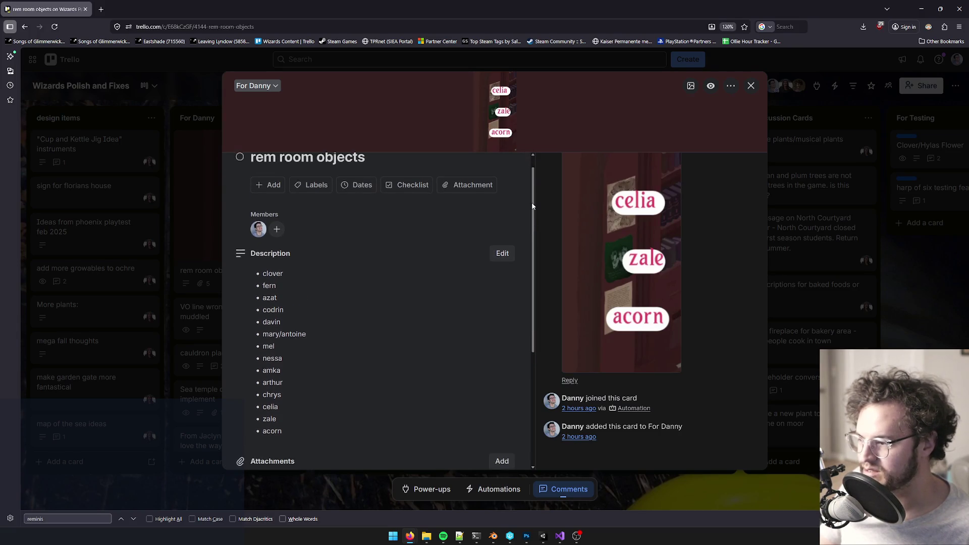
left_click(751, 85)
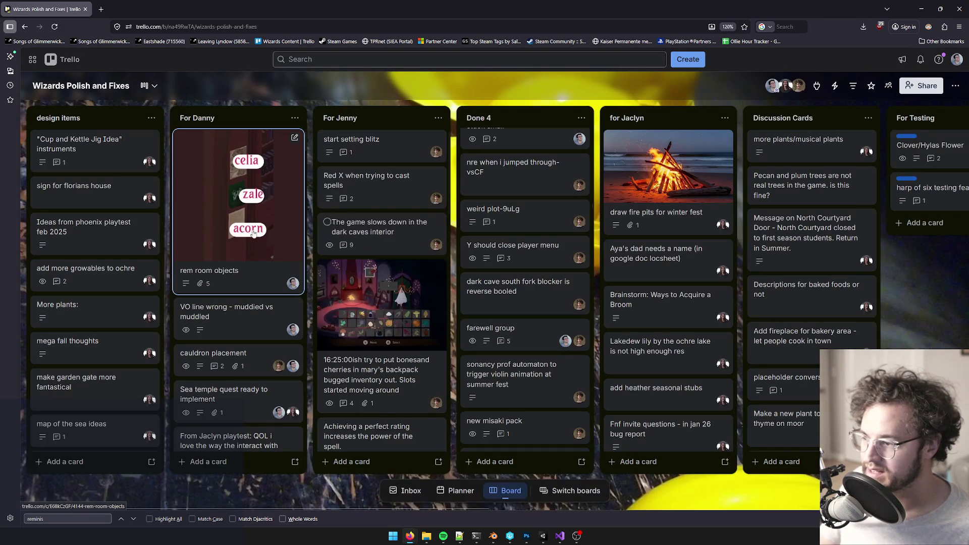
left_click(230, 270)
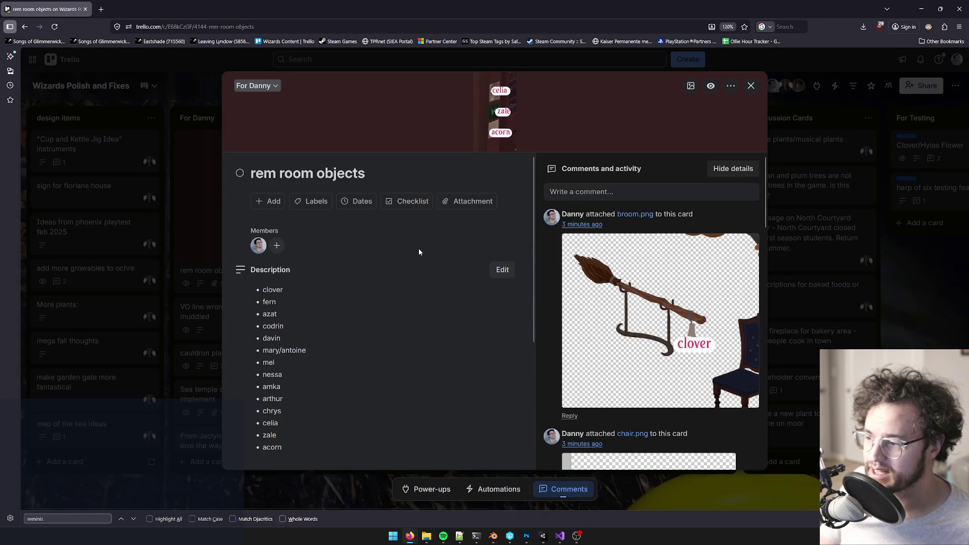
scroll(411, 256, "down", 3)
scroll(411, 256, "up", 1)
left_click(919, 9)
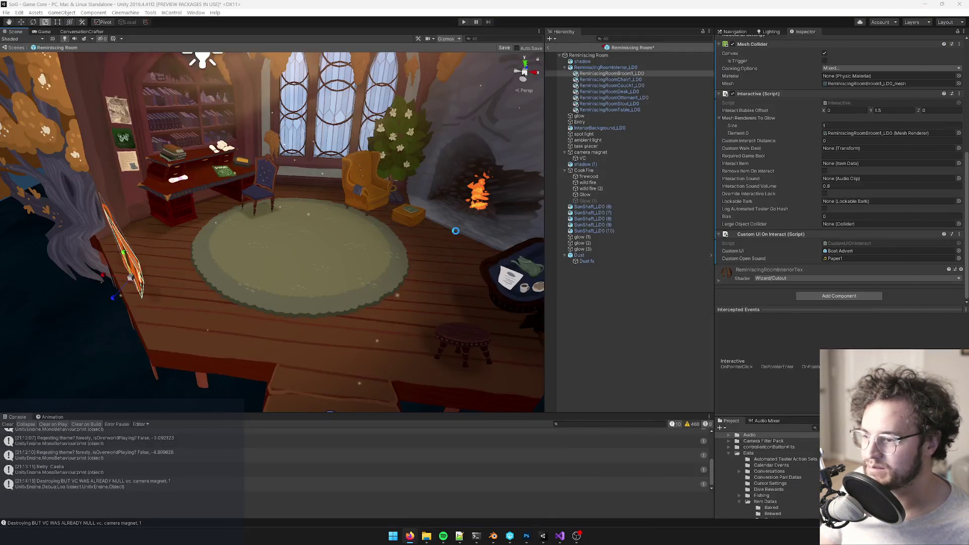
mouse_move(456, 230)
right_mouse_down()
mouse_move(328, 164)
mouse_move(376, 197)
right_mouse_up()
scroll(377, 197, "up", 3)
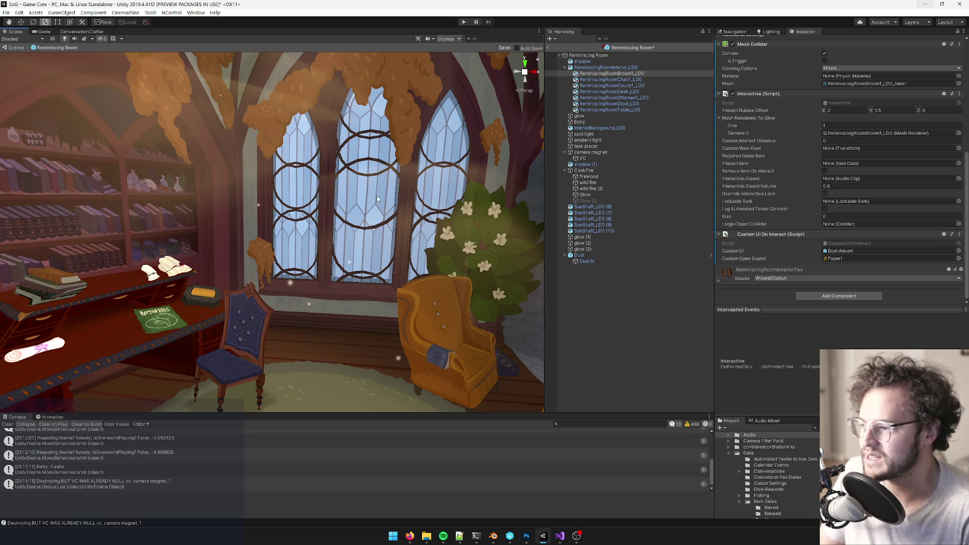
mouse_move(376, 196)
right_mouse_down()
mouse_move(352, 188)
mouse_move(411, 206)
mouse_move(392, 193)
right_mouse_up()
key("s")
key("s")
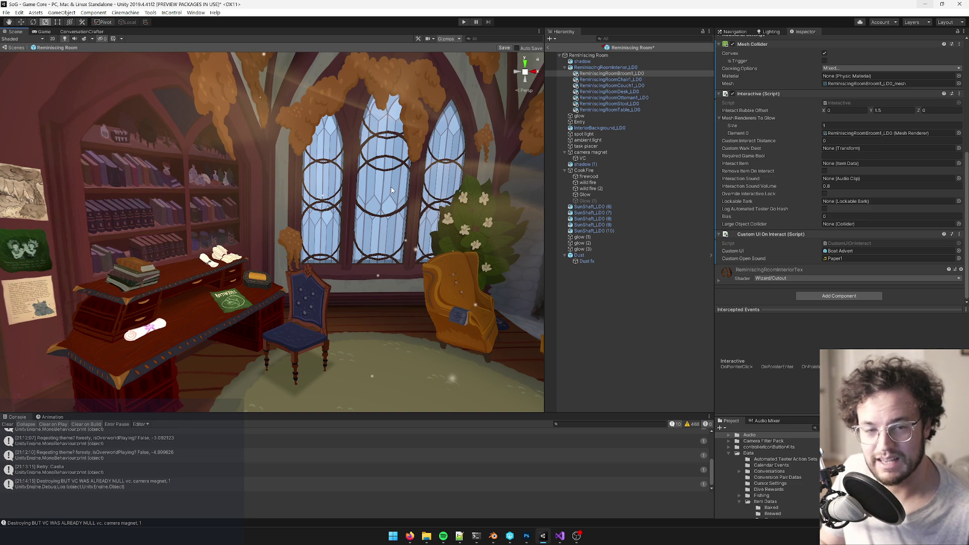
scroll(392, 190, "down", 2)
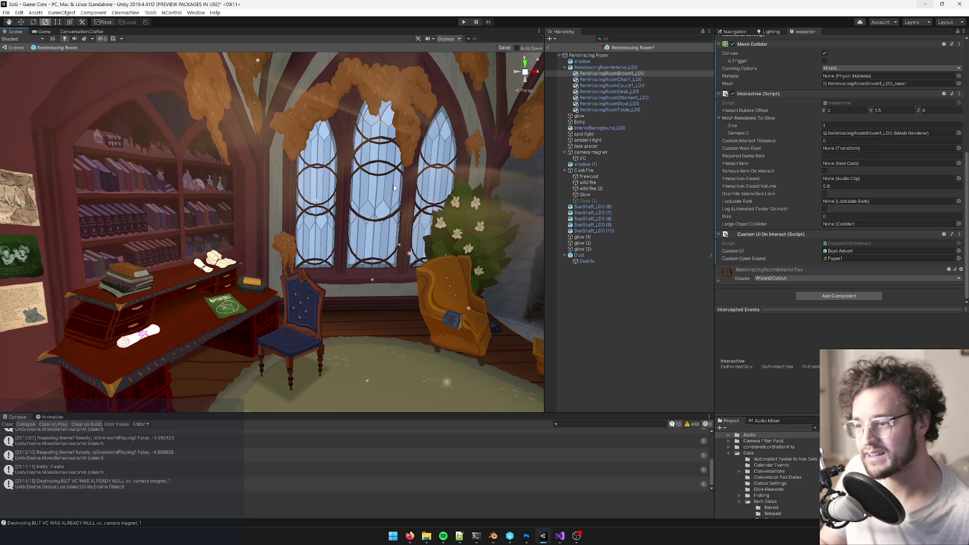
mouse_move(394, 188)
left_mouse_down("alt")
mouse_move(344, 216)
mouse_move(287, 307)
left_mouse_up("alt")
left_click(288, 306)
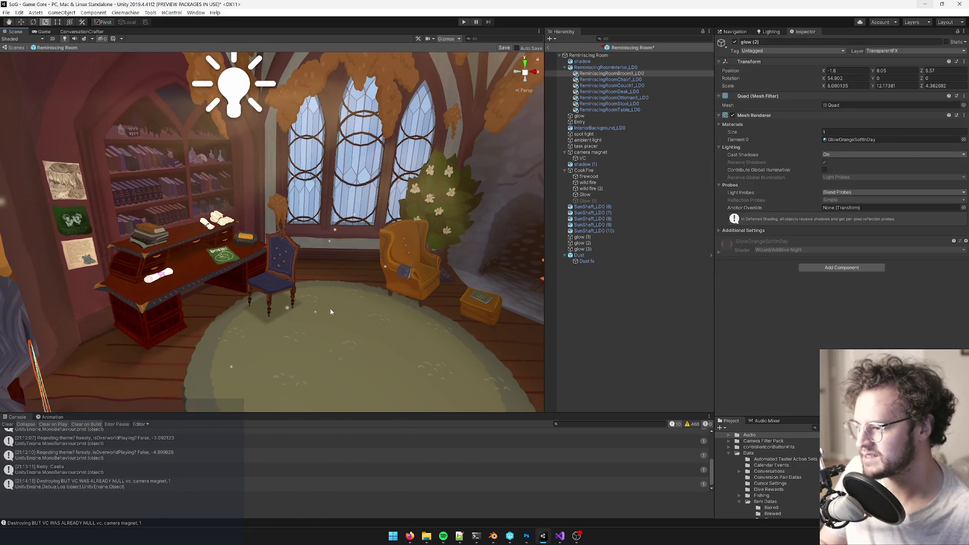
Step: Select Dust in Unity, orbit and frame the desk area, then bring the Trello card back
key("f")
left_click(222, 272)
mouse_move(222, 271)
left_mouse_down("alt")
mouse_move(307, 261)
mouse_move(274, 261)
left_mouse_up("alt")
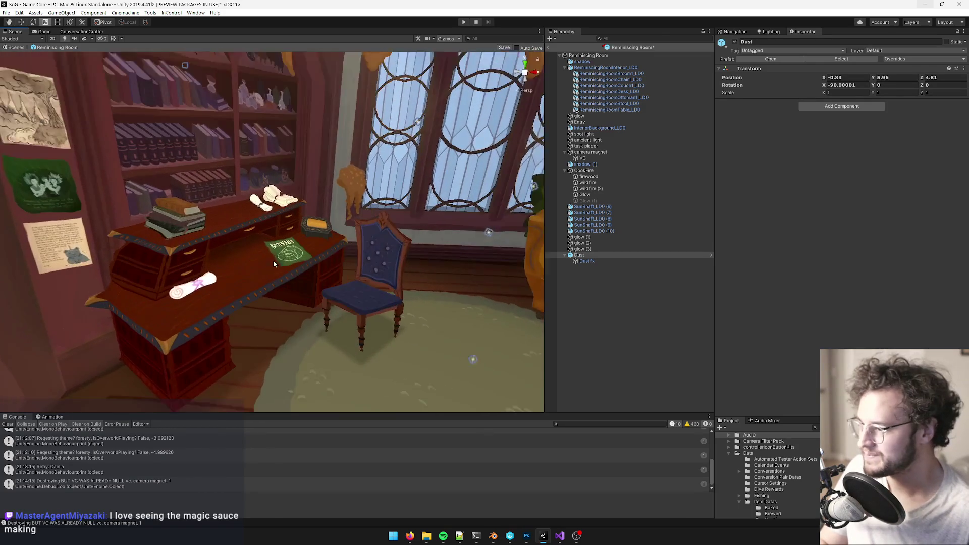
scroll(274, 260, "up", 4)
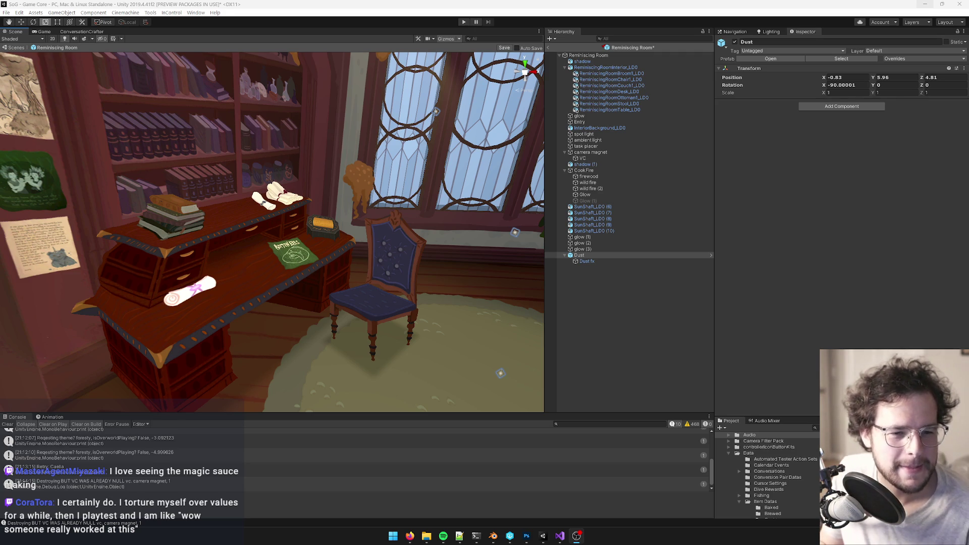
mouse_move(389, 235)
right_mouse_down()
mouse_move(316, 246)
mouse_move(333, 246)
right_mouse_up()
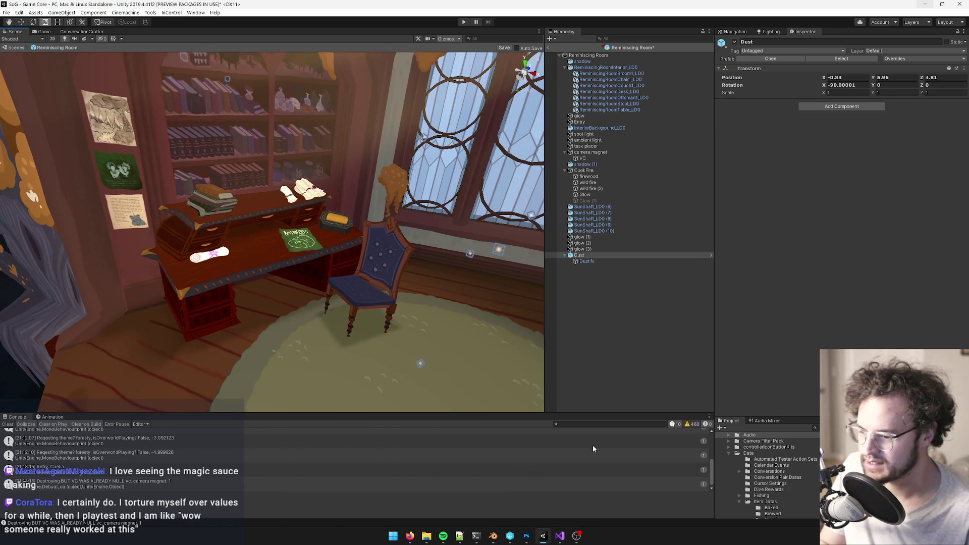
key("f")
mouse_move(412, 539)
left_click(368, 493)
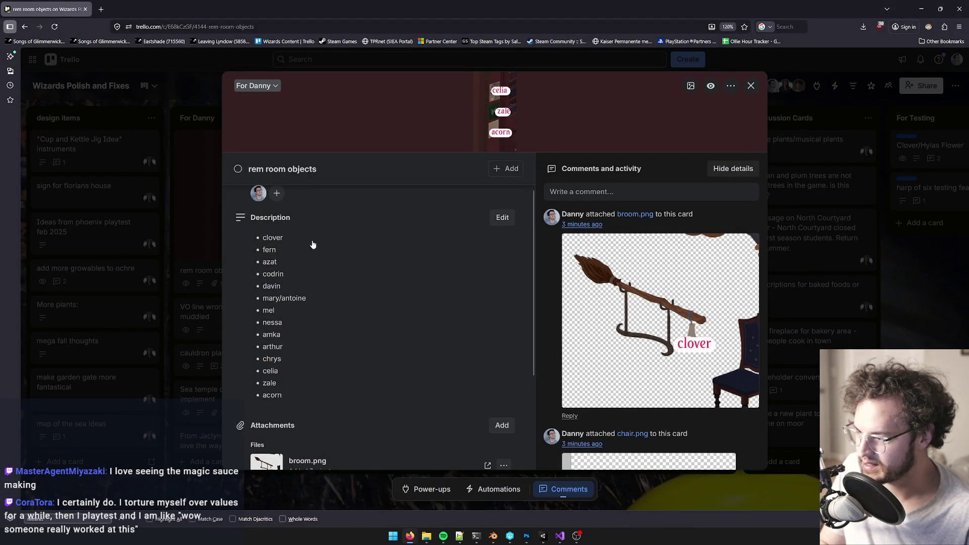
Step: Strike through 'clover' in the card's description list
left_click(297, 242)
double_click(283, 273)
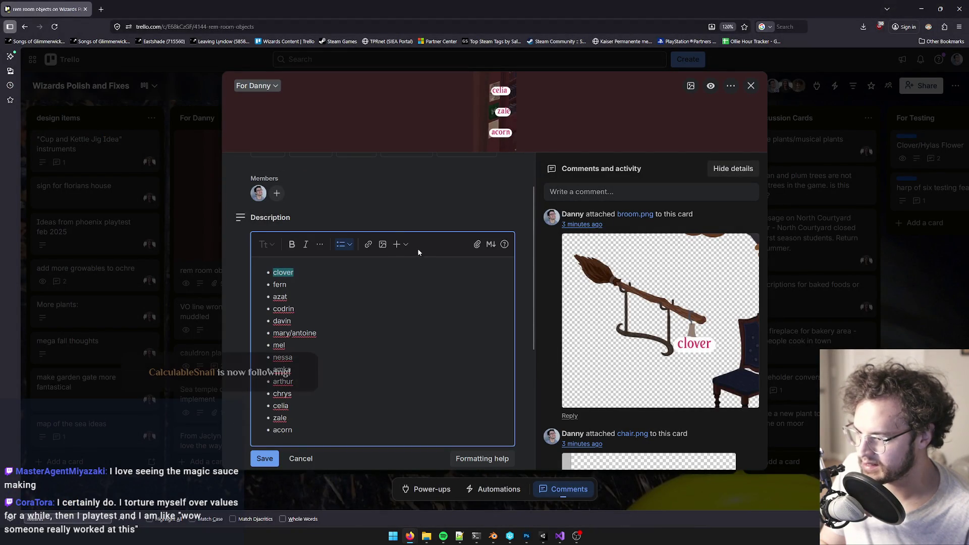
left_click(319, 245)
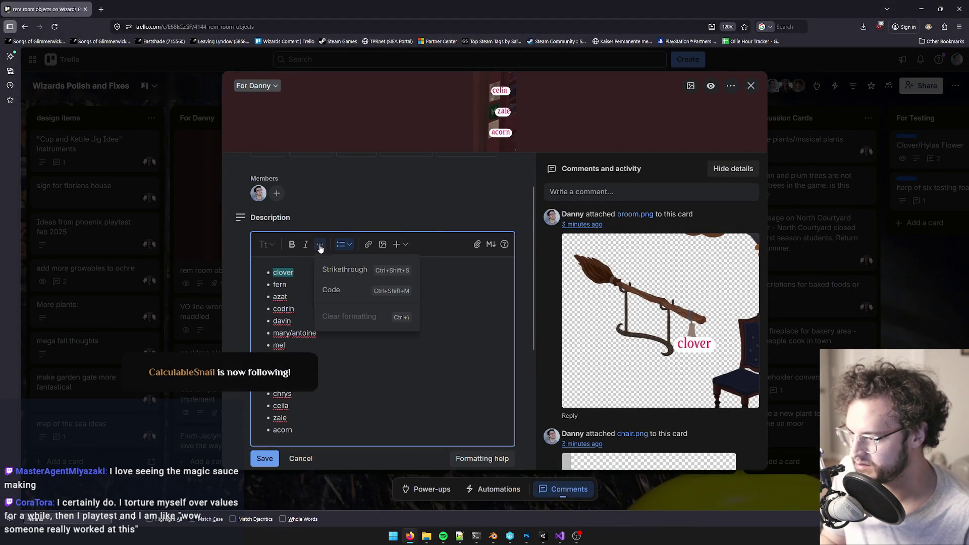
left_click(341, 270)
left_click(292, 285)
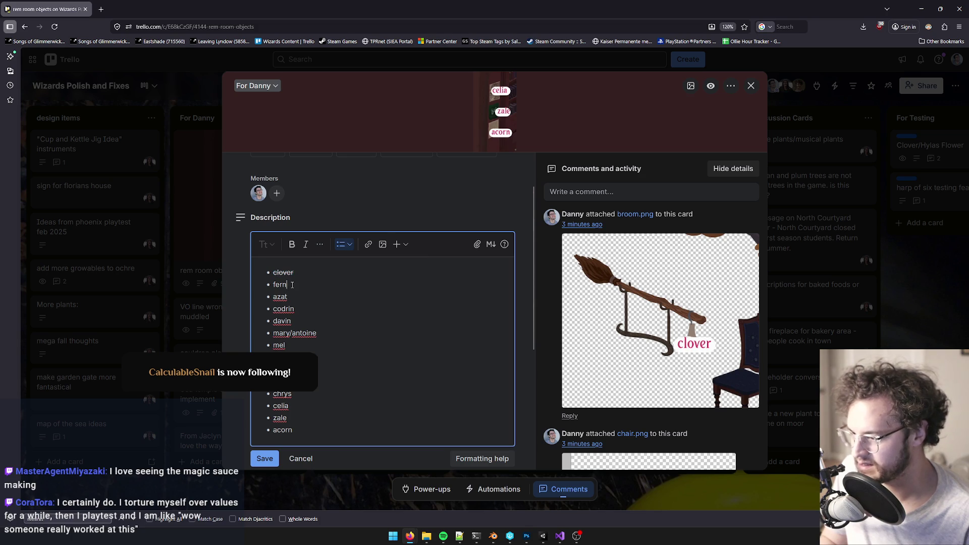
Step: Continue editing the description after 'fern', then switch to the Unity editor
scroll(687, 331, "down", 3)
scroll(687, 332, "down", 1)
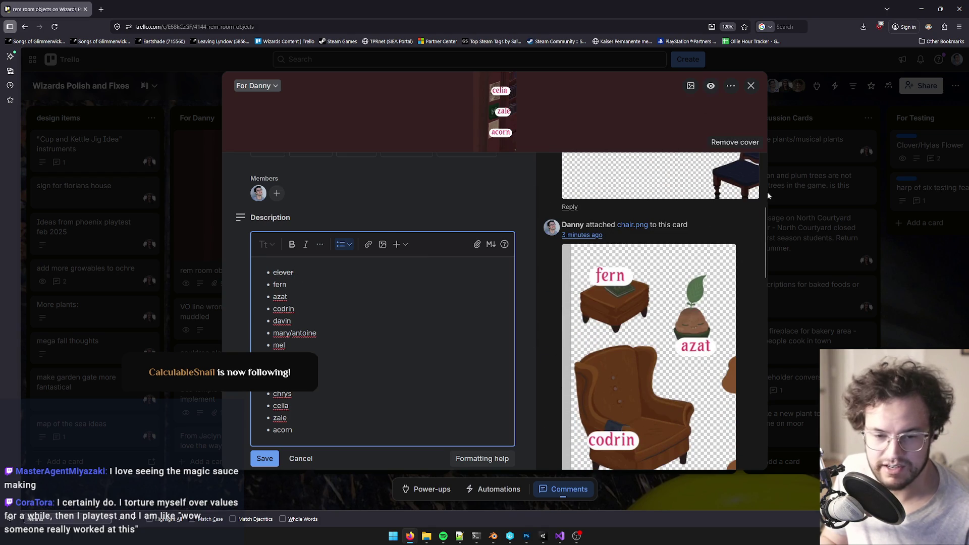
left_click(410, 536)
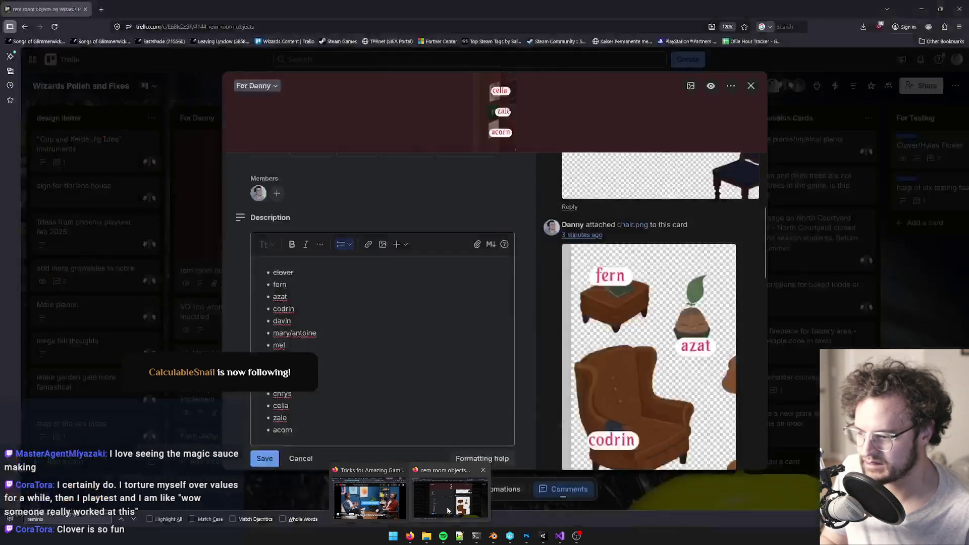
mouse_move(381, 503)
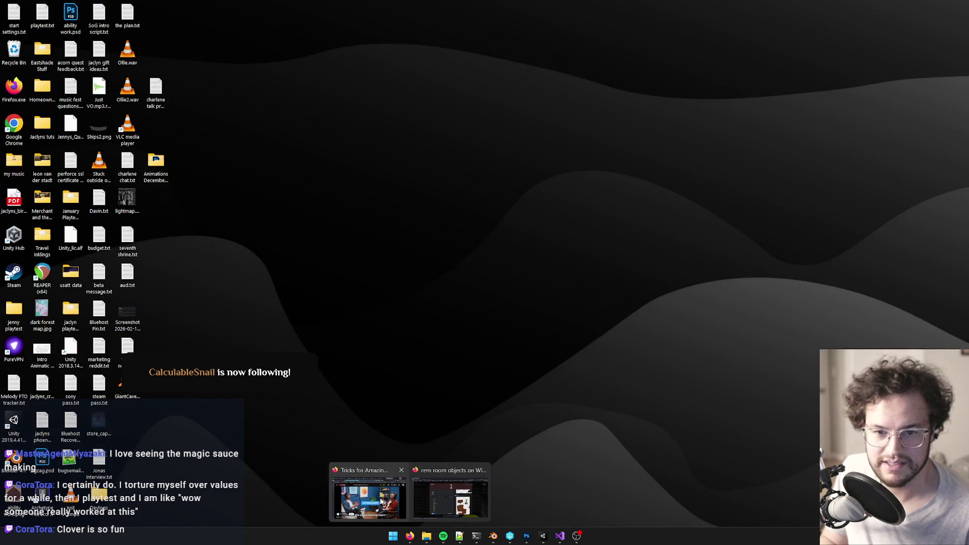
left_click(450, 500)
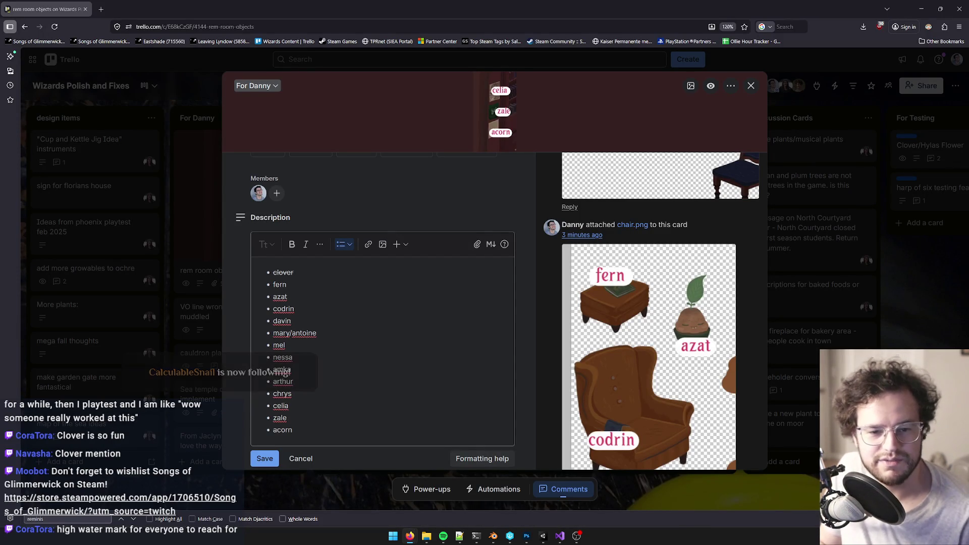
left_click(287, 284)
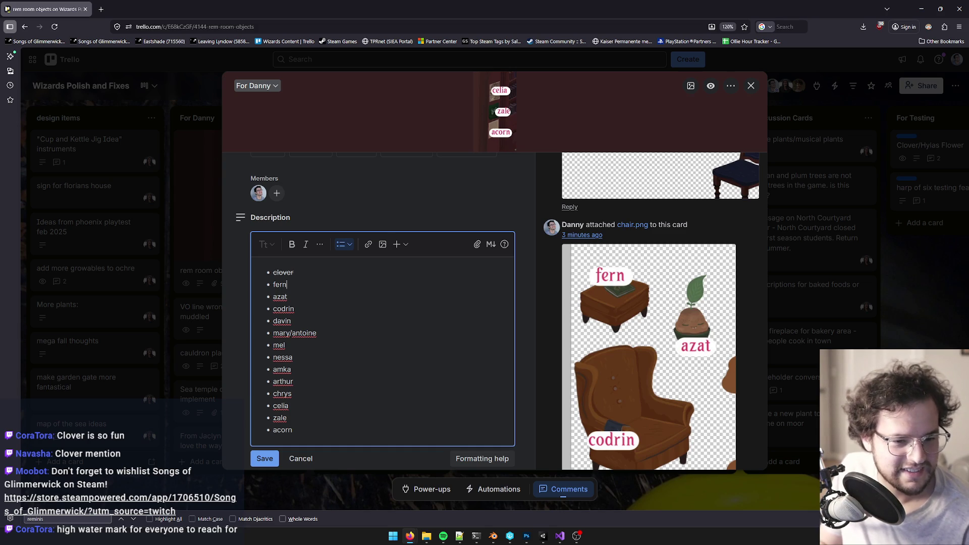
key("alt+Tab")
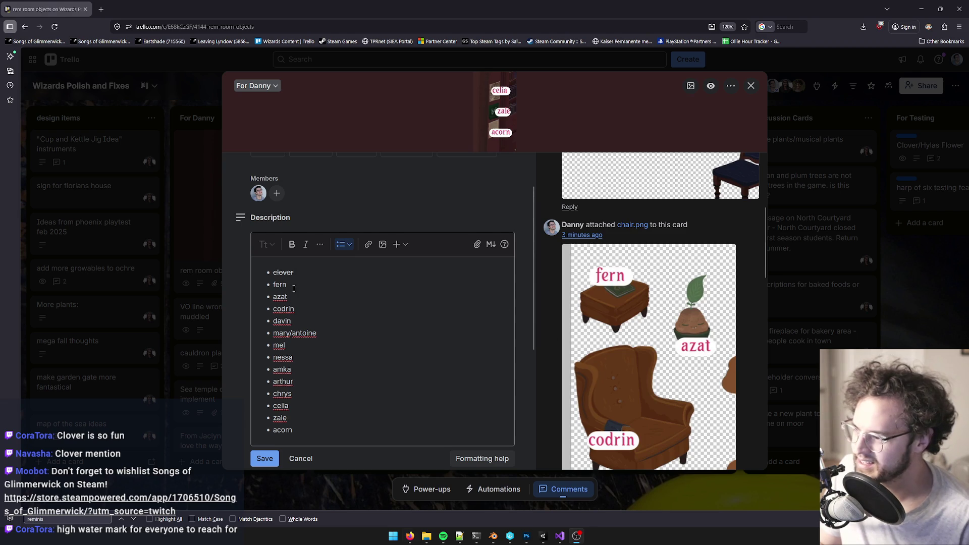
left_click(324, 284)
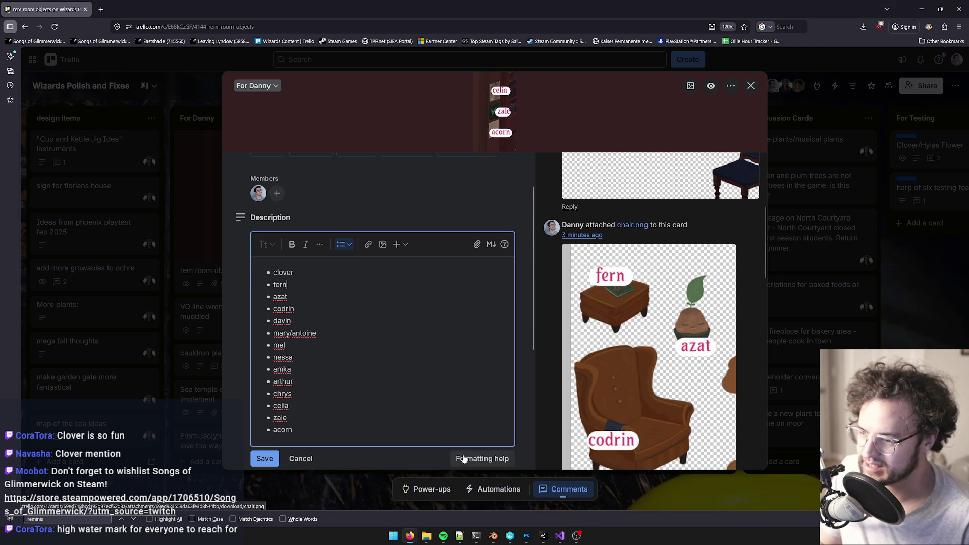
left_click(544, 539)
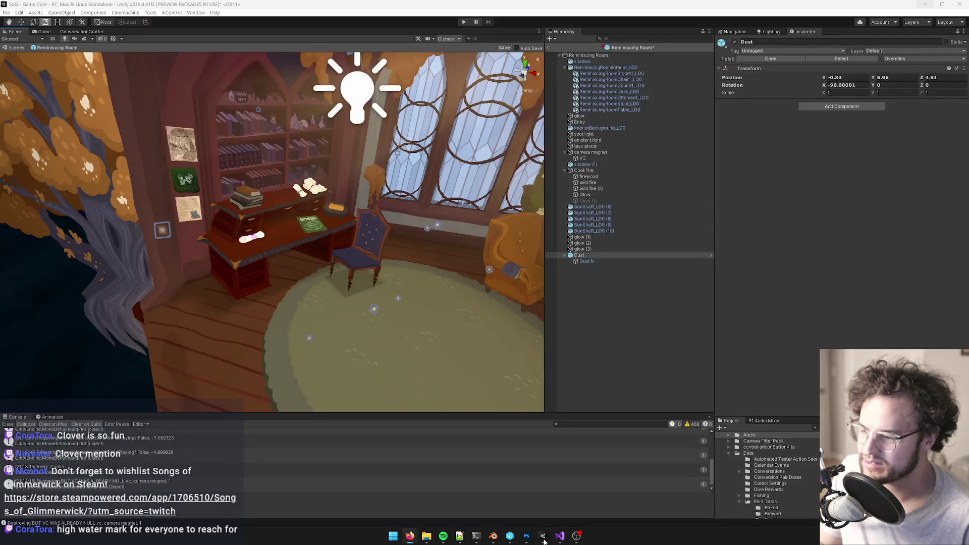
Step: In Photoshop, move the green book sprite straight up off the footstool
mouse_move(303, 245)
right_mouse_down()
mouse_move(387, 246)
mouse_move(396, 385)
right_mouse_up()
left_click(527, 536)
mouse_move(538, 251)
left_mouse_down()
mouse_move(570, 241)
mouse_move(642, 145)
left_mouse_up()
scroll(642, 146, "down", 5, "alt")
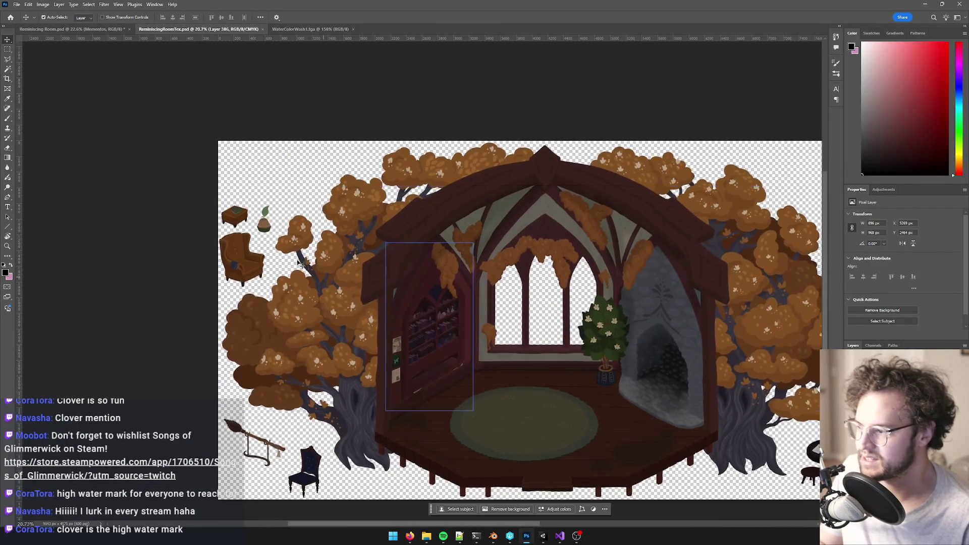
scroll(234, 209, "up", 10, "alt")
left_click(224, 208)
mouse_move(234, 209)
left_mouse_down()
mouse_move(237, 125)
mouse_move(164, 138)
mouse_move(152, 161)
left_mouse_up()
Step: Move the codrin magazine from the armchair to below it and nudge the dark blue book up
left_click(428, 325)
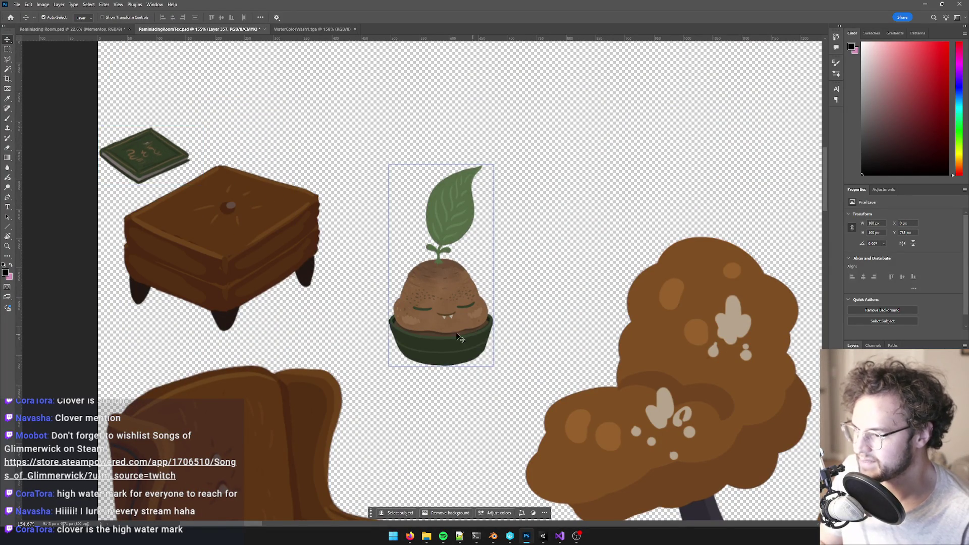
scroll(428, 326, "down", 5, "alt")
scroll(469, 344, "up", 3, "alt")
left_click(335, 290)
scroll(313, 283, "up", 3, "alt")
left_click(306, 278)
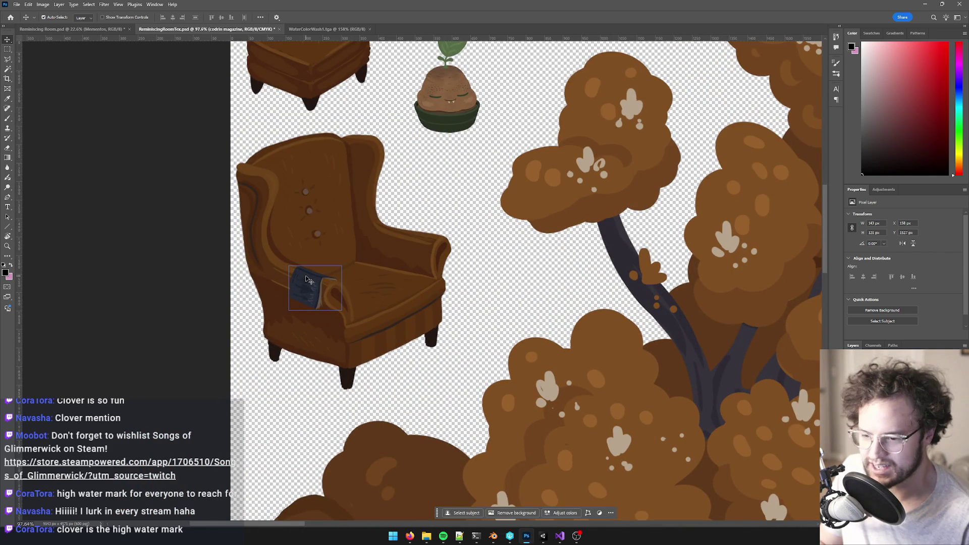
scroll(309, 280, "up", 3, "alt")
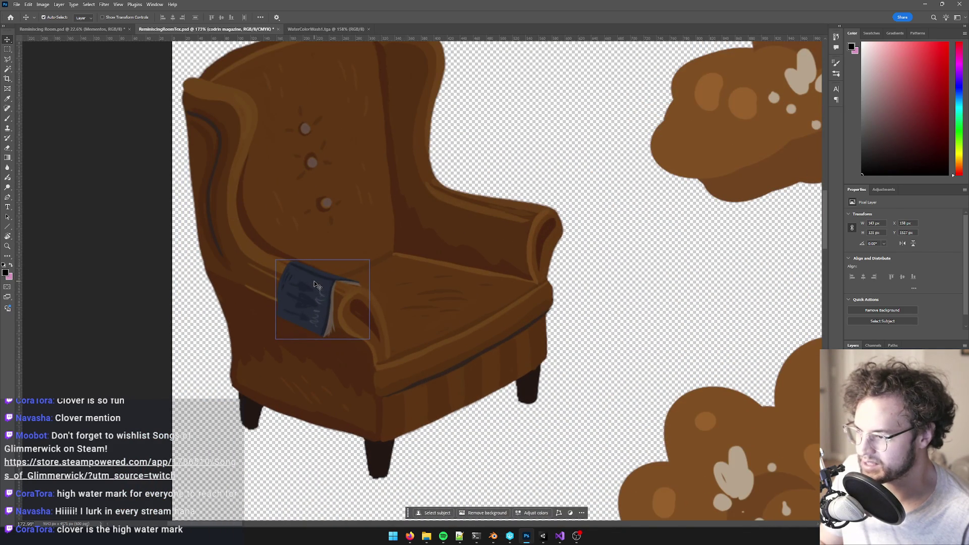
mouse_move(314, 284)
left_mouse_down()
mouse_move(325, 363)
mouse_move(313, 459)
left_mouse_up()
scroll(364, 281, "down", 3)
left_click_drag(352, 324, 288, 358)
scroll(306, 343, "down", 5, "alt")
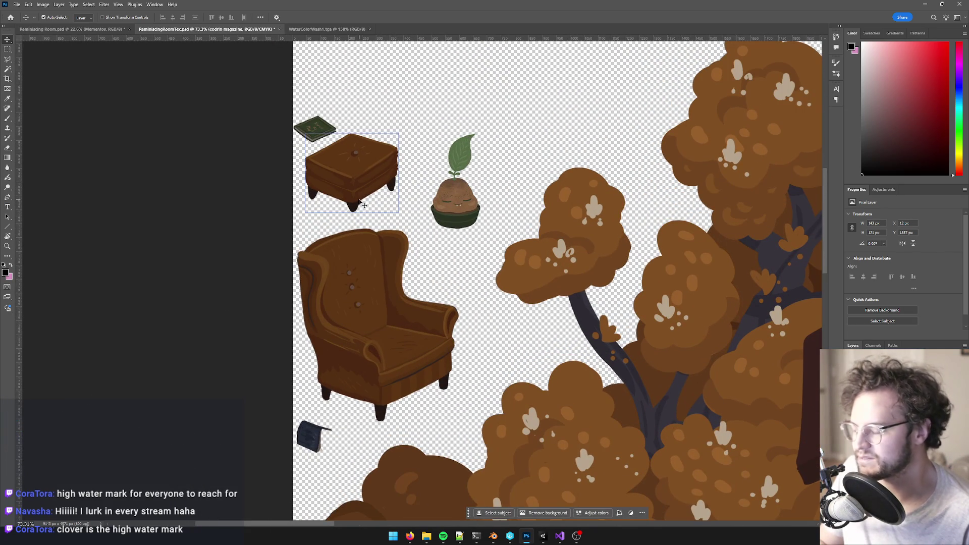
left_click_drag(311, 443, 313, 436)
Step: Save ReminiscingRoomTex.psd and switch back to Blender's ReminiscingRoomInterior scene
key("ctrl+s")
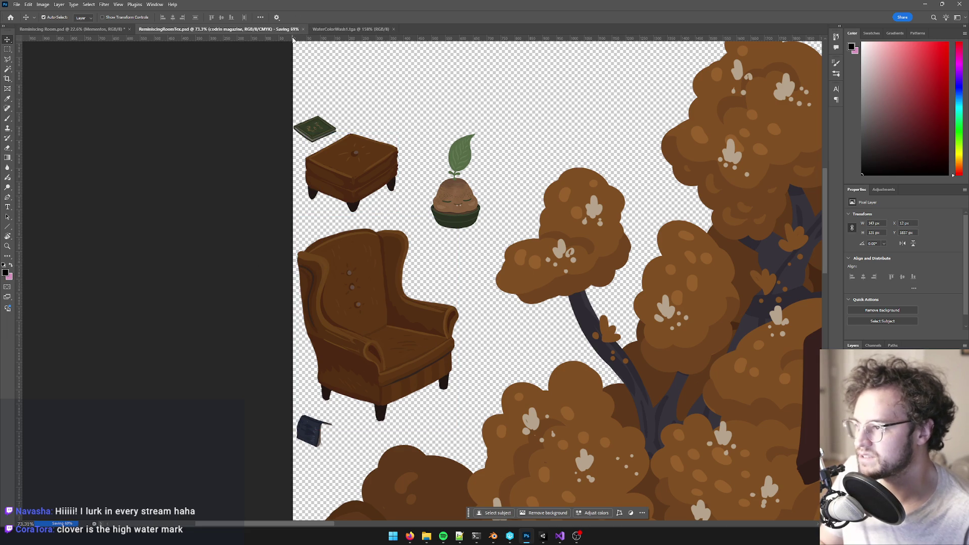
left_click(559, 536)
left_click(527, 536)
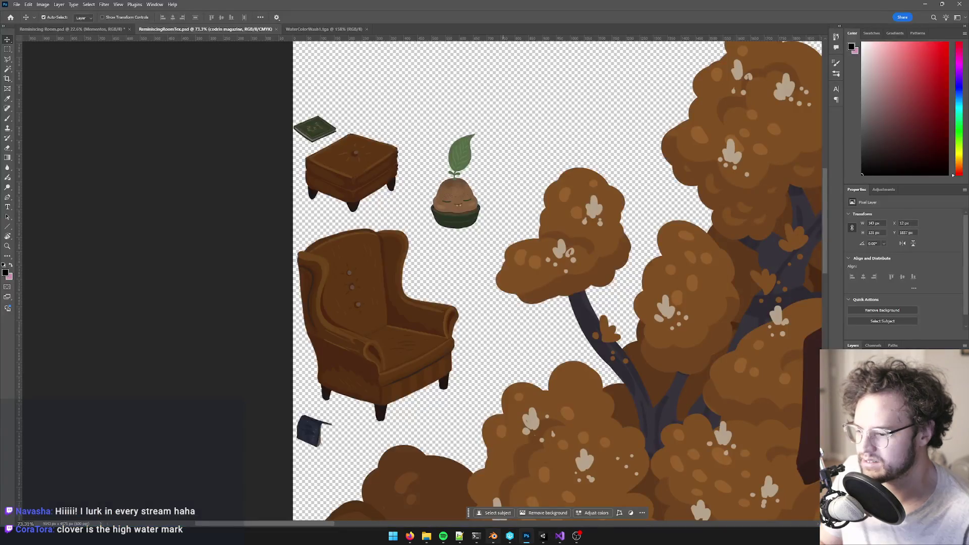
left_click(494, 536)
mouse_move(400, 244)
middle_mouse_down()
mouse_move(363, 291)
mouse_move(368, 279)
mouse_move(310, 256)
middle_mouse_up()
Step: Duplicate the armchair cage and ottoman, raising the copies 2 units on Z, then nudge them back down
scroll(302, 237, "up", 3)
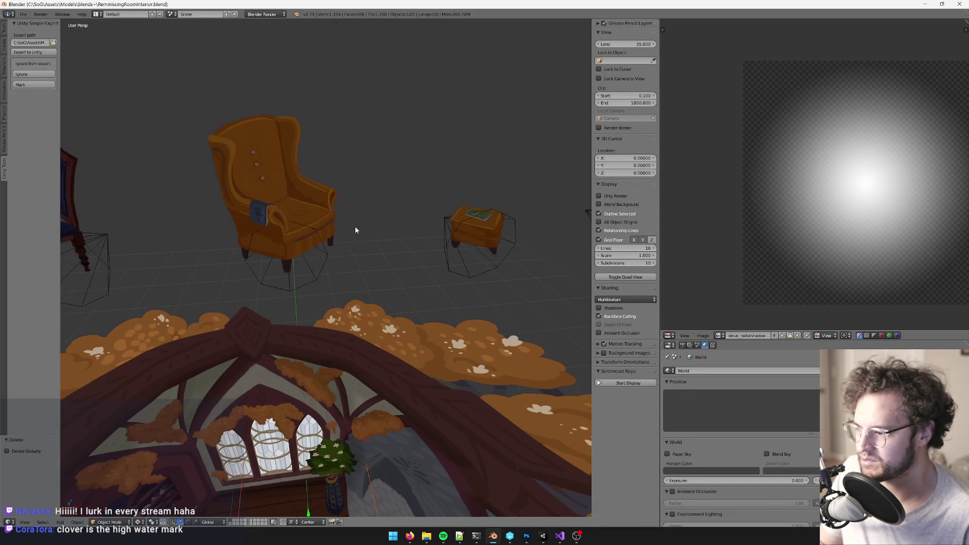
left_click(326, 262)
left_click(486, 270, "shift")
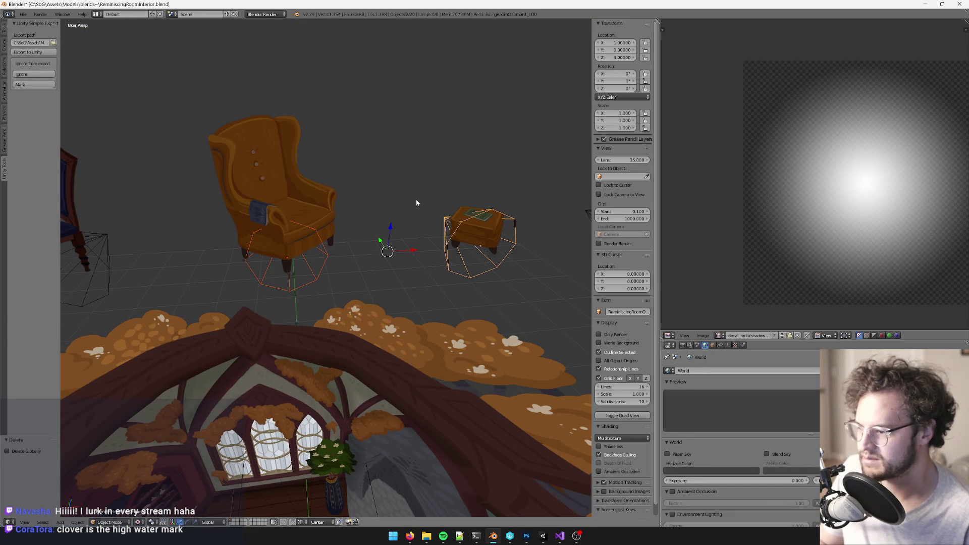
key("shift+d")
type("z2")
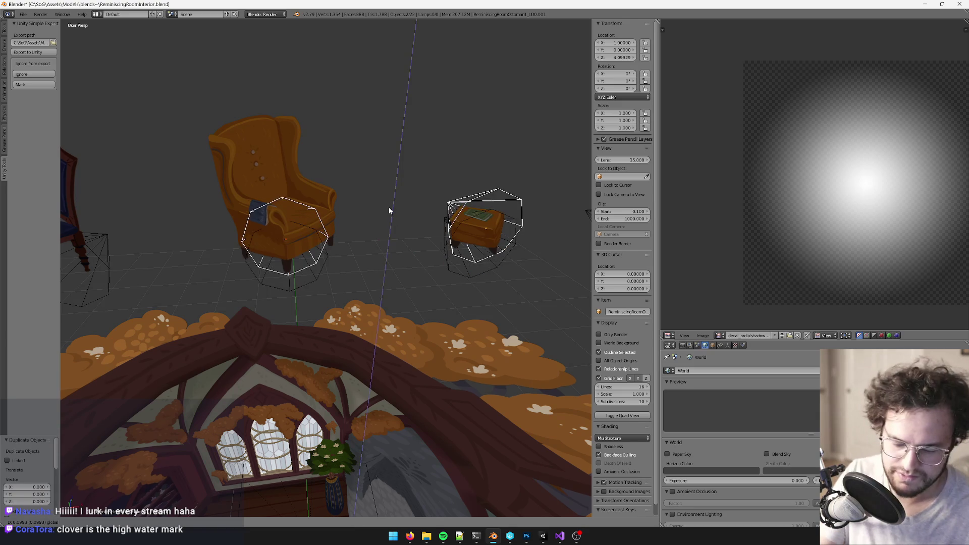
key("Return")
scroll(389, 211, "down", 5)
left_click_drag(349, 138, 346, 144)
scroll(349, 141, "up", 4)
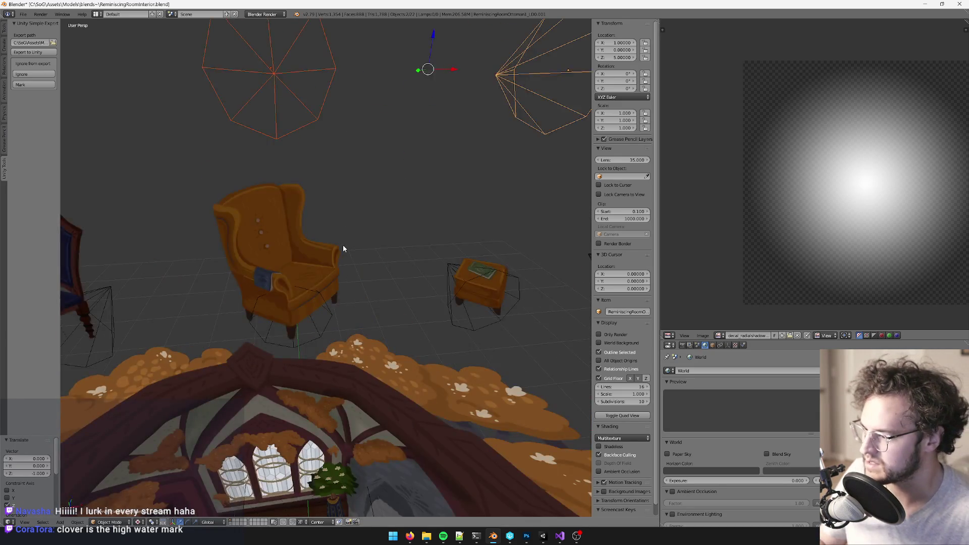
mouse_move(337, 247)
middle_mouse_down()
mouse_move(335, 266)
mouse_move(404, 282)
middle_mouse_up()
Step: Duplicate the armchair and ottoman 1 unit up, then delete these incomplete copies
right_click(313, 267)
right_click(495, 316, "shift")
mouse_move(494, 317)
middle_mouse_down()
mouse_move(502, 311)
mouse_move(480, 257)
middle_mouse_up()
key("shift+d")
right_click(381, 326)
key("g")
key("z")
key("1")
key("Return")
mouse_move(381, 326)
middle_mouse_down()
mouse_move(359, 312)
mouse_move(353, 263)
middle_mouse_up()
right_click(146, 158, "shift")
right_click(506, 242, "shift")
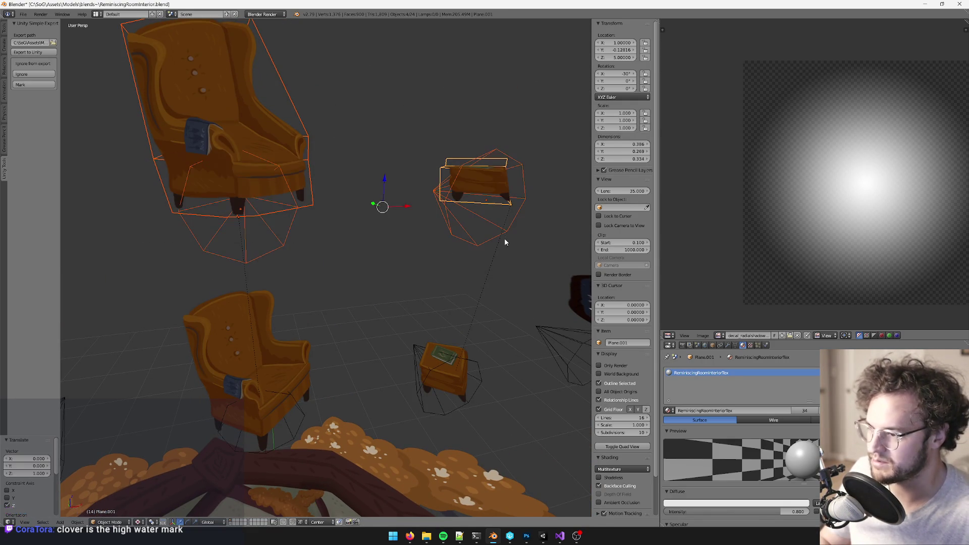
key("x")
Step: Duplicate the armchair, ottoman and both cages, raising the copies 1 unit along Z
left_click_drag(195, 309, 265, 353)
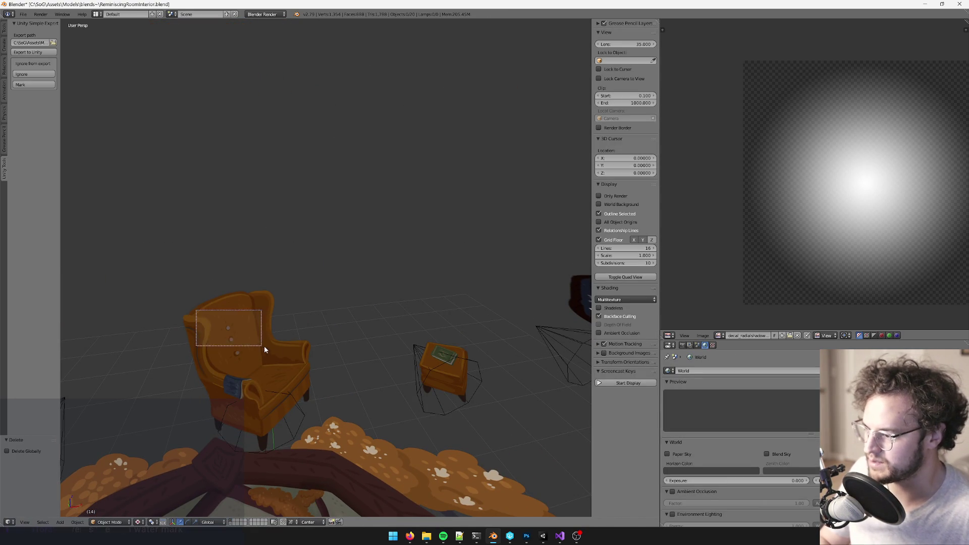
middle_click_drag(265, 353, 305, 337)
mouse_move(138, 212)
left_mouse_down()
mouse_move(219, 245)
mouse_move(434, 281)
left_mouse_up()
key("shift+d")
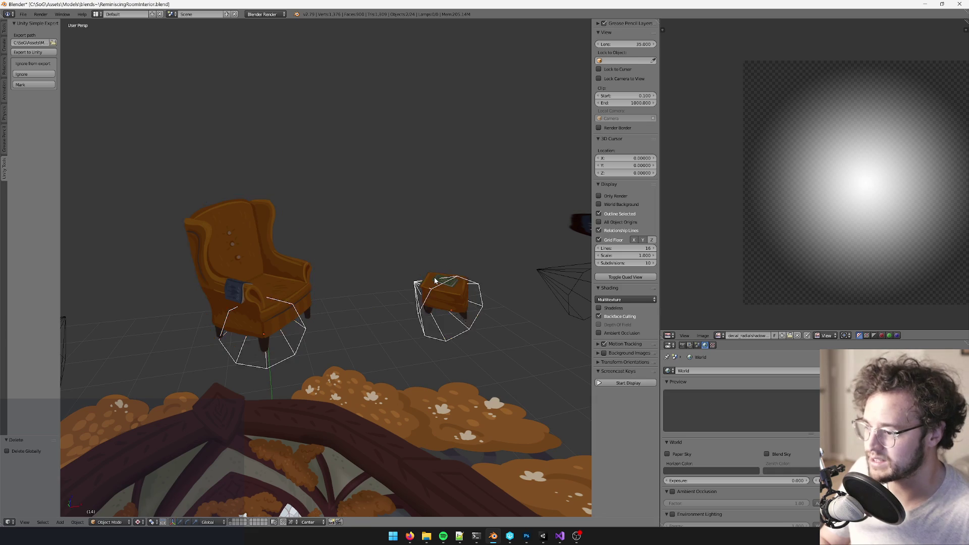
right_click(395, 291)
key("g")
key("z")
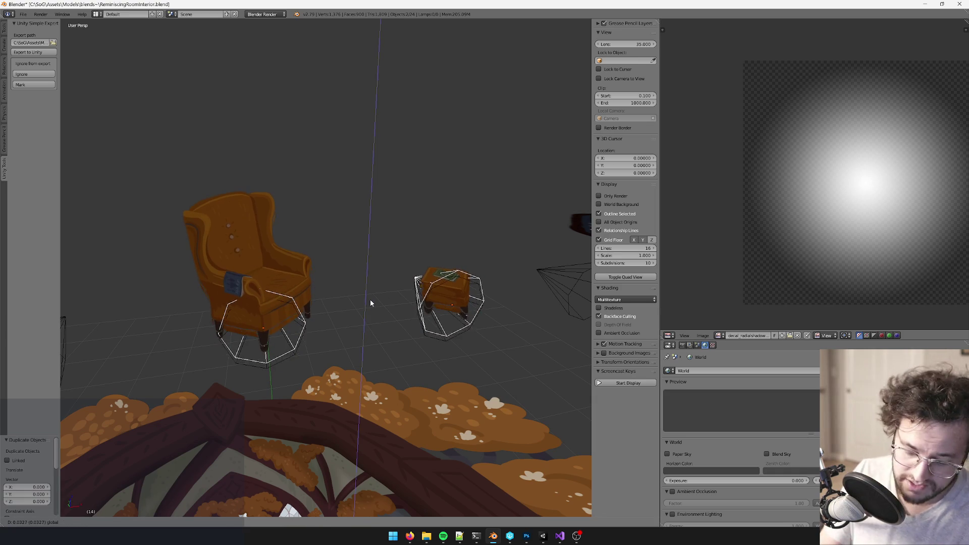
key("1")
key("Return")
Step: Select the cage under the raised armchair and show its Object properties
scroll(401, 301, "up", 2)
scroll(401, 300, "down", 4)
scroll(372, 307, "up", 5)
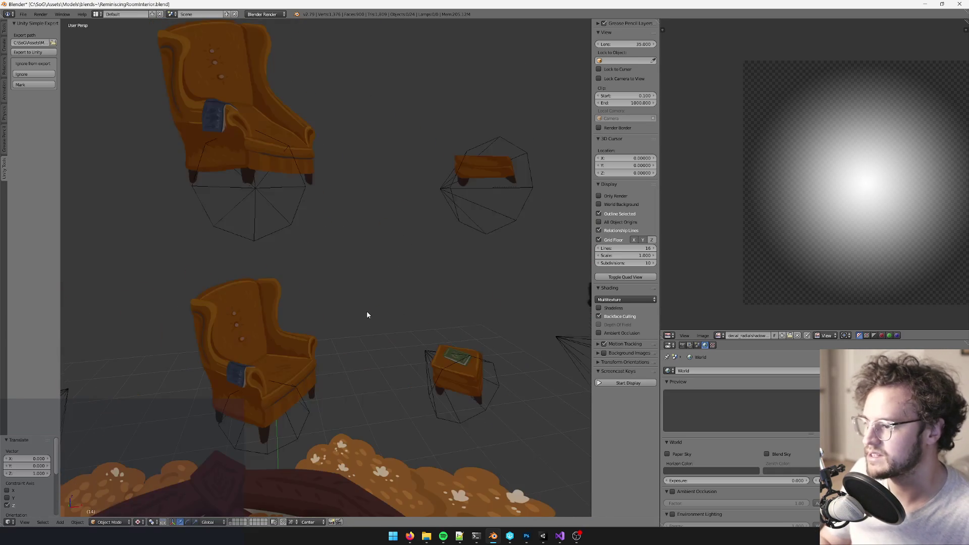
right_click(276, 221)
left_click(713, 346)
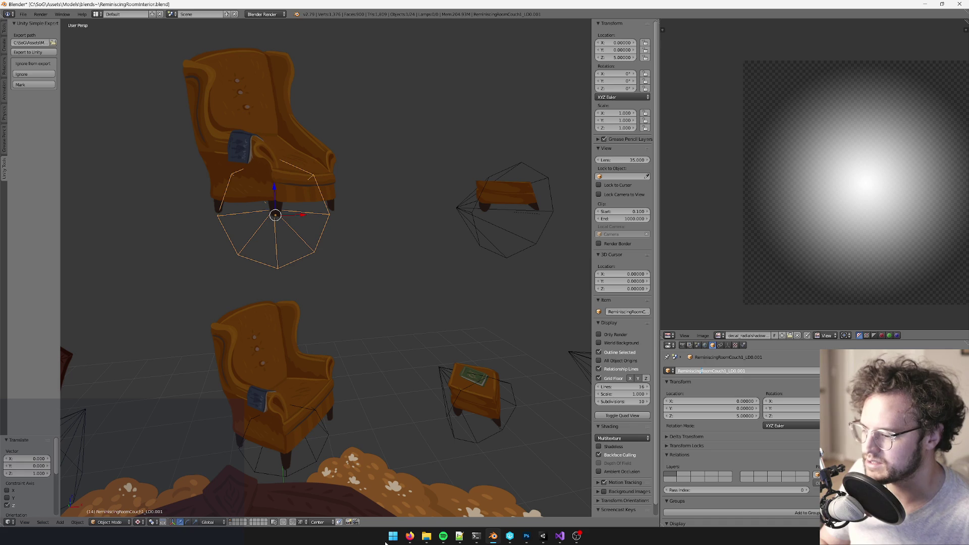
Step: Rename the raised copies ReminiscingRoomCodrin_LOD and ReminiscingRoomFern_LOD
mouse_move(411, 537)
mouse_move(435, 492)
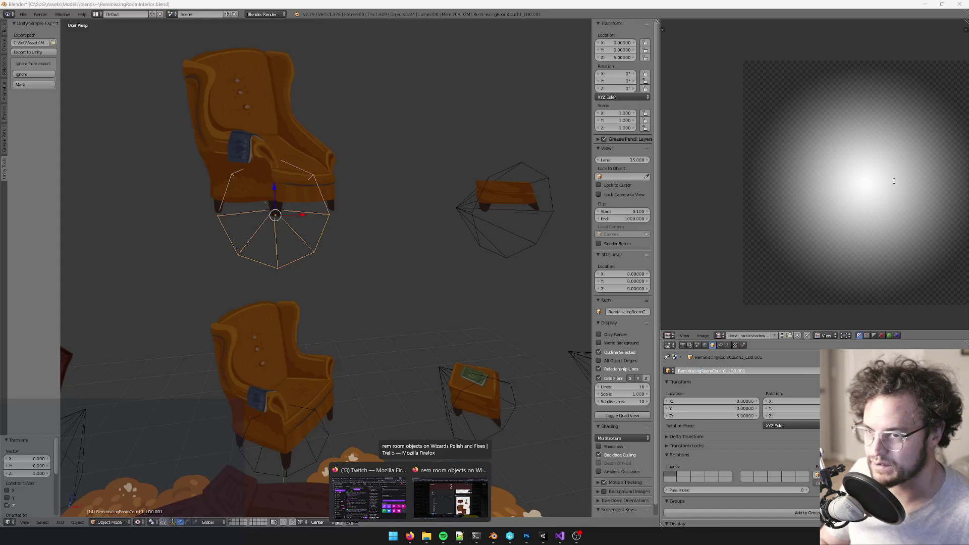
left_click(713, 371)
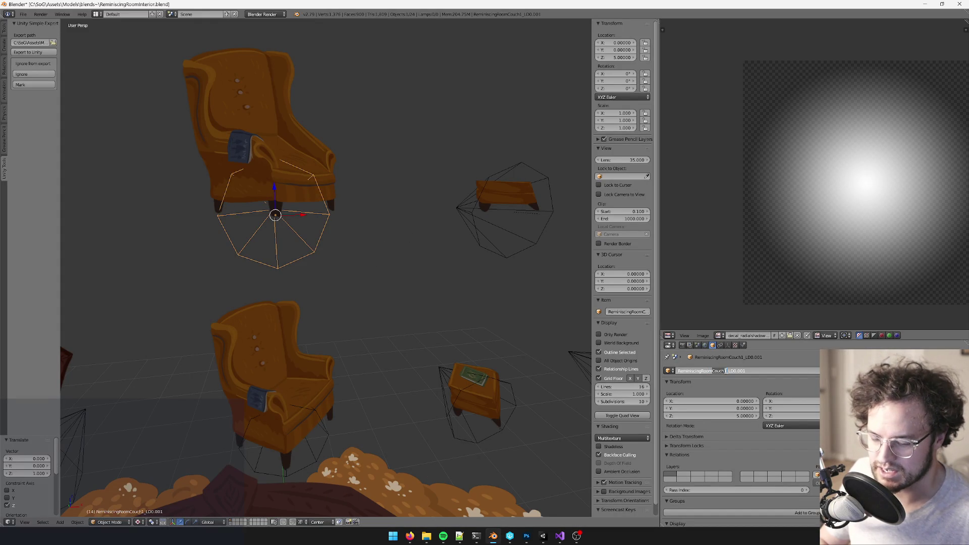
key("BackSpace")
key("BackSpace")
key("BackSpace")
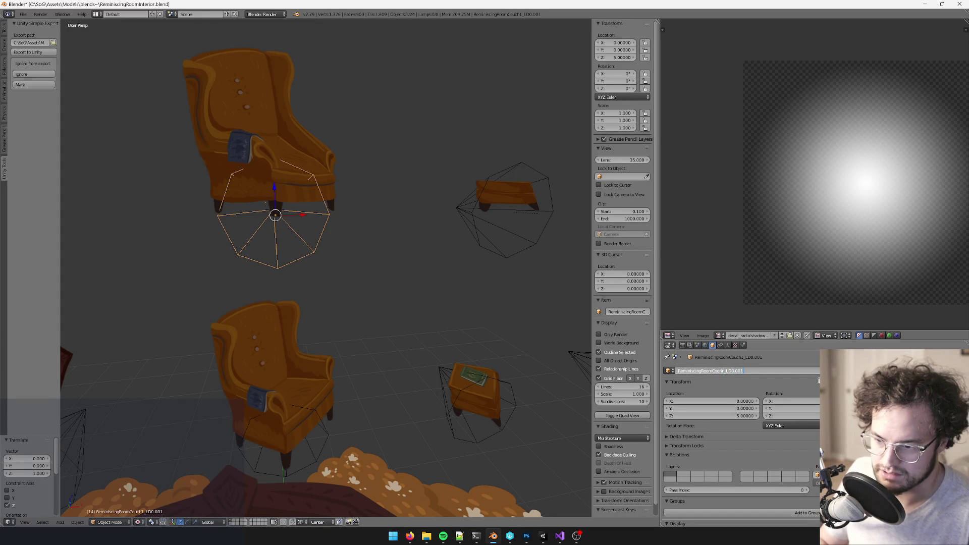
key("Return")
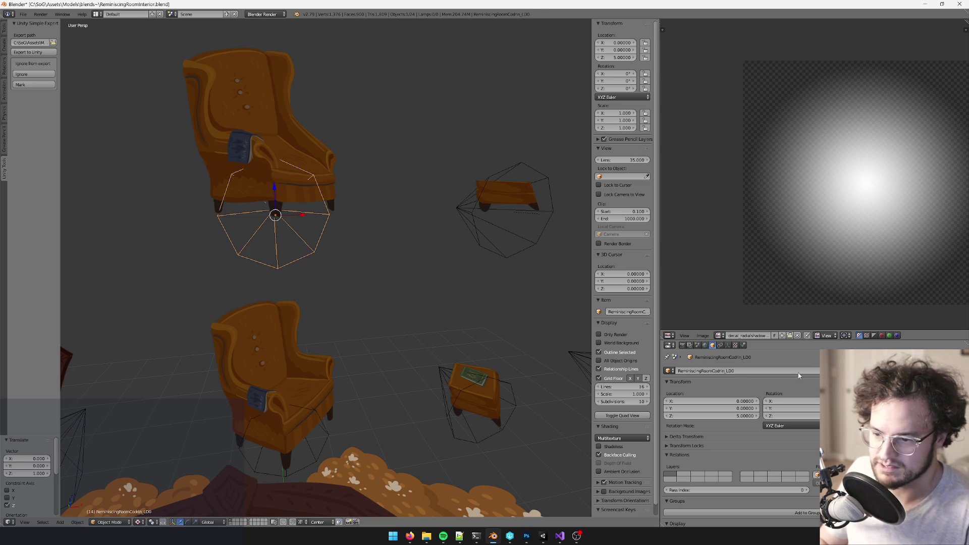
right_click(520, 260)
left_click(713, 372)
left_click(714, 371)
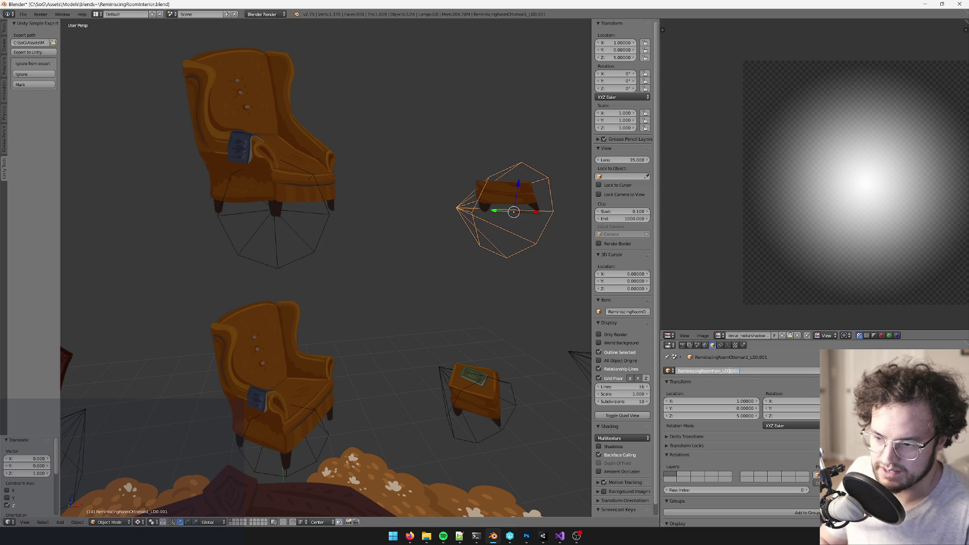
key("Return")
Step: Set both copied cages to display as bounding boxes
right_click(317, 251, "shift")
key("space")
key("Return")
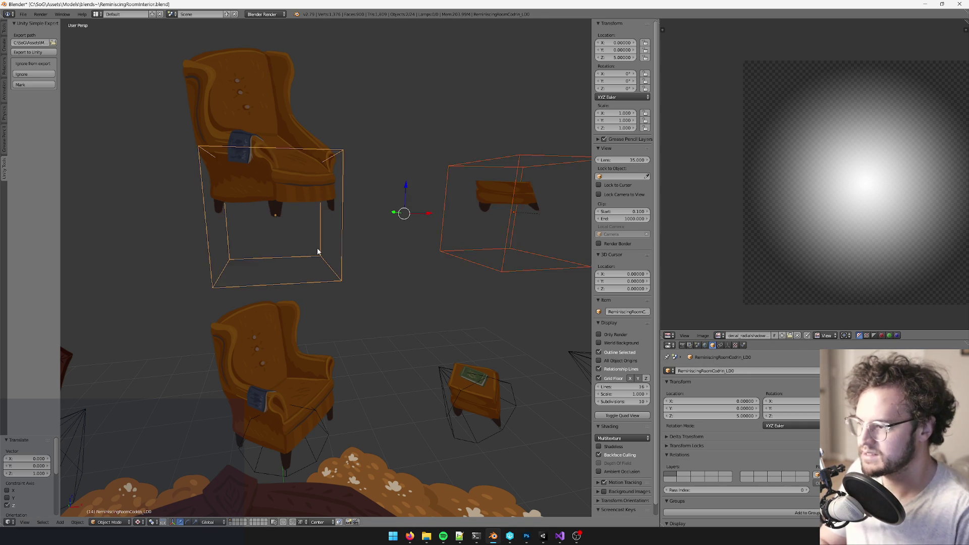
Step: Enter Edit Mode on the raised armchair copy's Plane.002 cage mesh
right_click(331, 151)
key("Tab")
middle_click_drag(331, 151, 295, 200)
scroll(315, 250, "up", 3)
scroll(317, 251, "down", 3)
Step: Knife-cut the armchair plane's seat from its centre vertex down to the lower edge
key("a")
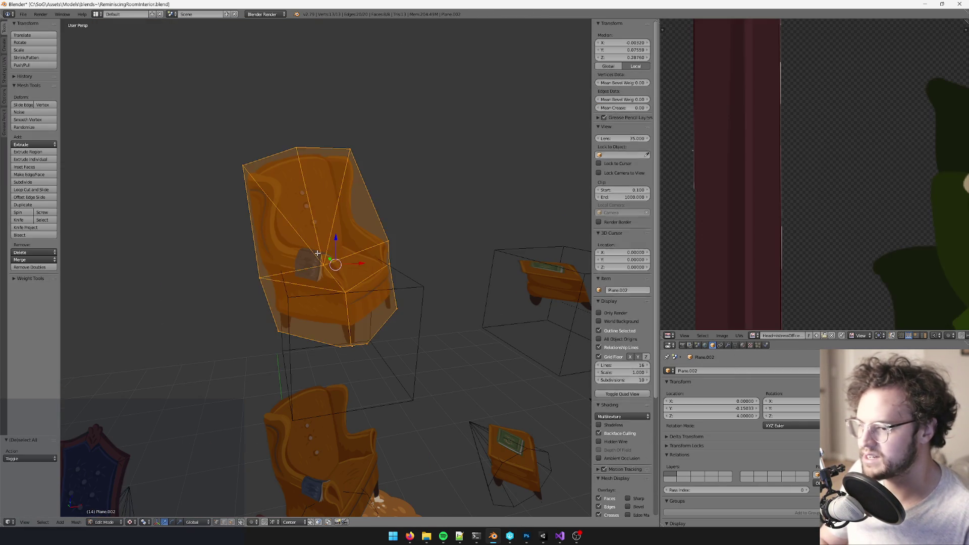
key("a")
key("a")
scroll(755, 190, "down", 5)
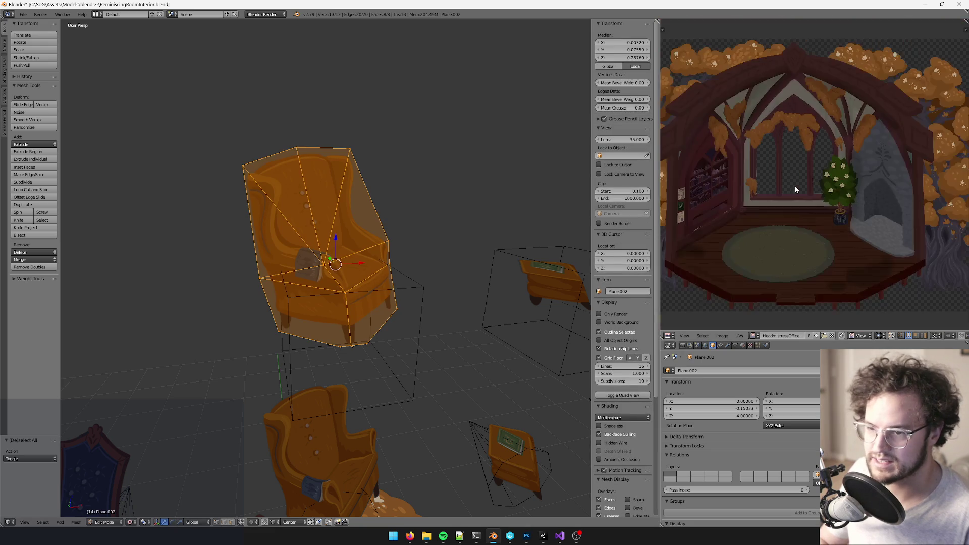
scroll(787, 192, "down", 4)
scroll(747, 252, "up", 4)
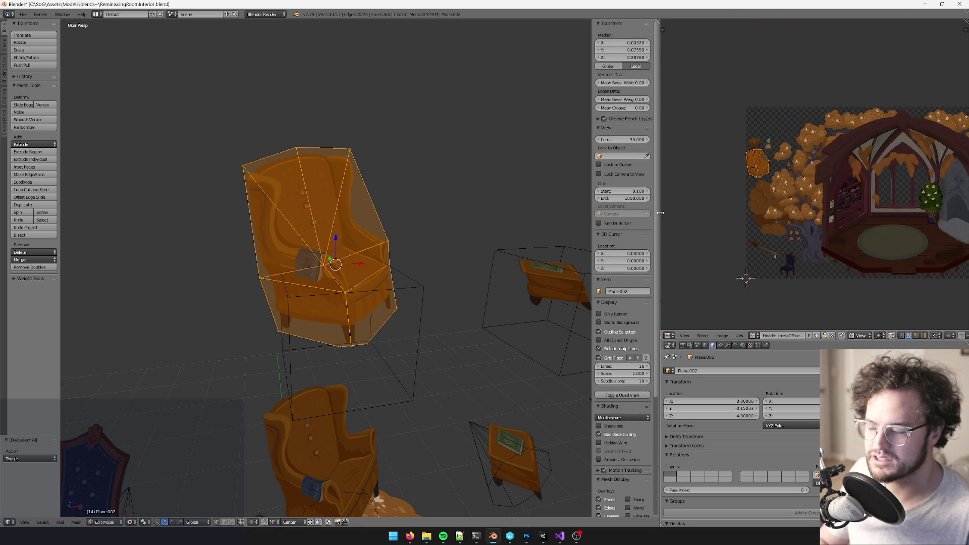
key("2")
key("1")
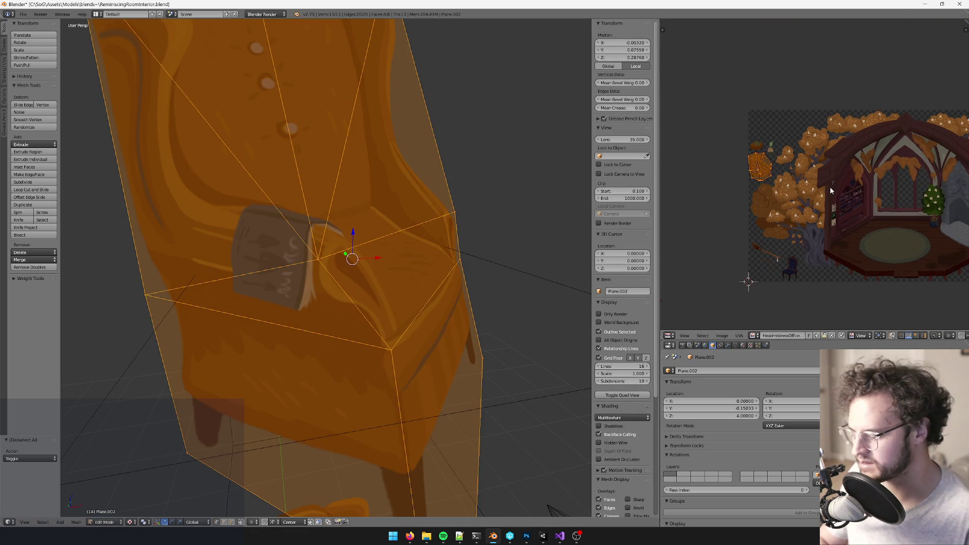
middle_click_drag(831, 191, 827, 171)
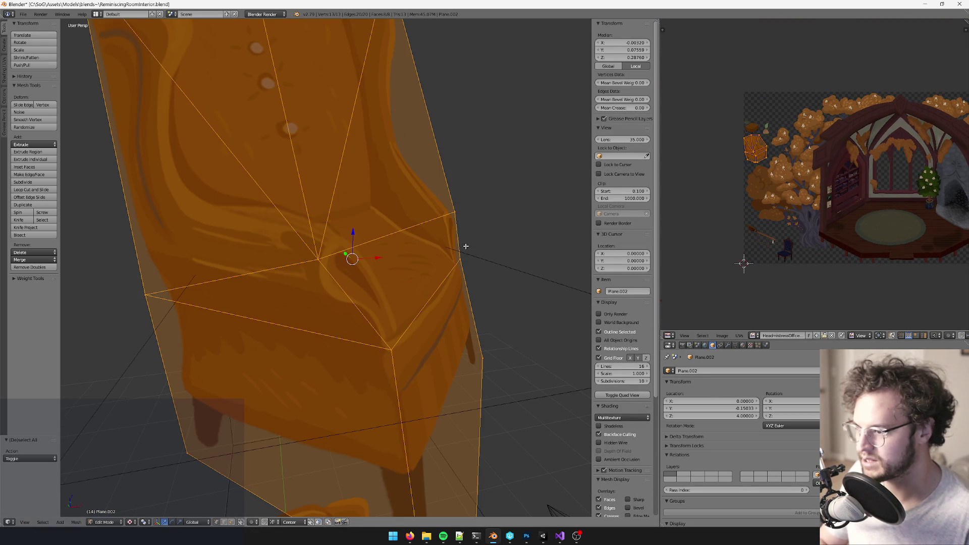
scroll(777, 209, "up", 2)
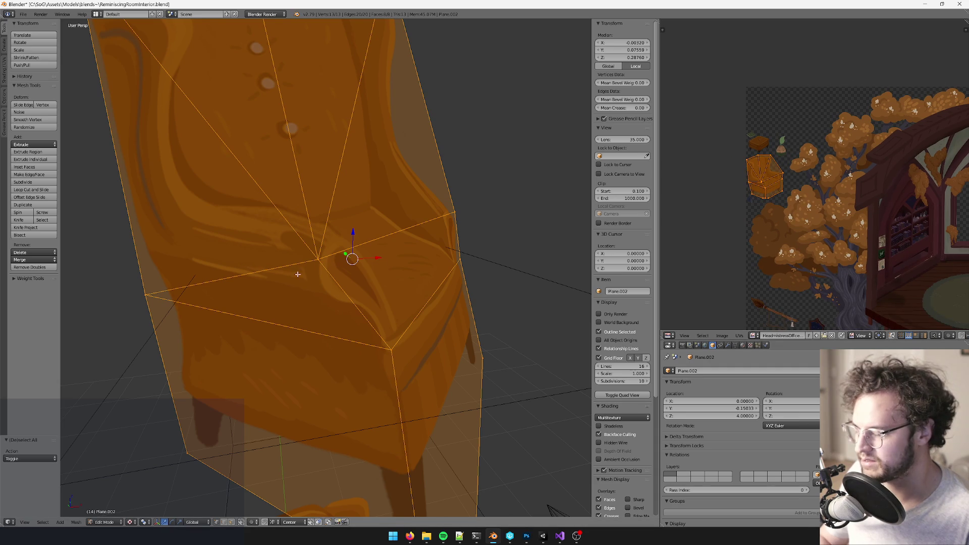
scroll(300, 267, "down", 5, "shift")
scroll(302, 259, "up", 4)
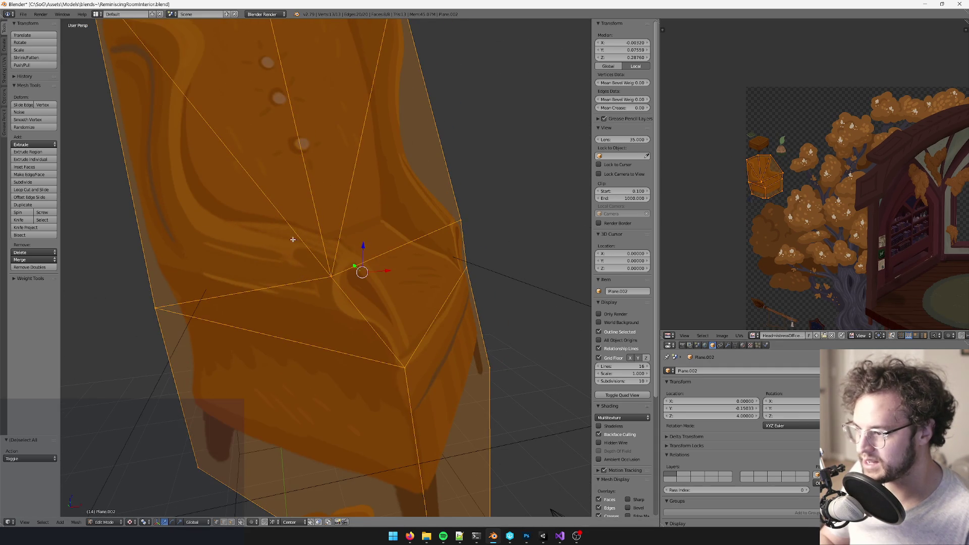
key("a")
key("k")
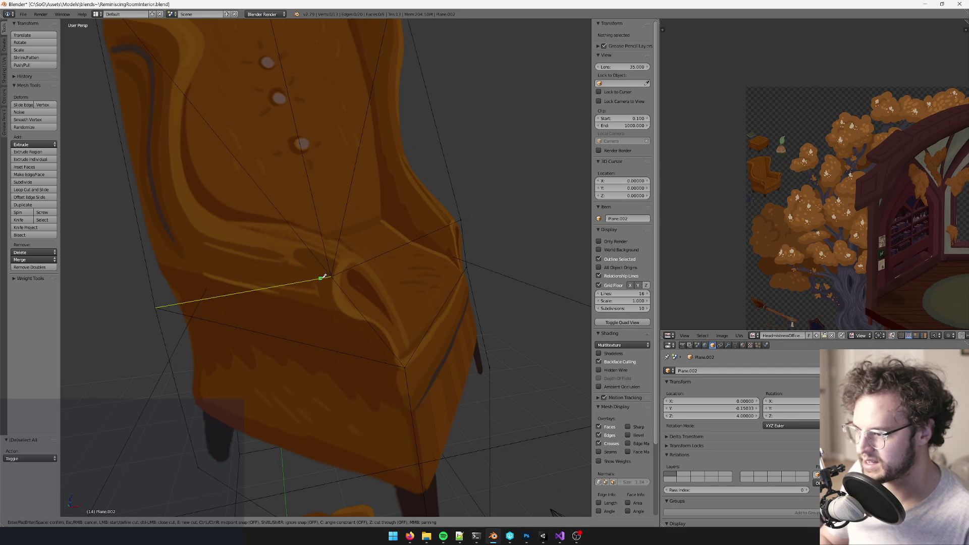
left_click(323, 277)
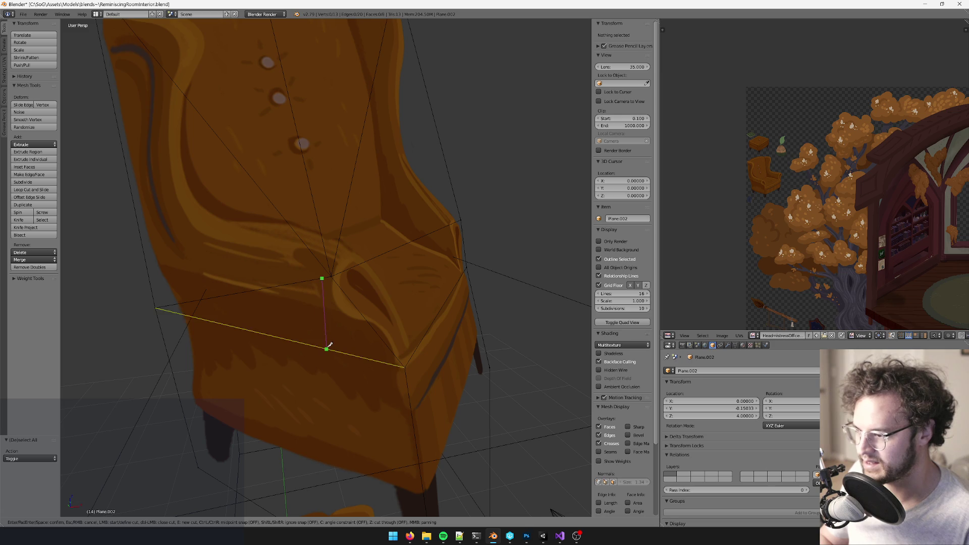
left_click(327, 347)
key("Return")
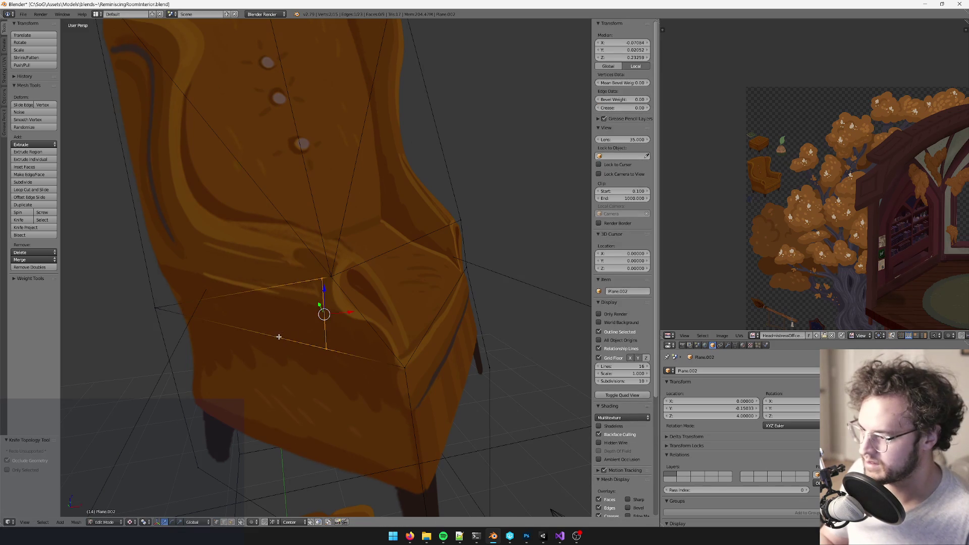
Step: Knife a cut along the book's edge, from the seat's left edge, up the chair back, to the centre vertex
key("k")
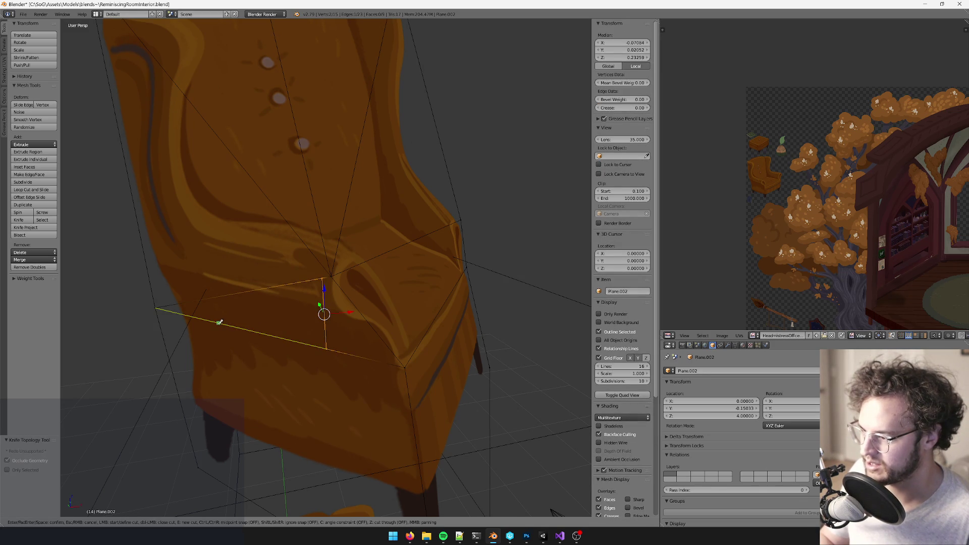
left_click(216, 297)
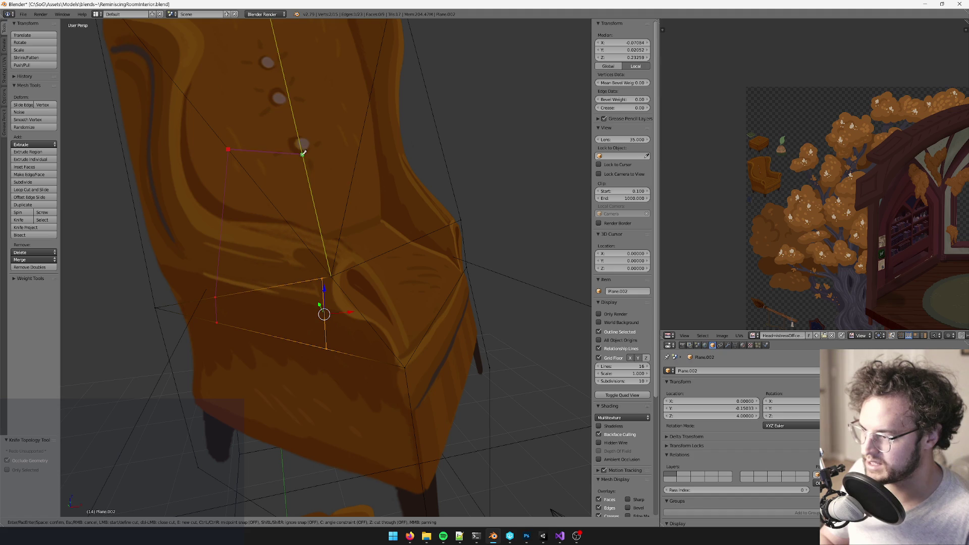
left_click(305, 164)
left_click(350, 189)
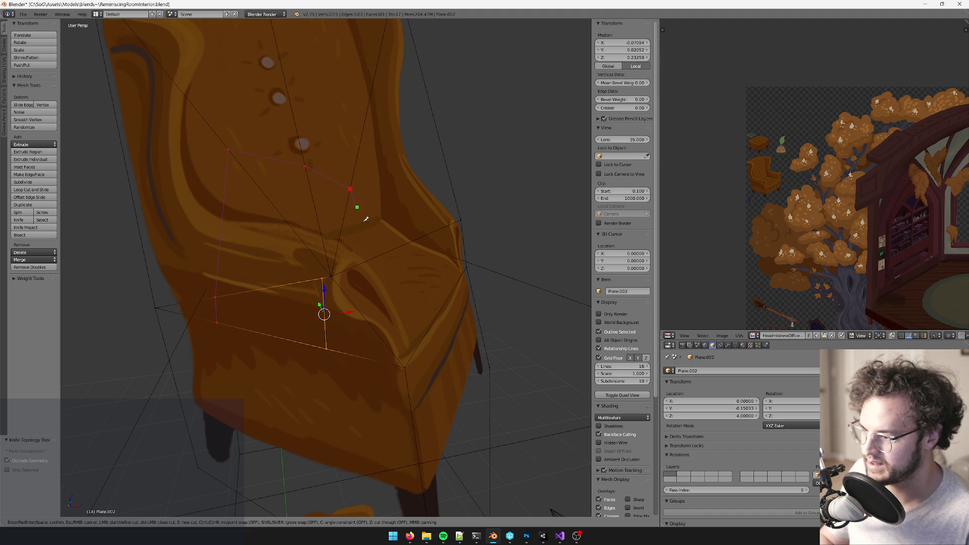
left_click(330, 276)
key("Return")
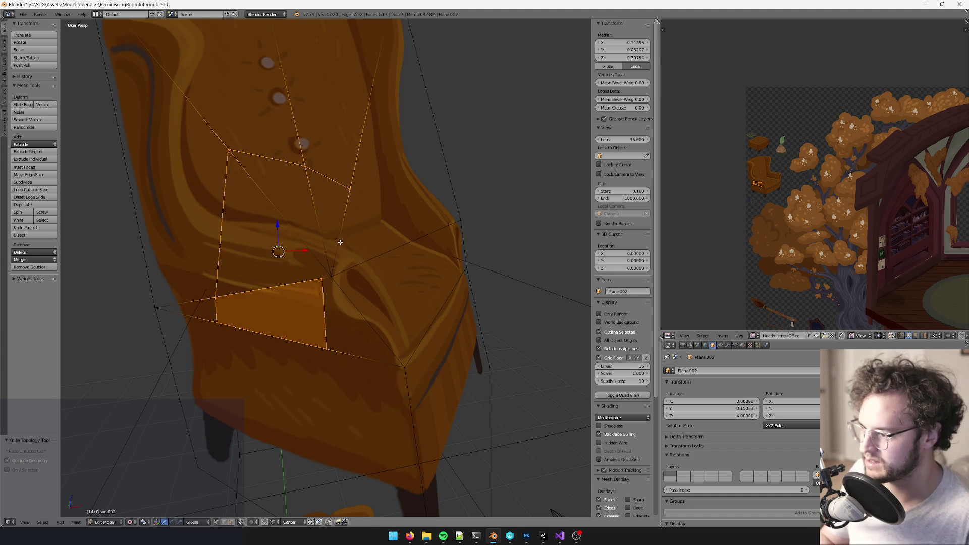
Step: Add two more short knife cuts between the book's corners on the plane
key("k")
left_click(322, 278)
left_click(325, 251)
key("Return")
key("k")
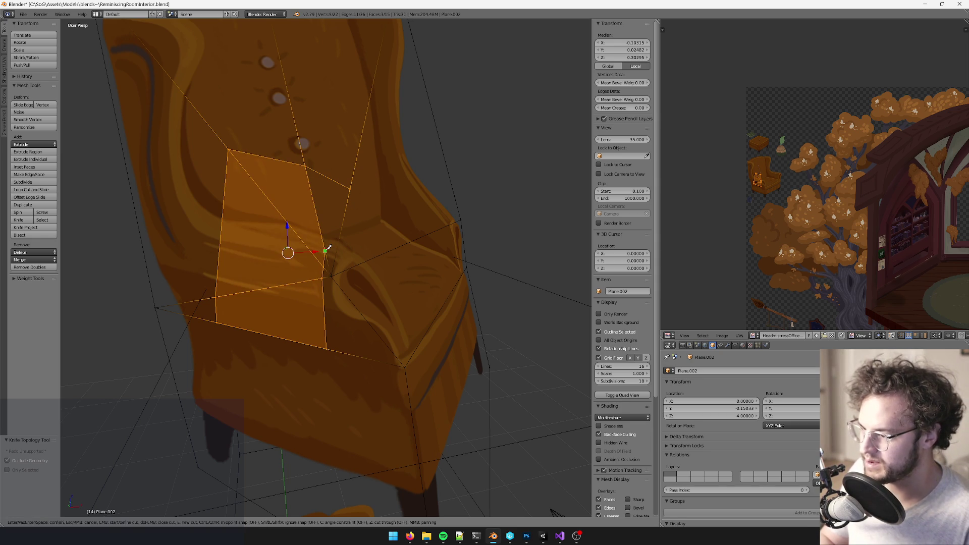
left_click(340, 235)
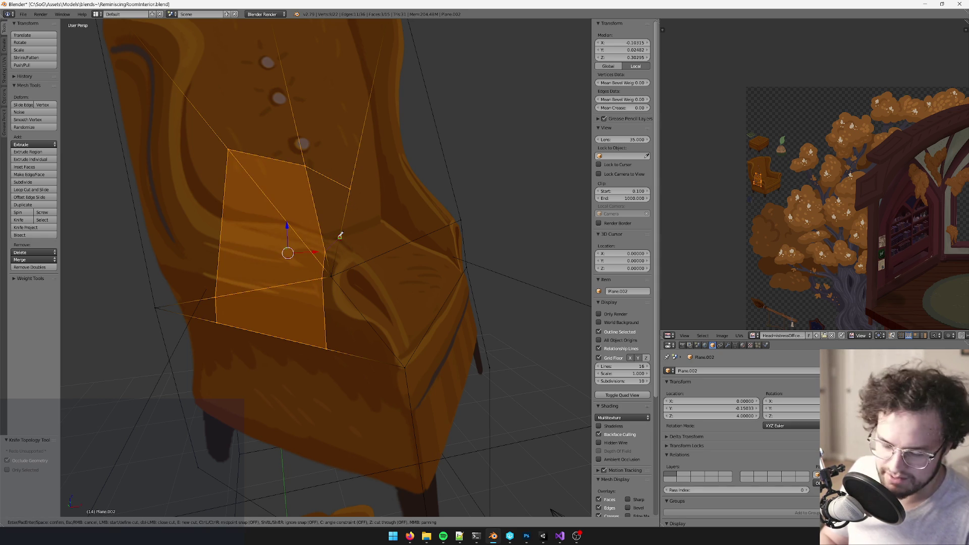
key("Return")
Step: In face mode, select the four faces covering the book and invert the selection to the outside faces
left_click(231, 522)
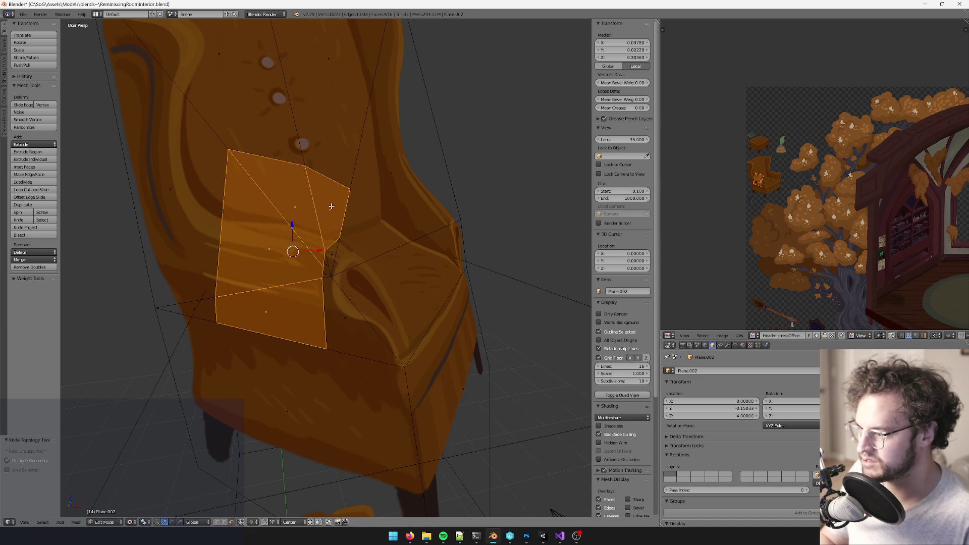
left_click(329, 210)
left_click(295, 204, "shift")
left_click(269, 249, "shift")
left_click(289, 303, "shift")
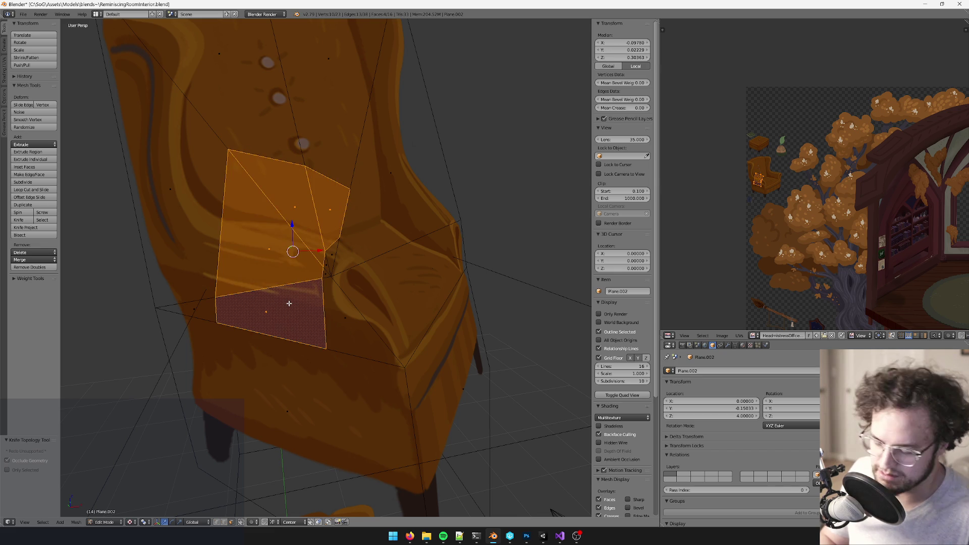
key("ctrl+i")
Step: Delete the faces outside the book, leaving the trimmed shadow plane
key("x")
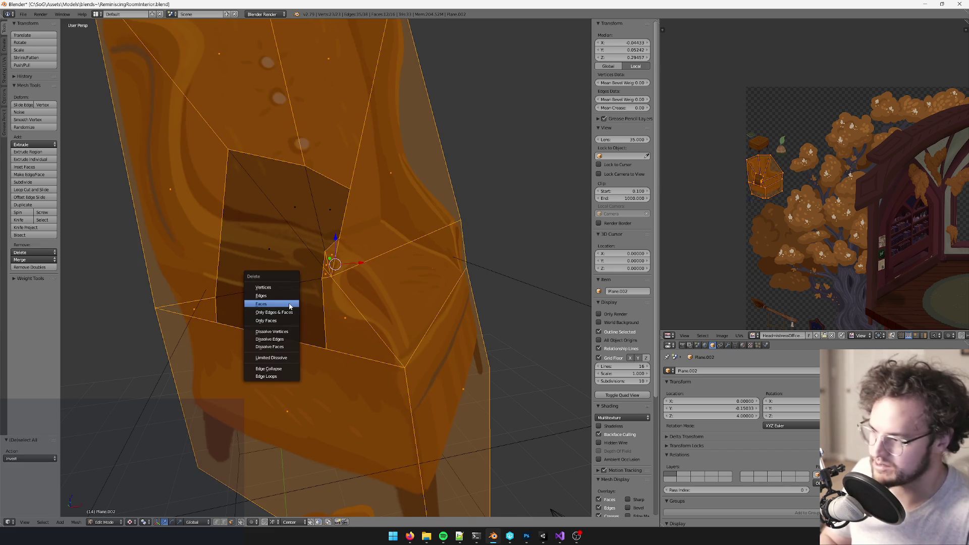
left_click(290, 304)
scroll(306, 255, "down", 5)
scroll(329, 253, "up", 2)
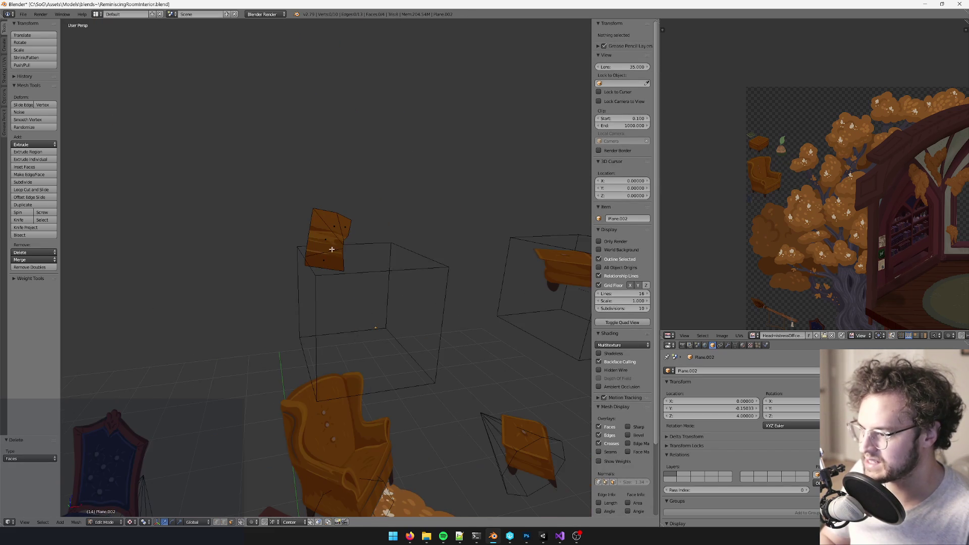
left_click(329, 252)
scroll(328, 232, "down", 2)
scroll(328, 222, "up", 7)
scroll(328, 212, "down", 7)
scroll(328, 205, "up", 1)
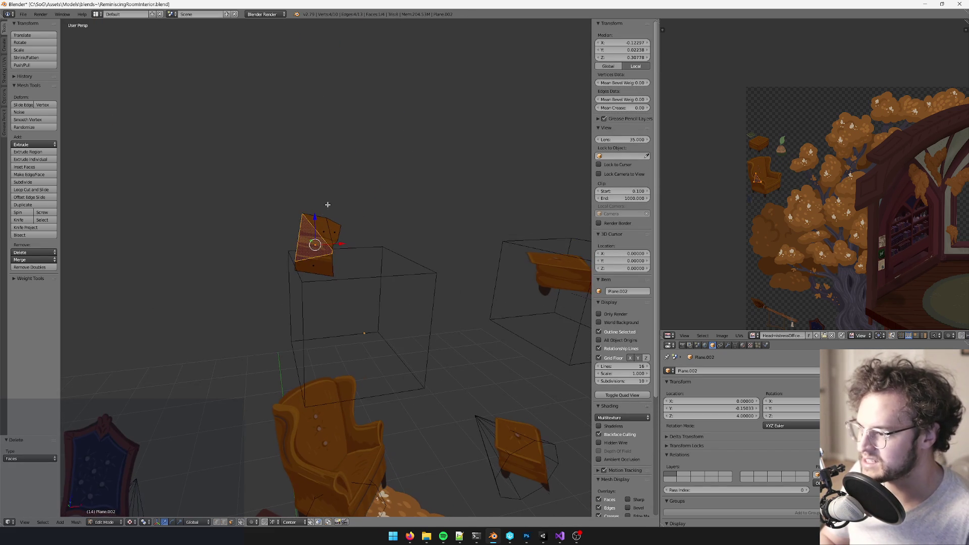
Step: Select all the plane's faces, fatten them slightly outward with Alt+S, and leave Edit Mode
key("a")
key("KP_Decimal")
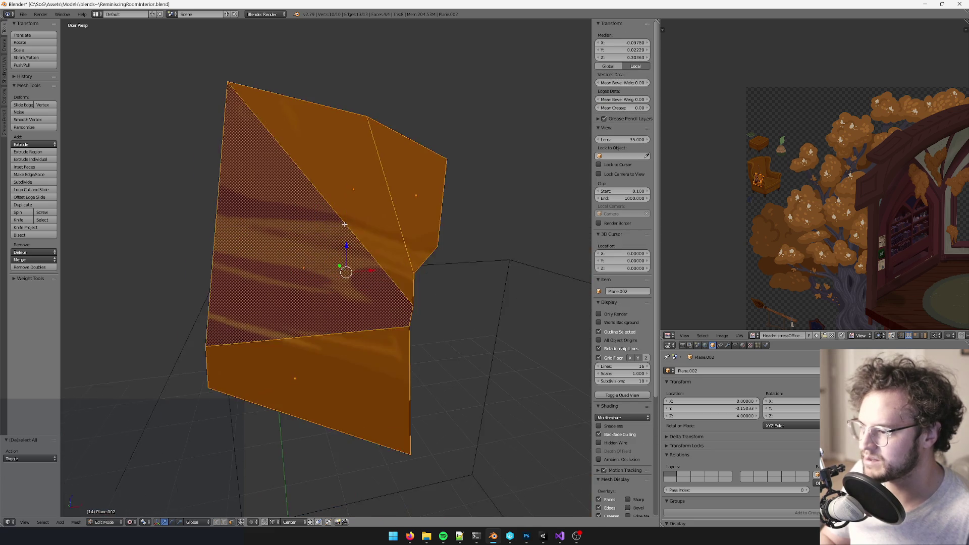
key("alt+s")
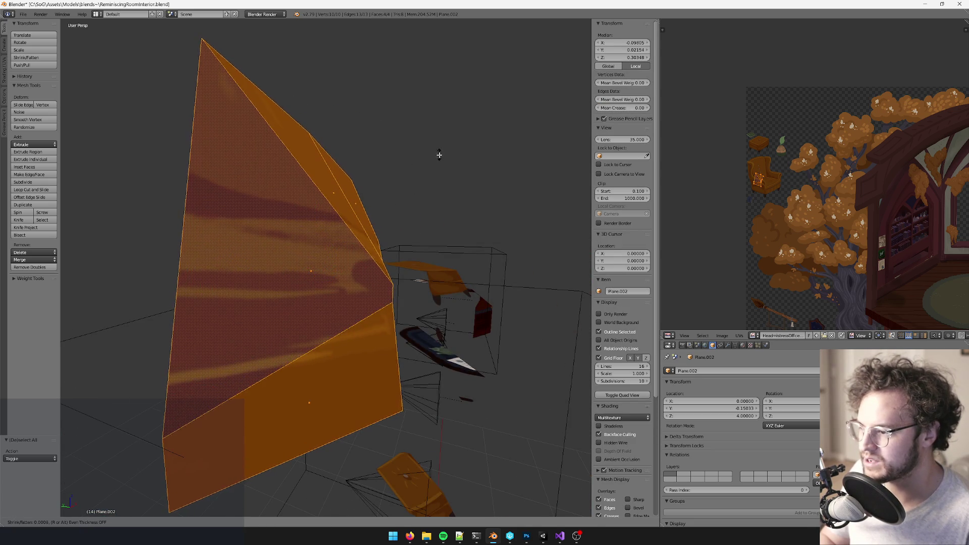
left_click(426, 169)
scroll(379, 255, "down", 4)
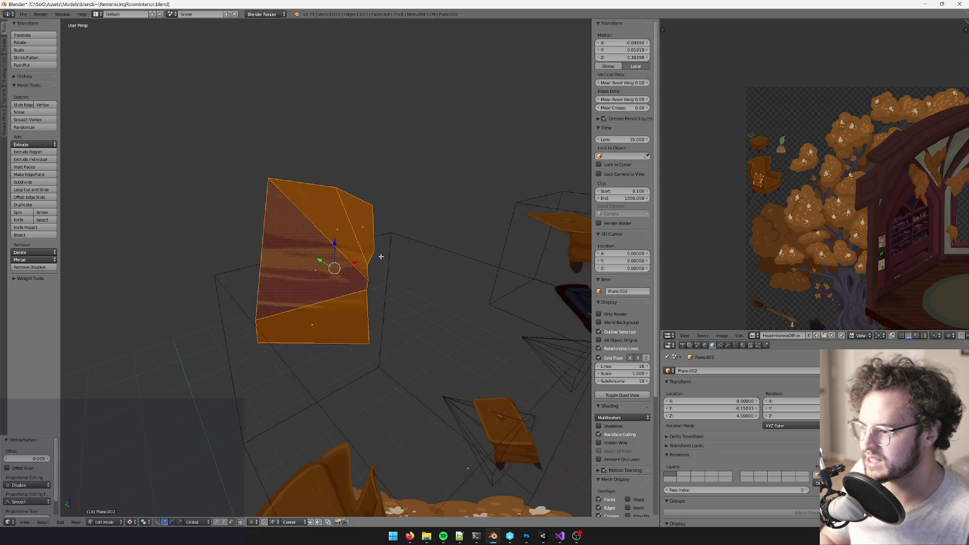
key("Tab")
Step: In the UV editor, move the plane's UV island onto the blue book texture
mouse_move(297, 212)
middle_mouse_down()
mouse_move(344, 279)
mouse_move(340, 329)
mouse_move(316, 359)
mouse_move(357, 228)
middle_mouse_up()
scroll(361, 242, "down", 3)
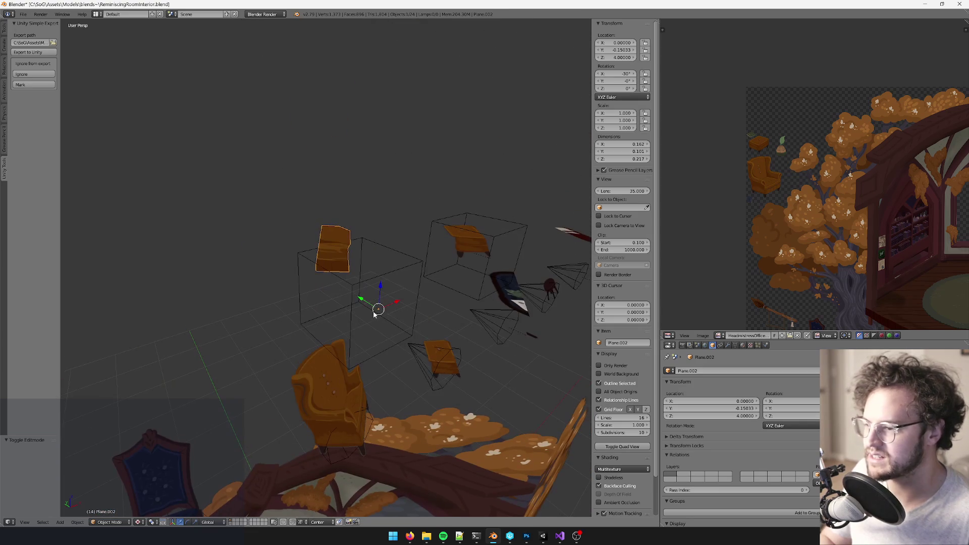
middle_click_drag(374, 314, 370, 262)
key("Tab")
scroll(370, 262, "up", 2)
scroll(762, 173, "up", 8)
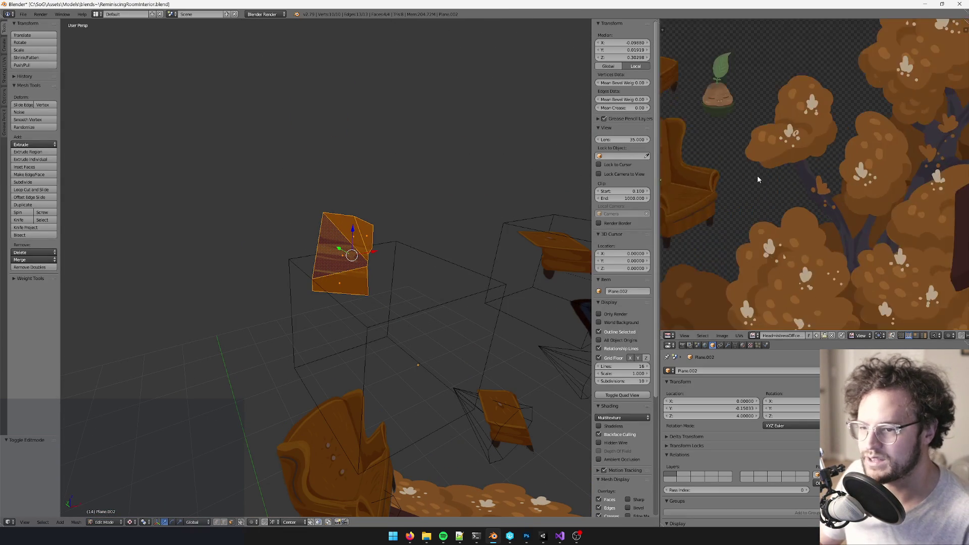
scroll(775, 161, "down", 3)
key("g")
left_click(846, 206)
scroll(862, 188, "up", 3)
key("g")
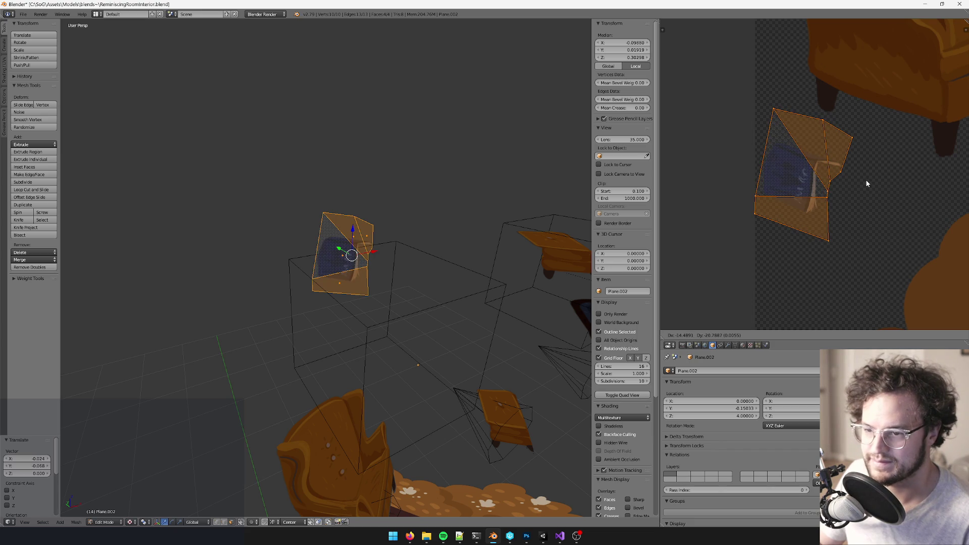
left_click(865, 180)
key("Tab")
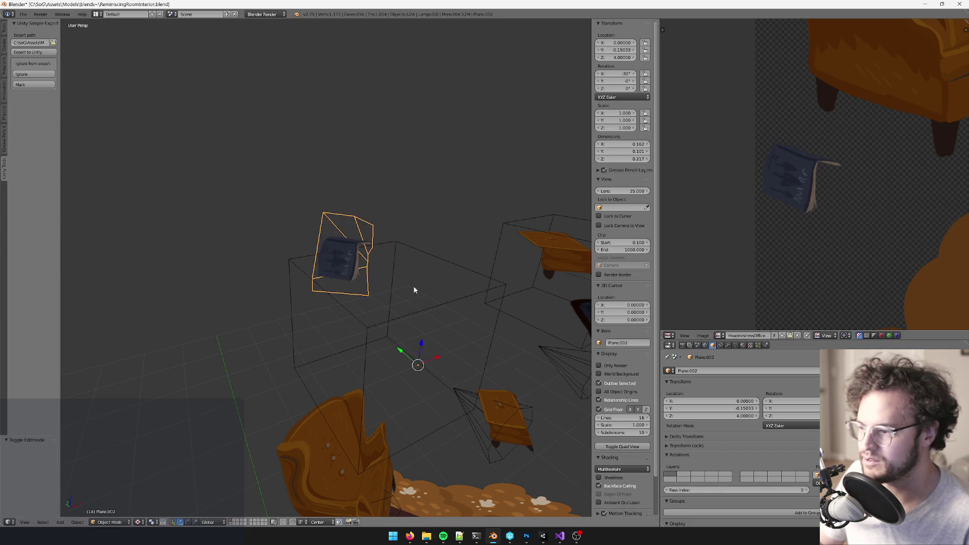
Step: Select both cube empties and set their display size to 0.2
middle_click_drag(407, 277, 400, 211)
right_click(451, 181)
middle_click_drag(450, 182, 470, 138)
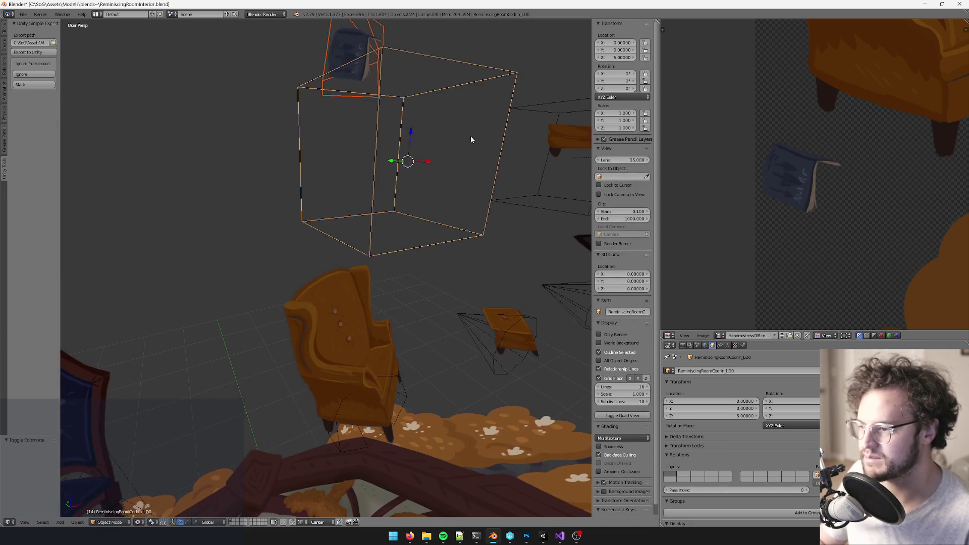
right_click(516, 119)
middle_click_drag(517, 119, 464, 104)
right_click(465, 104)
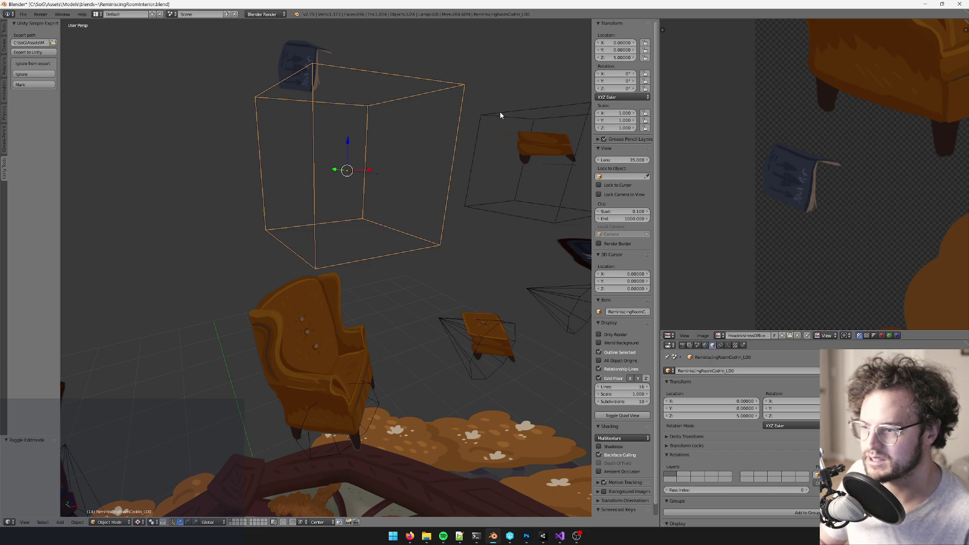
right_click(500, 112, "shift")
left_click(727, 345)
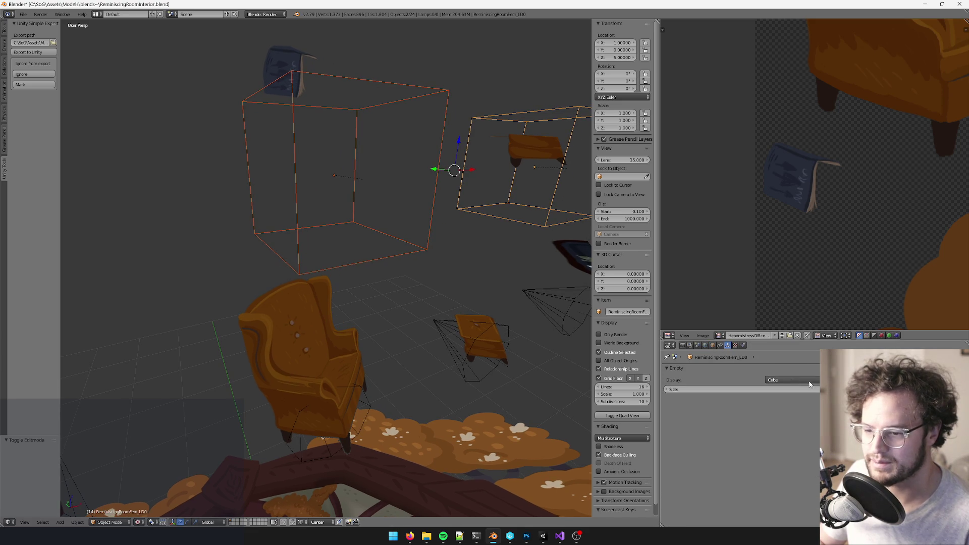
left_click(742, 389)
type("0.2")
key("Return")
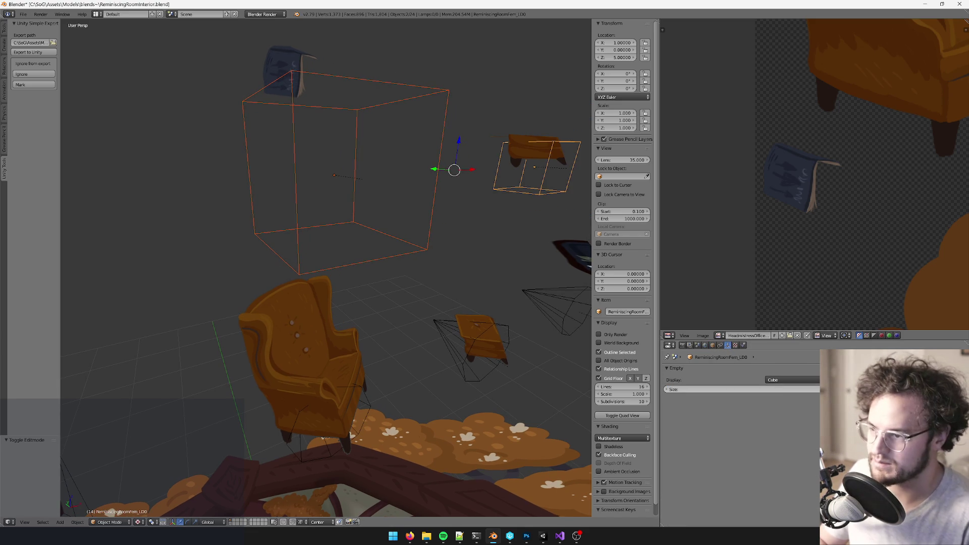
Step: Set the left cube empty's display size to 0.5, correcting a mistyped value
right_click(425, 241)
right_click(425, 241, "shift")
left_click(804, 387)
type(".1\\")
key("Return")
left_click(804, 389)
type(".5")
key("Return")
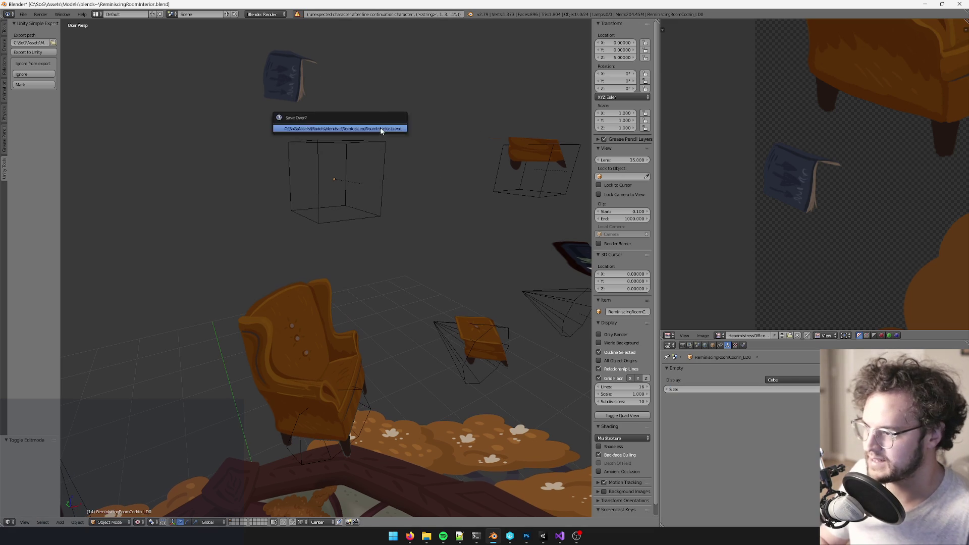
Step: Lower the wireframe cube empty by 1 along Z, from Z 5 to Z 4
right_click(385, 134)
middle_click_drag(401, 190, 343, 141)
type("g")
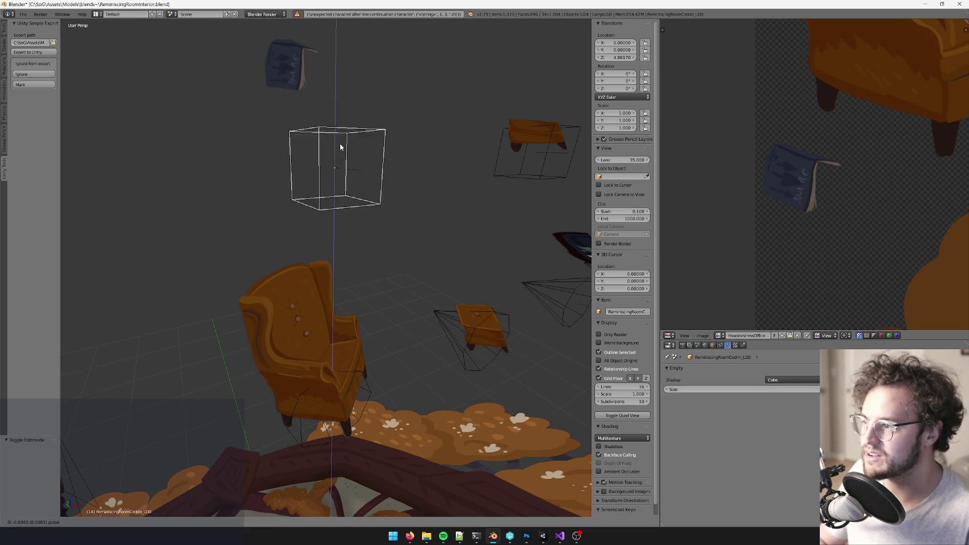
type("z-1")
key("Return")
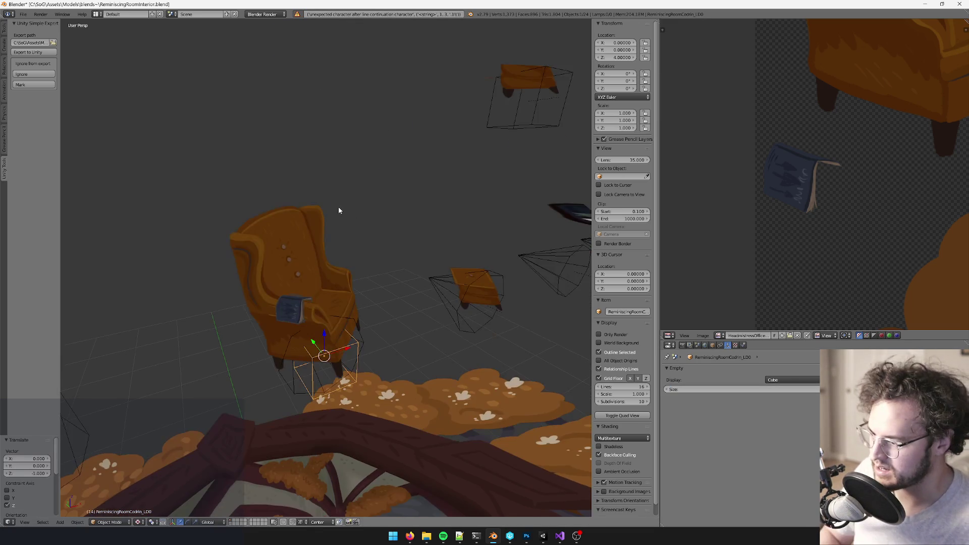
Step: Select the book's shadow plane on the armchair arm and knife a cut across it in Edit Mode
key("KP_Decimal")
scroll(371, 283, "down", 3)
scroll(372, 283, "up", 5)
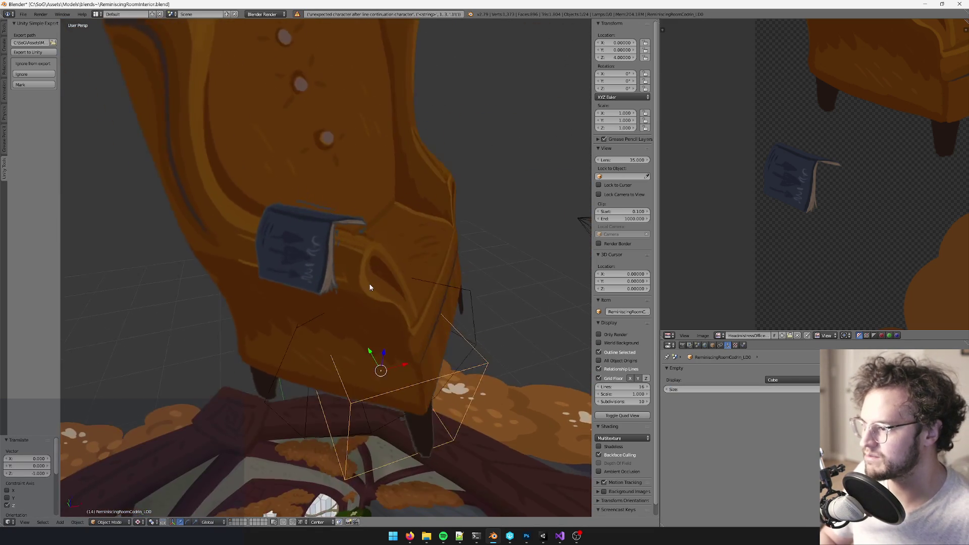
right_click(403, 265)
key("Tab")
mouse_move(442, 278)
middle_mouse_down()
mouse_move(404, 262)
mouse_move(400, 241)
mouse_move(445, 264)
mouse_move(394, 250)
mouse_move(403, 259)
mouse_move(462, 264)
middle_mouse_up()
key("k")
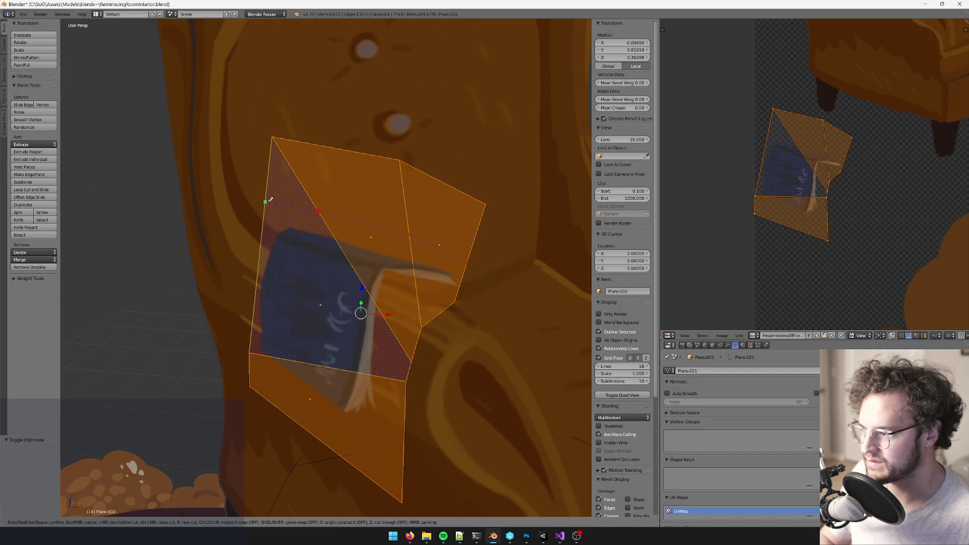
key("Return")
Step: Delete the three faces above the cut and leave Edit Mode
left_click(283, 183)
left_click(348, 184, "shift")
left_click(452, 215, "shift")
key("x")
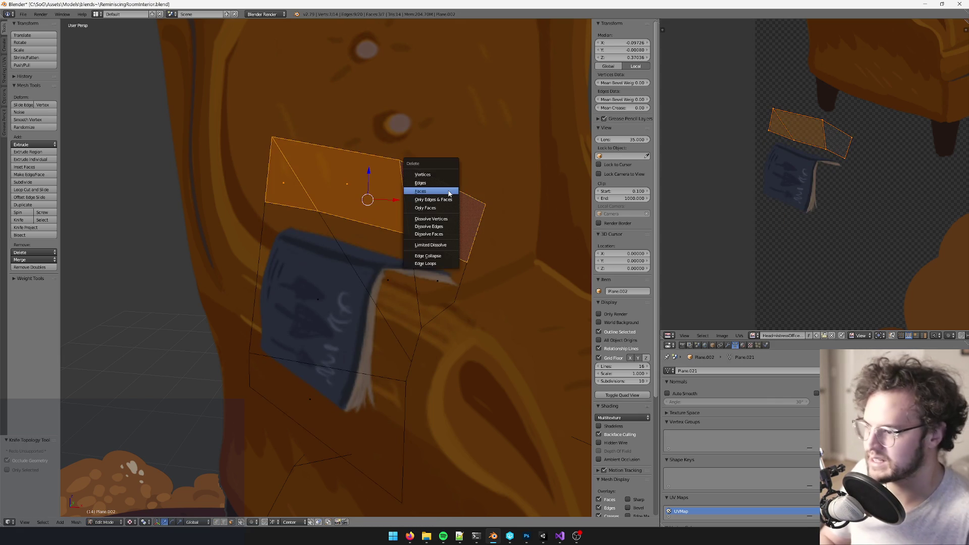
left_click(446, 191)
middle_click_drag(451, 230, 441, 138)
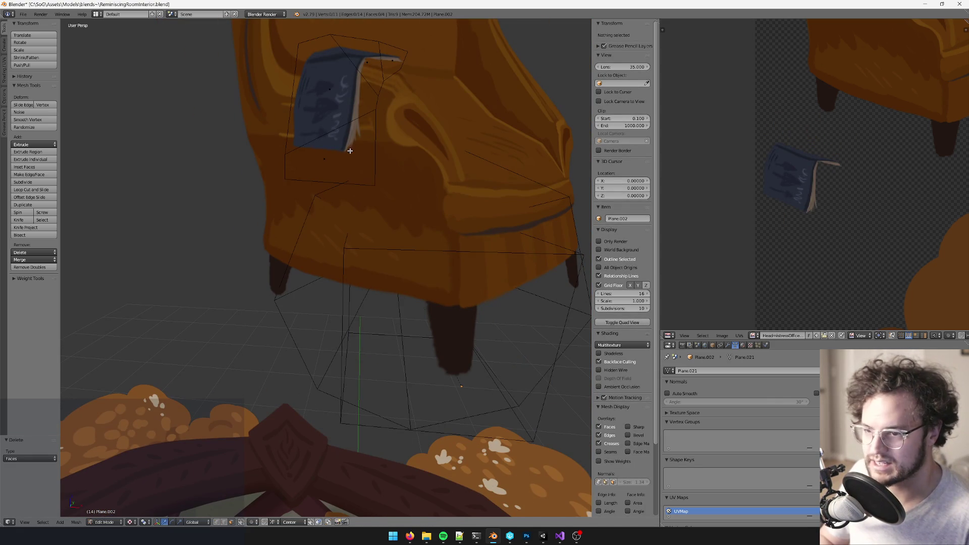
key("a")
key("Tab")
Step: Select the cube empty under the chair and show its object properties
scroll(406, 201, "down", 3)
mouse_move(405, 205)
middle_mouse_down()
mouse_move(459, 285)
mouse_move(484, 283)
middle_mouse_up()
left_click(452, 286)
left_click(713, 345)
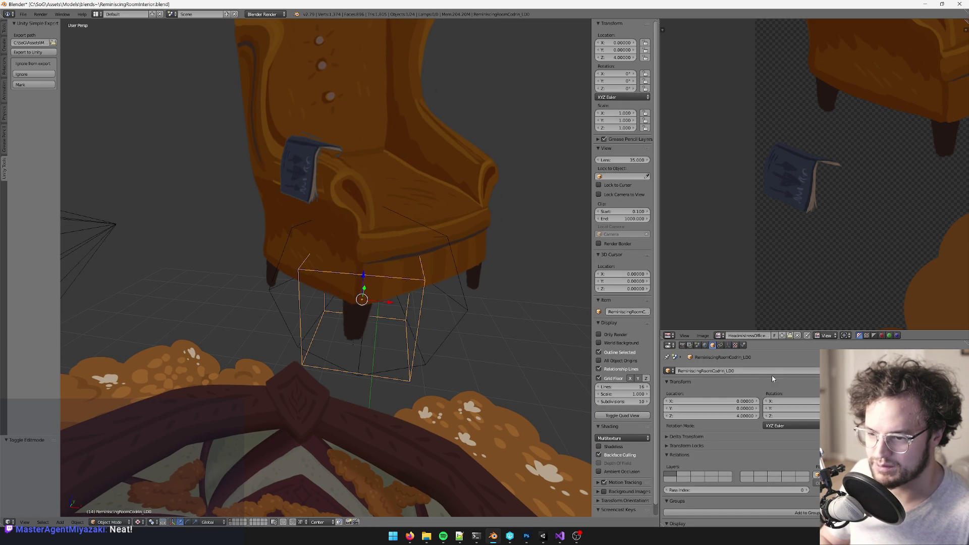
left_click(707, 370)
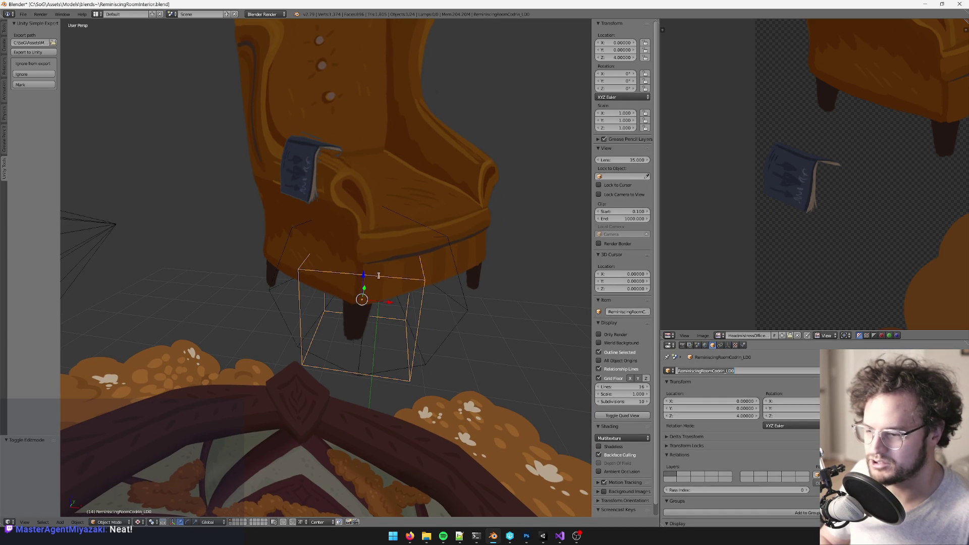
right_click(303, 166)
mouse_move(303, 166)
middle_mouse_down()
mouse_move(295, 185)
mouse_move(321, 192)
middle_mouse_up()
right_click(338, 101)
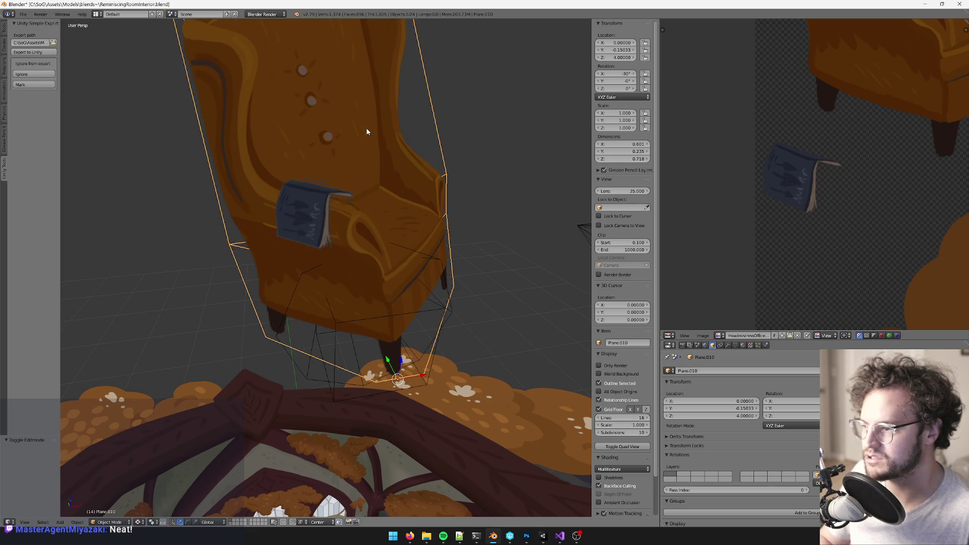
scroll(363, 174, "down", 5)
scroll(351, 230, "up", 3)
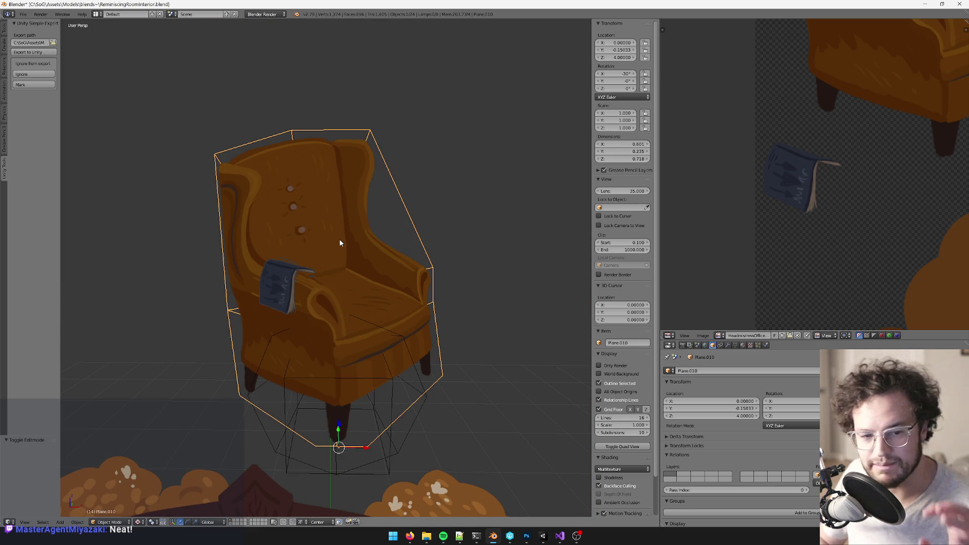
scroll(412, 256, "up", 3)
right_click(329, 240)
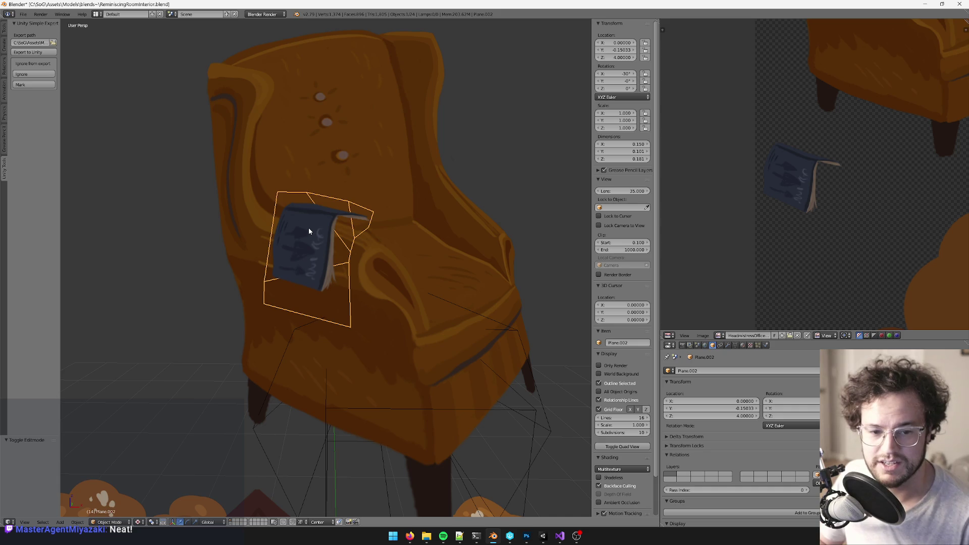
scroll(315, 240, "up", 1)
scroll(313, 265, "down", 8)
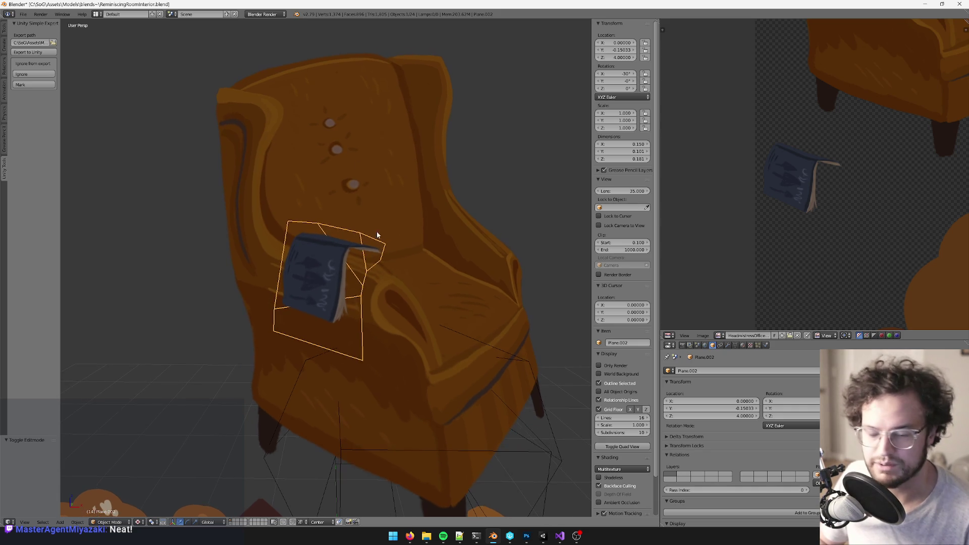
scroll(328, 242, "up", 7)
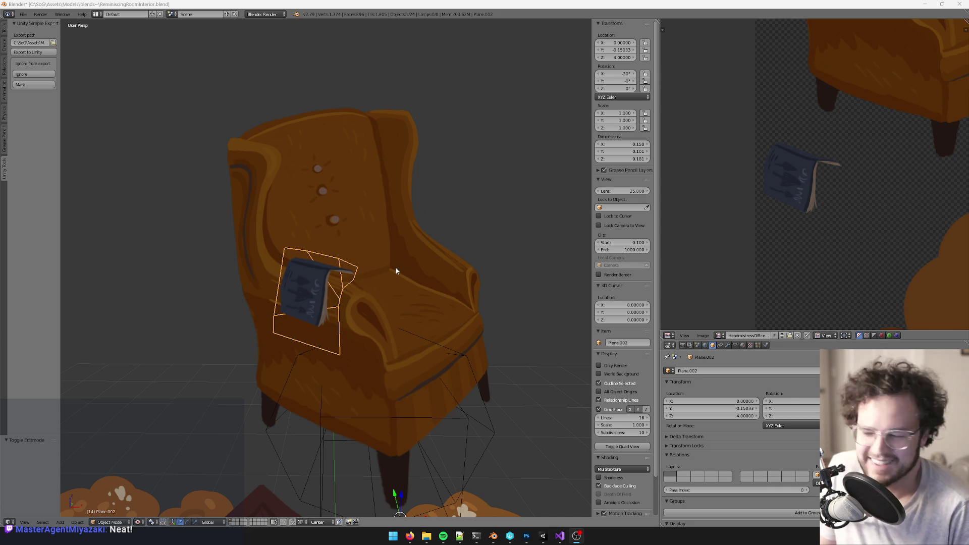
scroll(428, 312, "down", 8)
Step: Inspect the armchair's wireframe LOD box, sprite and book by selecting each in turn
right_click(371, 334)
scroll(383, 328, "up", 5)
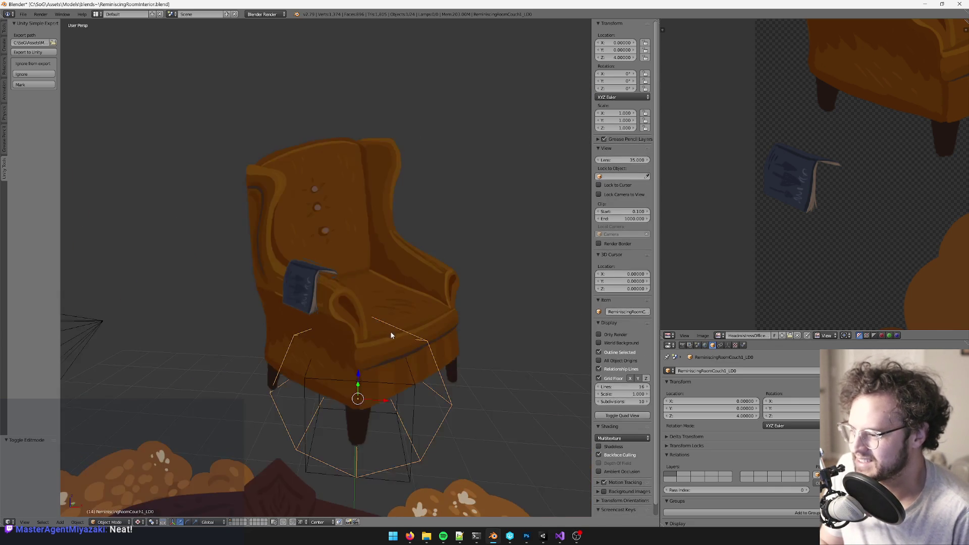
right_click(390, 319)
scroll(383, 298, "down", 5)
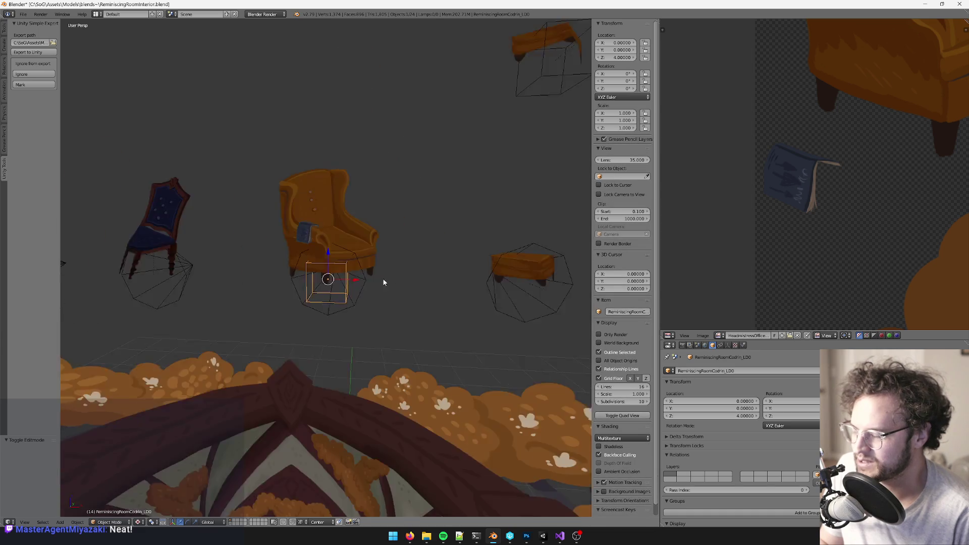
middle_click_drag(377, 277, 400, 275)
scroll(400, 275, "up", 5)
mouse_move(398, 201)
middle_mouse_down()
mouse_move(408, 218)
mouse_move(383, 217)
middle_mouse_up()
right_click(321, 238)
mouse_move(321, 239)
middle_mouse_down()
mouse_move(385, 265)
mouse_move(353, 299)
mouse_move(421, 281)
mouse_move(407, 287)
mouse_move(433, 259)
middle_mouse_up()
scroll(355, 286, "down", 5)
Step: Select the upper footstool and bring it near the view centre
right_click(439, 263)
scroll(420, 262, "up", 2)
right_click(455, 134)
middle_click_drag(470, 156, 386, 204)
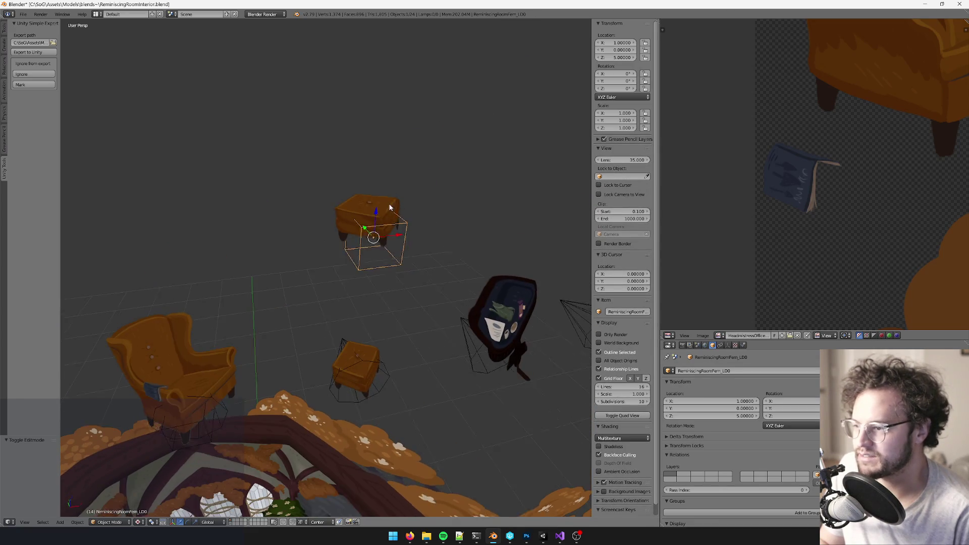
Step: In Edit Mode, select only the footstool's top face
key("Tab")
left_click(382, 211)
key("a")
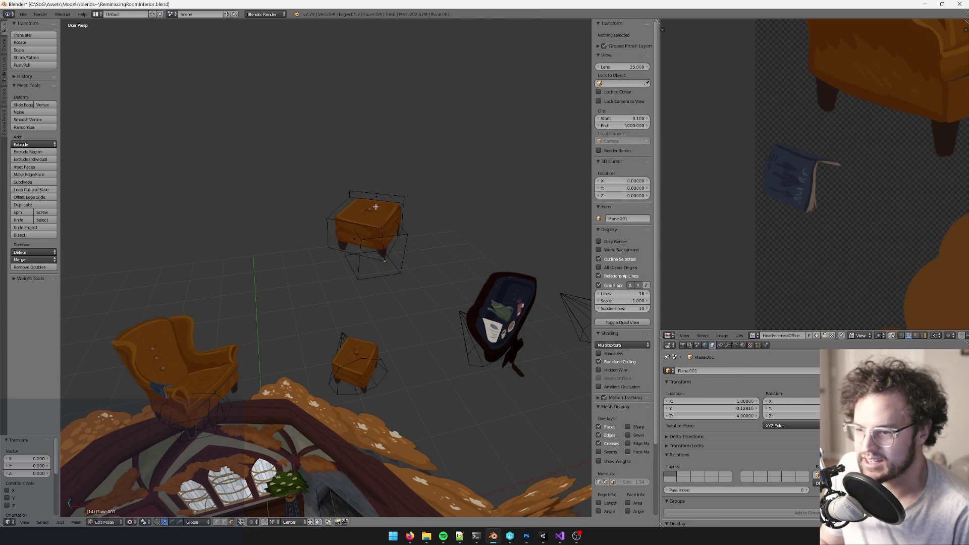
right_click(364, 207)
middle_click_drag(363, 207, 343, 245)
scroll(344, 245, "up", 4)
right_click(323, 303, "shift")
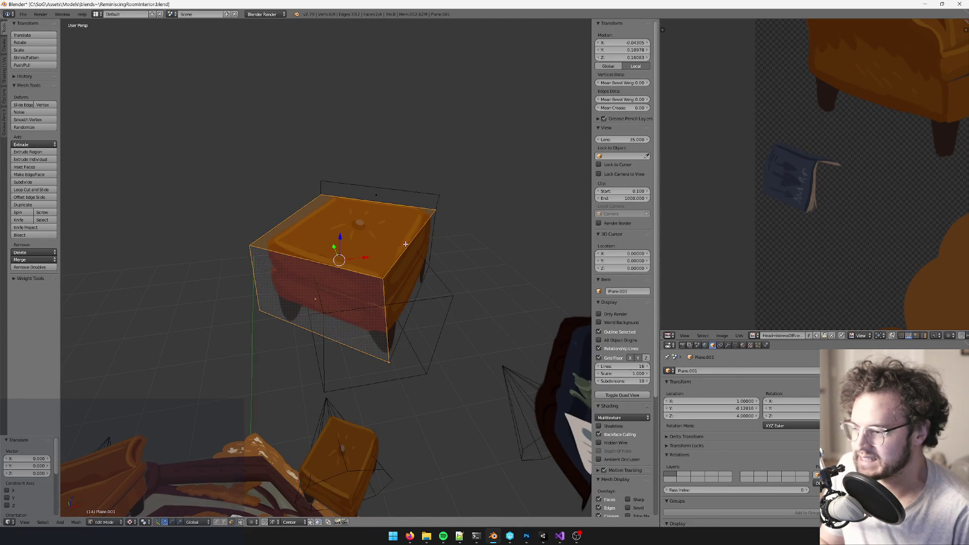
scroll(816, 170, "down", 4)
scroll(770, 164, "up", 8)
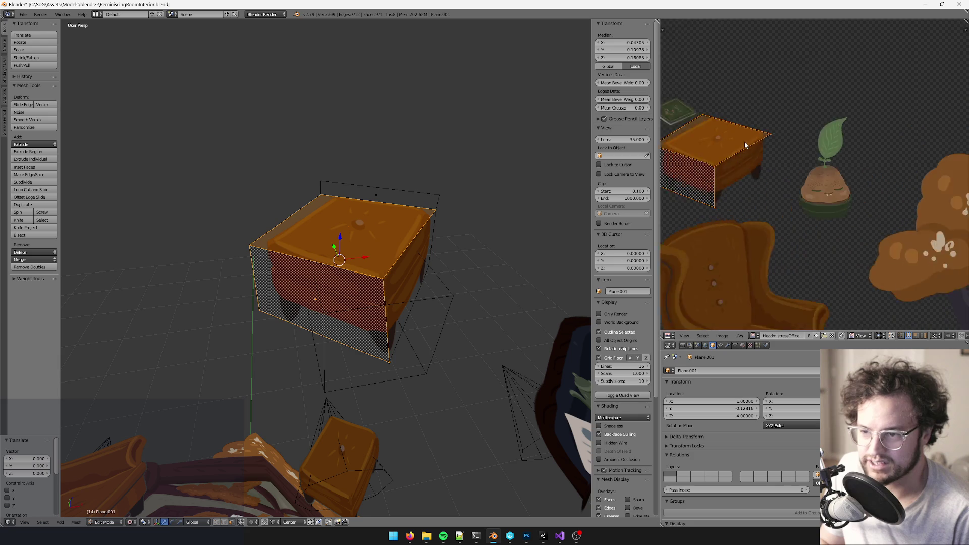
right_click(367, 221)
mouse_move(757, 161)
middle_mouse_down()
mouse_move(817, 176)
mouse_move(828, 192)
middle_mouse_up()
mouse_move(373, 222)
middle_mouse_down()
mouse_move(404, 221)
mouse_move(441, 195)
middle_mouse_up()
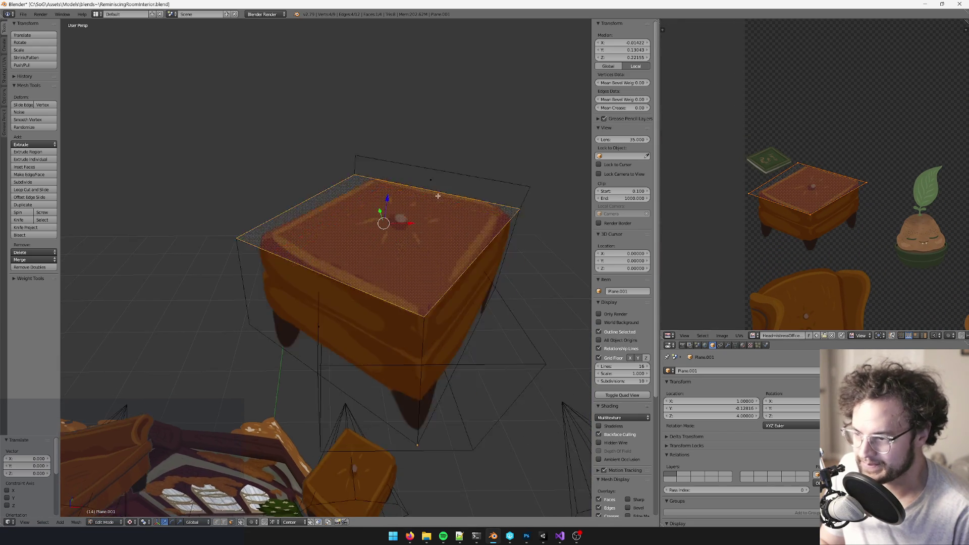
scroll(442, 202, "down", 5)
Step: Re-enter Edit Mode and reselect the footstool's top face on its own
key("Tab")
scroll(441, 206, "up", 5)
key("Tab")
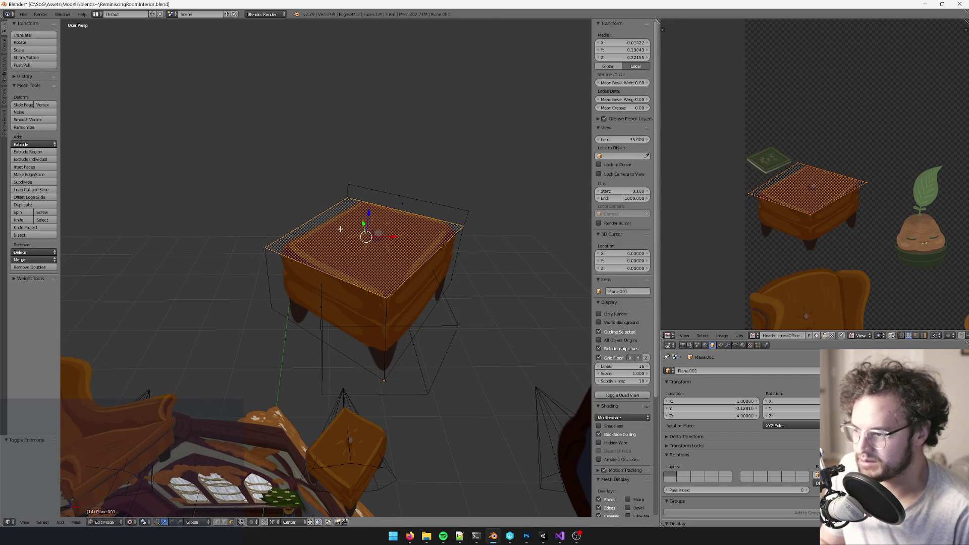
key("a")
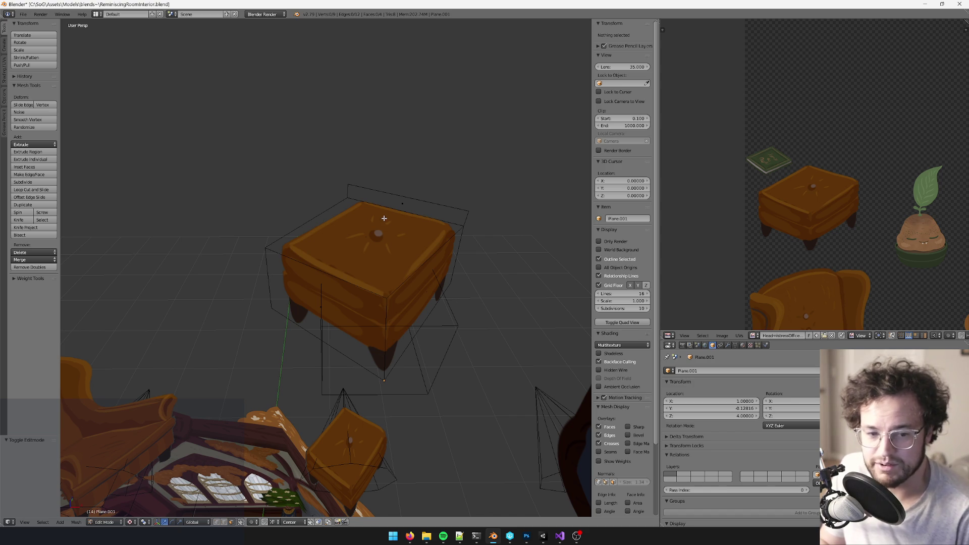
right_click(384, 218)
middle_click_drag(378, 229, 383, 227)
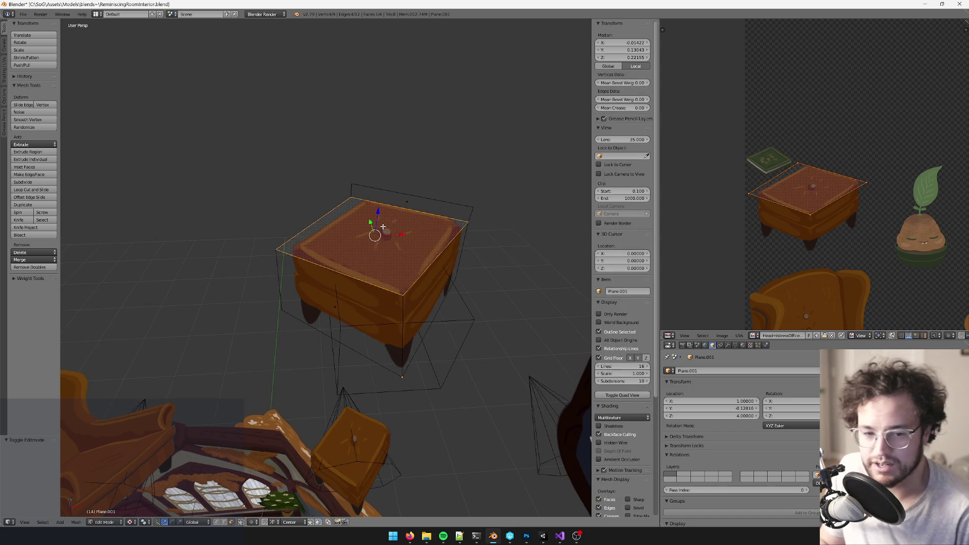
scroll(792, 192, "down", 1)
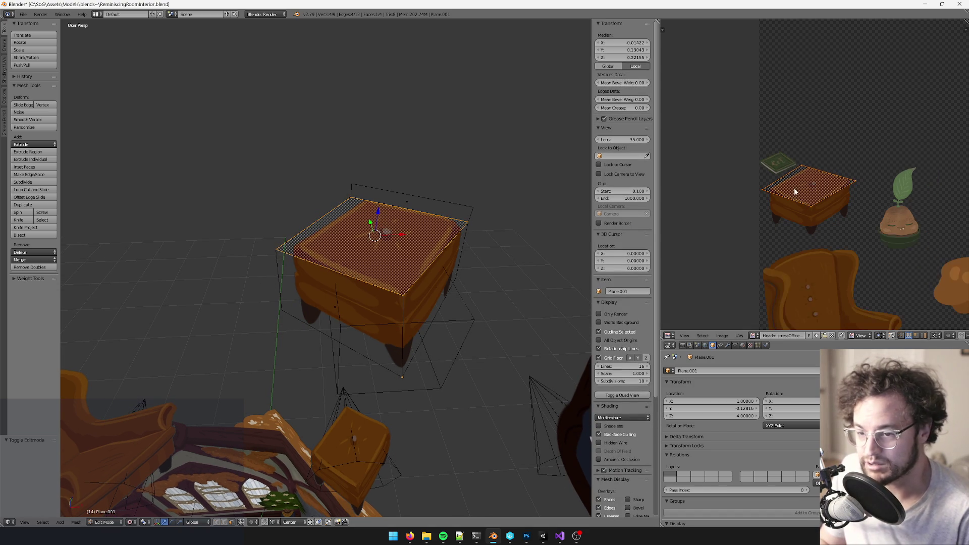
mouse_move(373, 237)
middle_mouse_down()
mouse_move(378, 217)
mouse_move(392, 272)
middle_mouse_up()
scroll(378, 313, "up", 4)
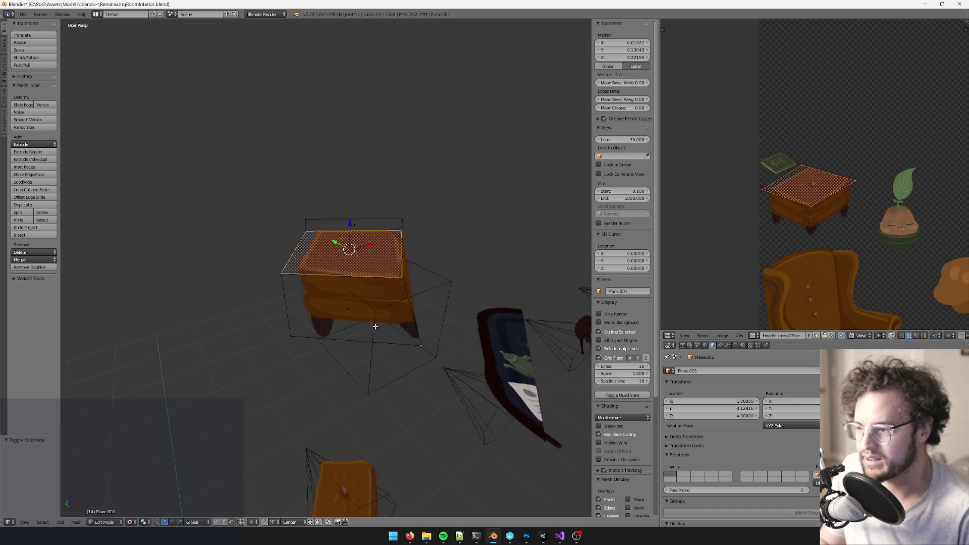
Step: Duplicate the top face and raise the copy slightly along Z
key("shift+d")
left_click(434, 219)
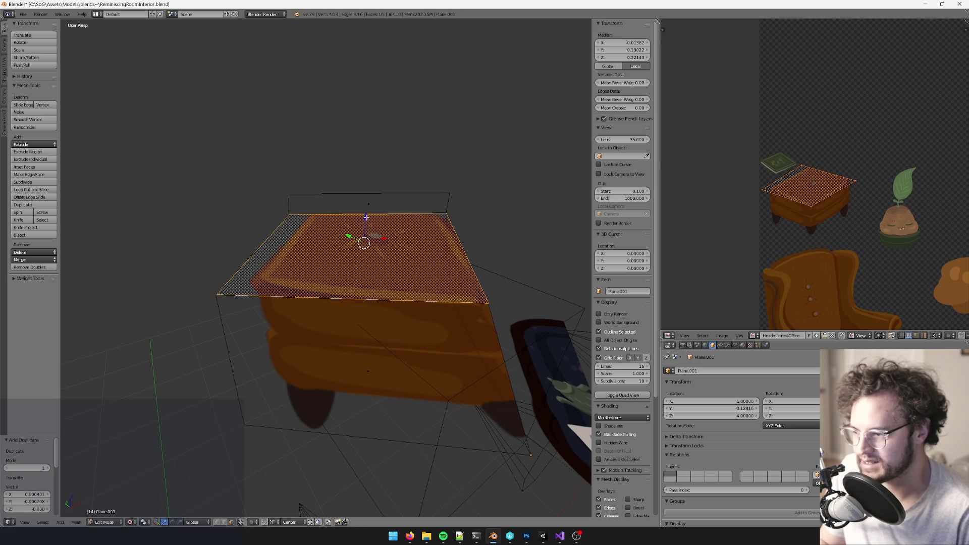
key("ctrl+z")
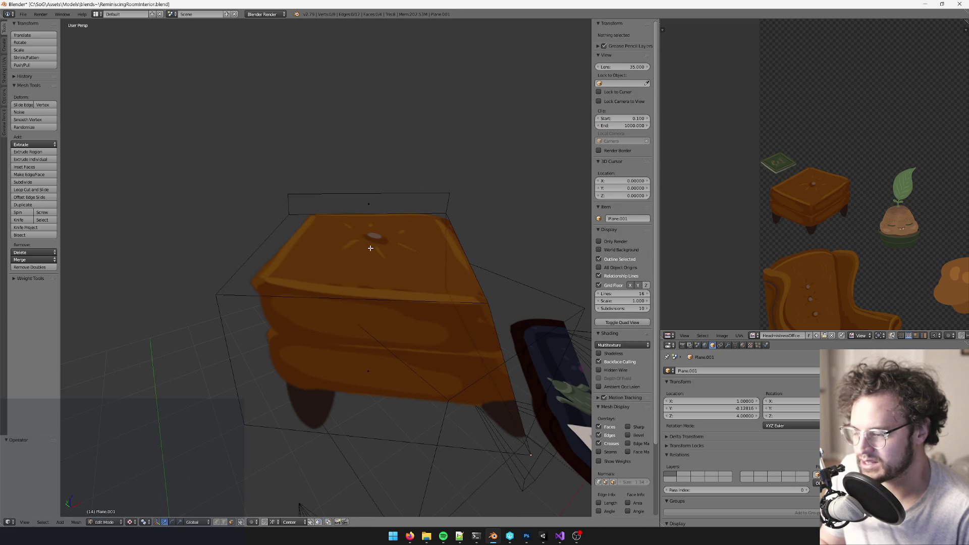
right_click(370, 247)
key("shift+d")
key("z")
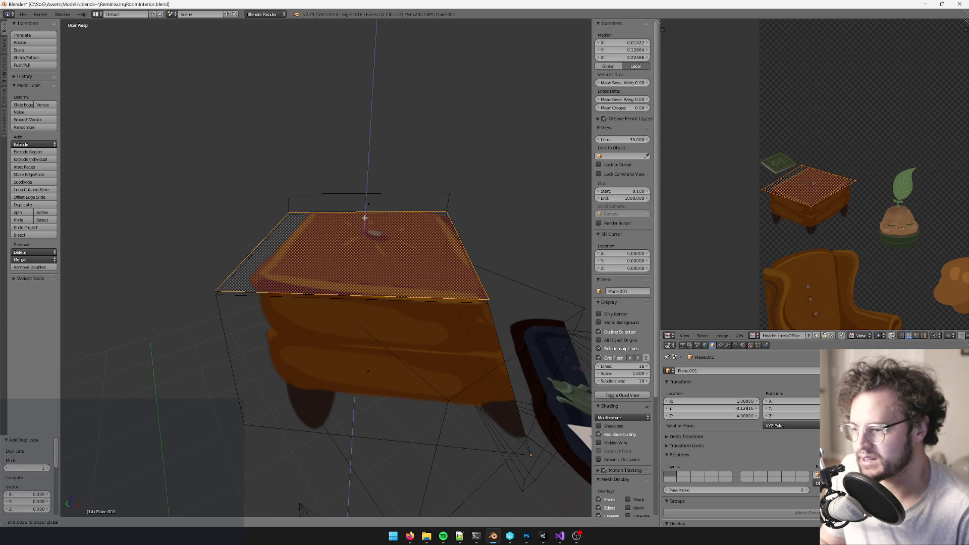
left_click(365, 217)
mouse_move(365, 217)
middle_mouse_down()
mouse_move(418, 233)
mouse_move(435, 223)
middle_mouse_up()
scroll(853, 169, "up", 3)
Step: Move the copied face's UVs onto the green book texture and preview it
key("g")
left_click(825, 156)
key("g")
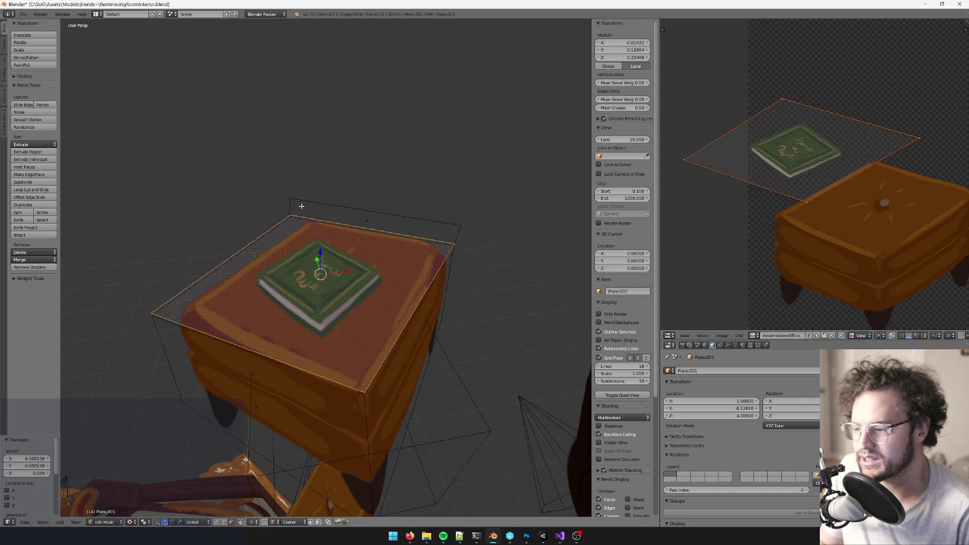
key("Tab")
key("Tab")
key("Tab")
mouse_move(355, 274)
middle_mouse_down()
mouse_move(380, 281)
mouse_move(398, 224)
mouse_move(368, 259)
mouse_move(393, 268)
mouse_move(379, 217)
mouse_move(347, 251)
mouse_move(366, 252)
middle_mouse_up()
key("Tab")
scroll(407, 219, "up", 3)
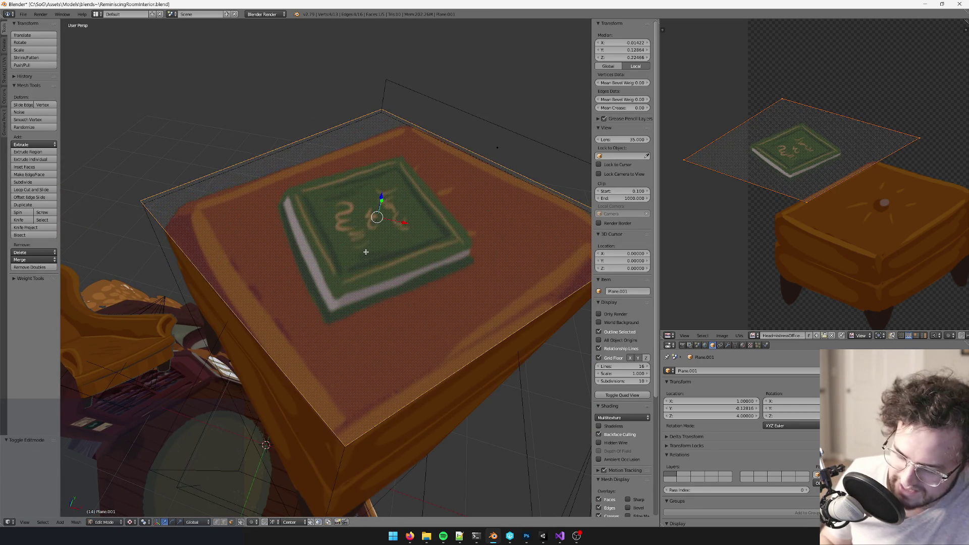
Step: Delete the original connected footstool faces, leaving only the book face
key("l")
key("x")
left_click(365, 252)
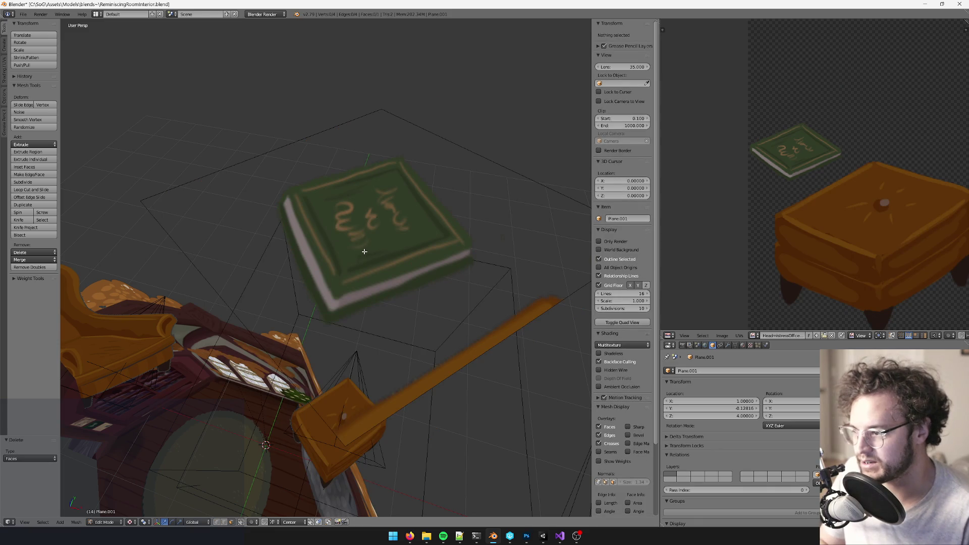
Step: Knife-cut the first edges around the green book on the face
mouse_move(362, 246)
middle_mouse_down()
mouse_move(464, 279)
mouse_move(417, 288)
mouse_move(471, 291)
middle_mouse_up()
key("k")
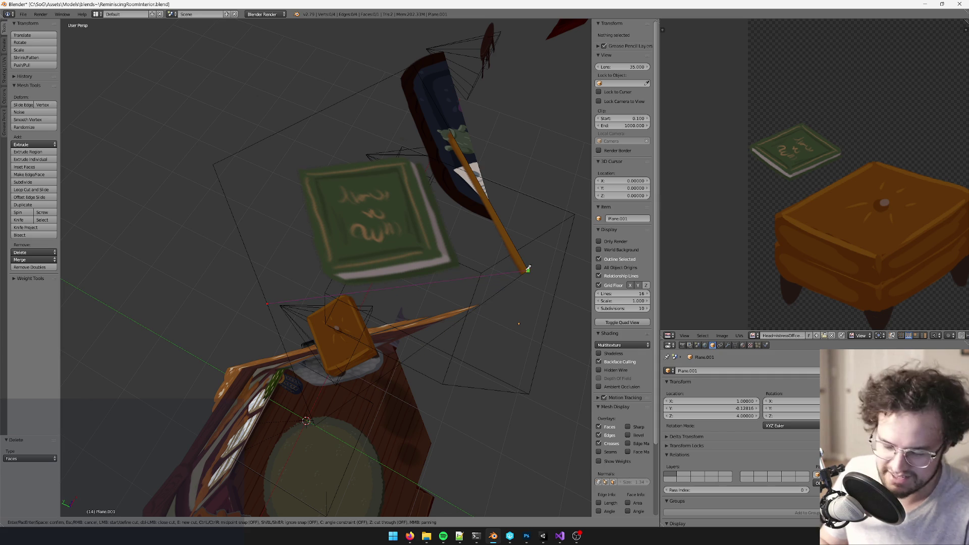
key("Escape")
middle_click_drag(530, 266, 526, 272)
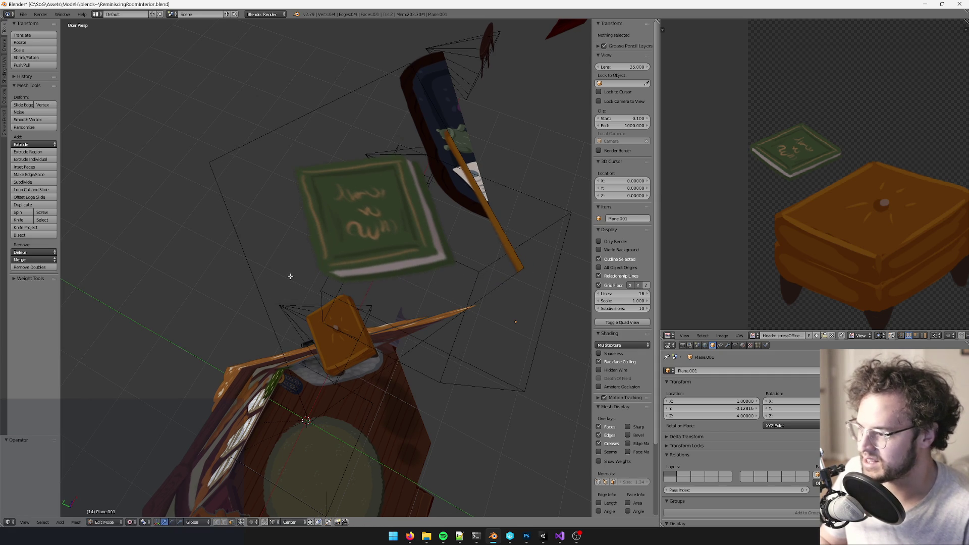
key("k")
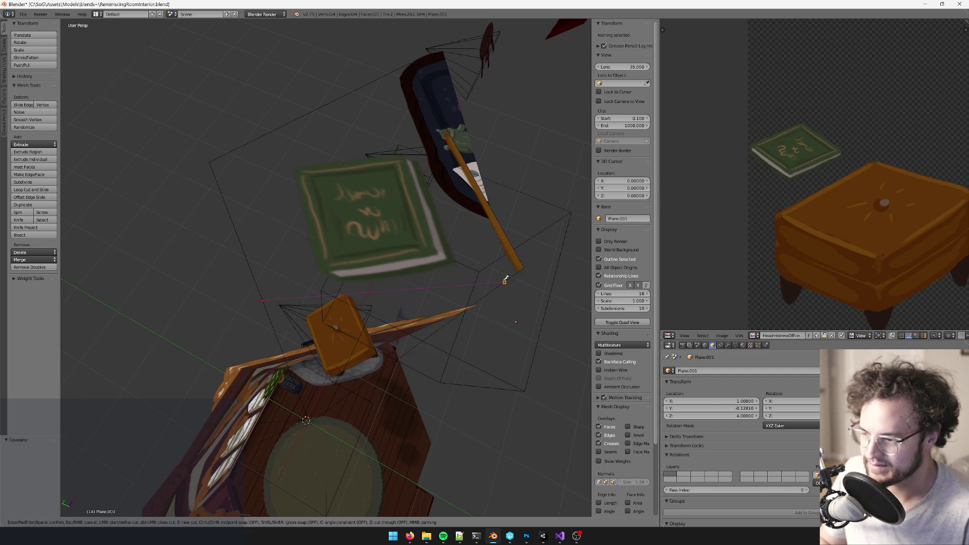
left_click(505, 281)
key("Return")
middle_click_drag(485, 282, 482, 291)
key("k")
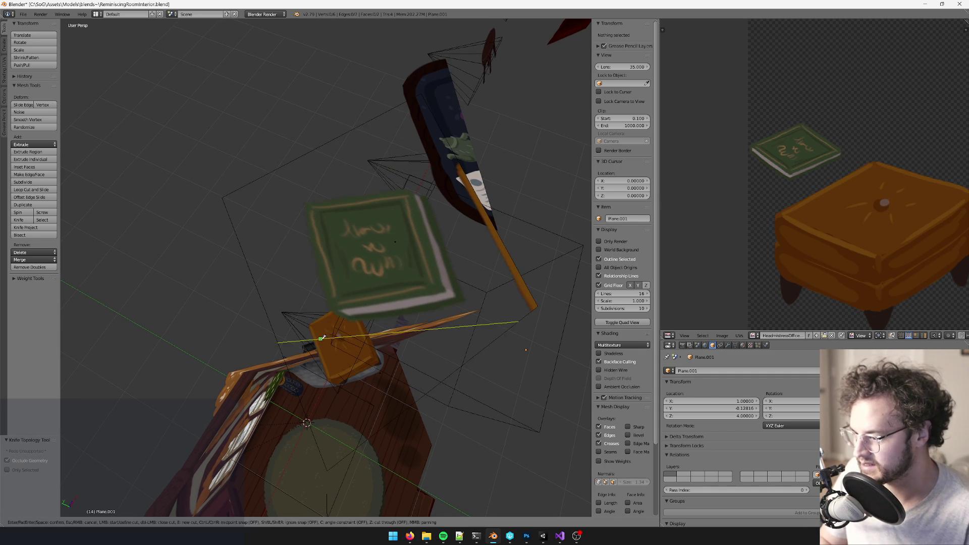
left_click(277, 169)
key("Return")
Step: Finish the knife cuts along the book's remaining edges
key("k")
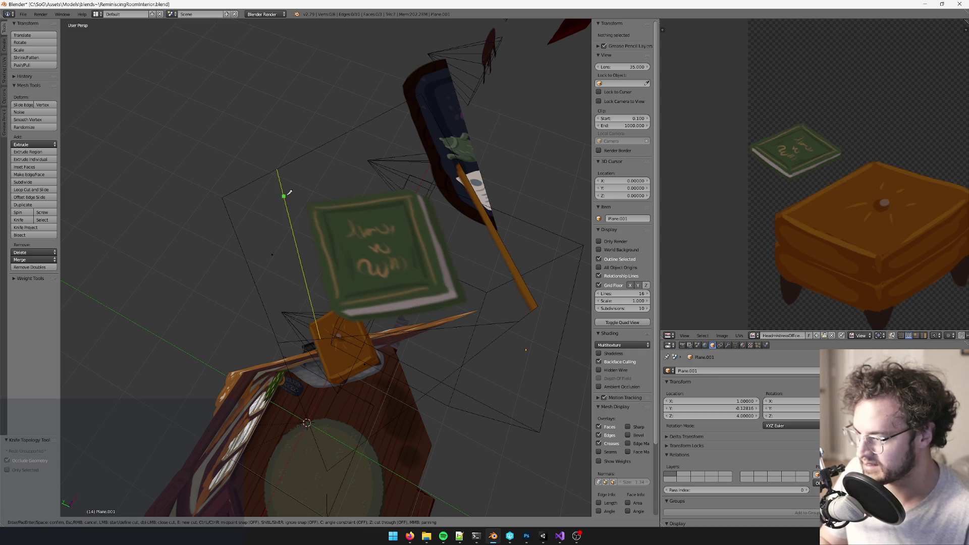
left_click(468, 175)
key("Return")
middle_click_drag(468, 174, 376, 172)
key("k")
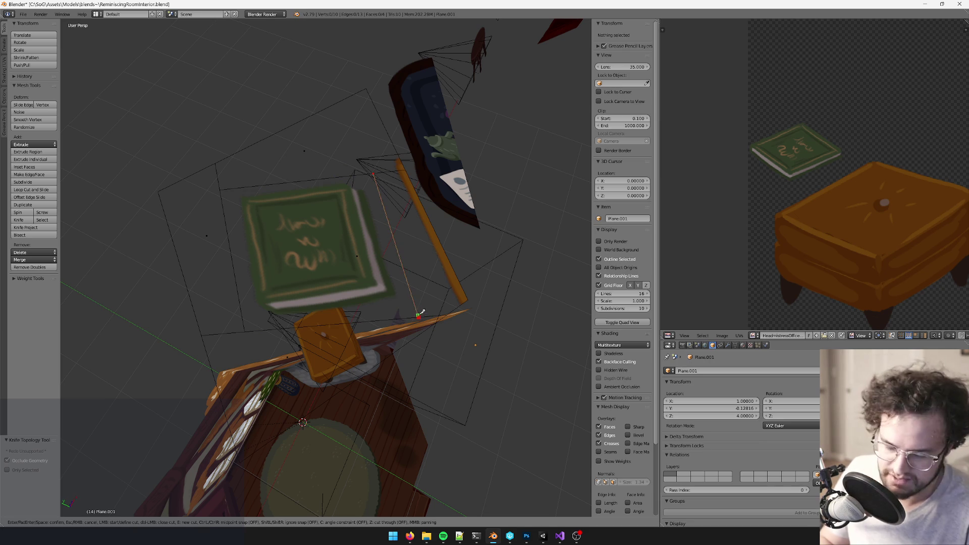
left_click(418, 315)
key("Return")
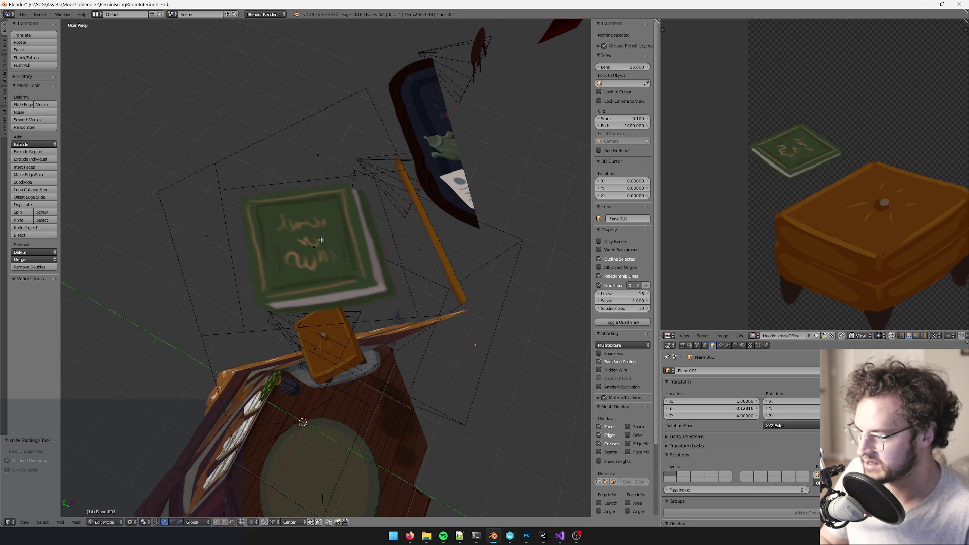
Step: Keep only the book quad by inverting the selection and deleting the surrounding faces
right_click(321, 240)
middle_click_drag(321, 240, 365, 142)
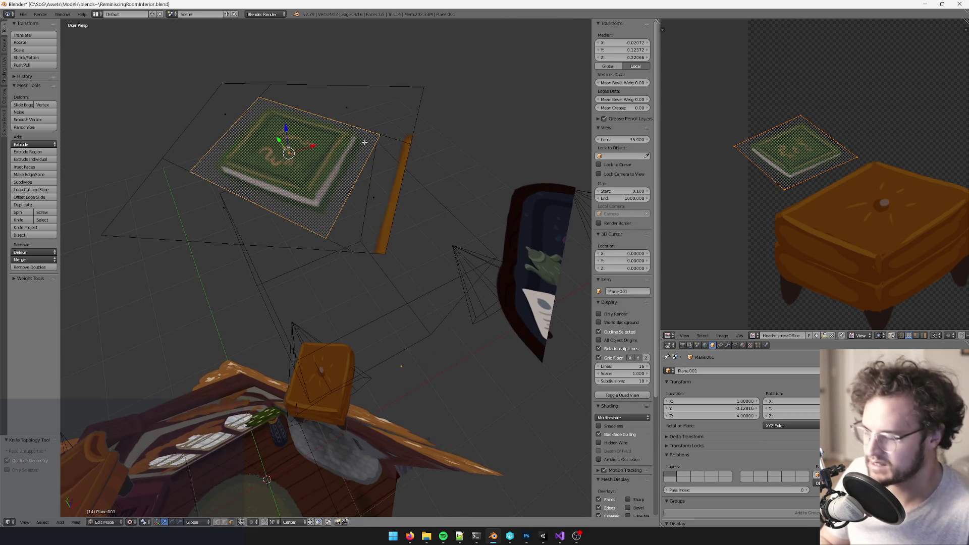
key("ctrl+i")
key("x")
left_click(365, 142)
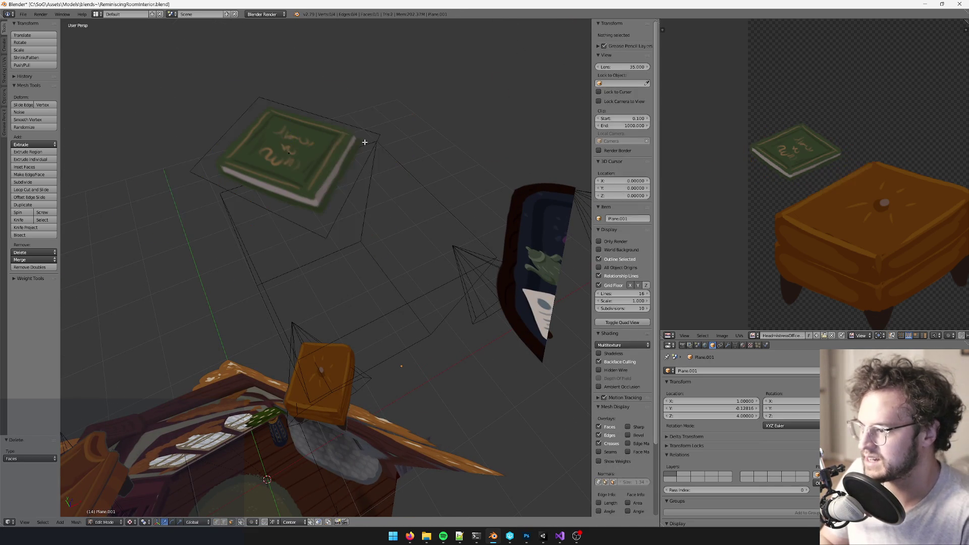
key("a")
mouse_move(373, 165)
middle_mouse_down()
mouse_move(366, 131)
mouse_move(357, 133)
mouse_move(377, 143)
middle_mouse_up()
scroll(389, 147, "down", 3)
key("Tab")
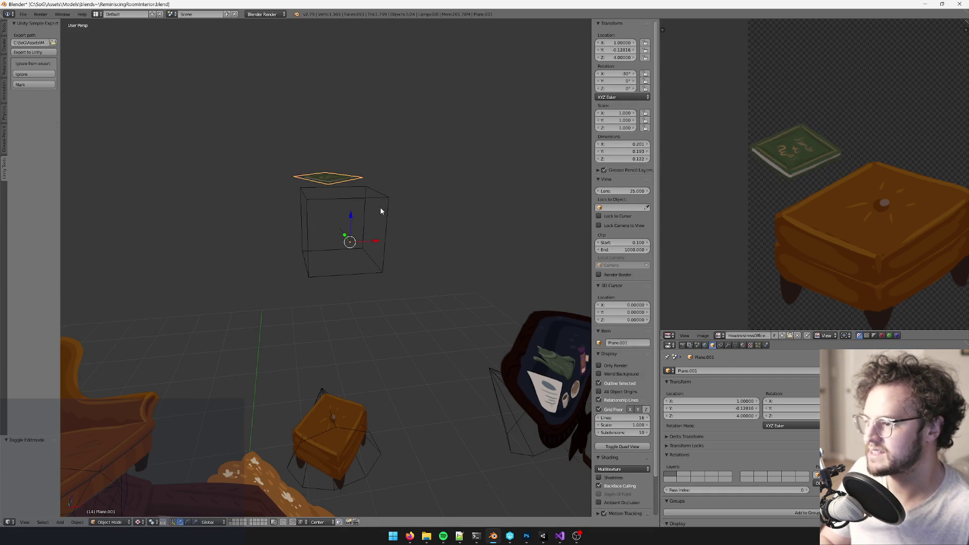
Step: Lower the wireframe box above the ottoman to Z 4.0
right_click(380, 202)
mouse_move(380, 201)
middle_mouse_down()
mouse_move(410, 188)
mouse_move(398, 153)
middle_mouse_up()
left_click_drag(380, 134, 384, 183)
middle_click_drag(384, 183, 391, 149)
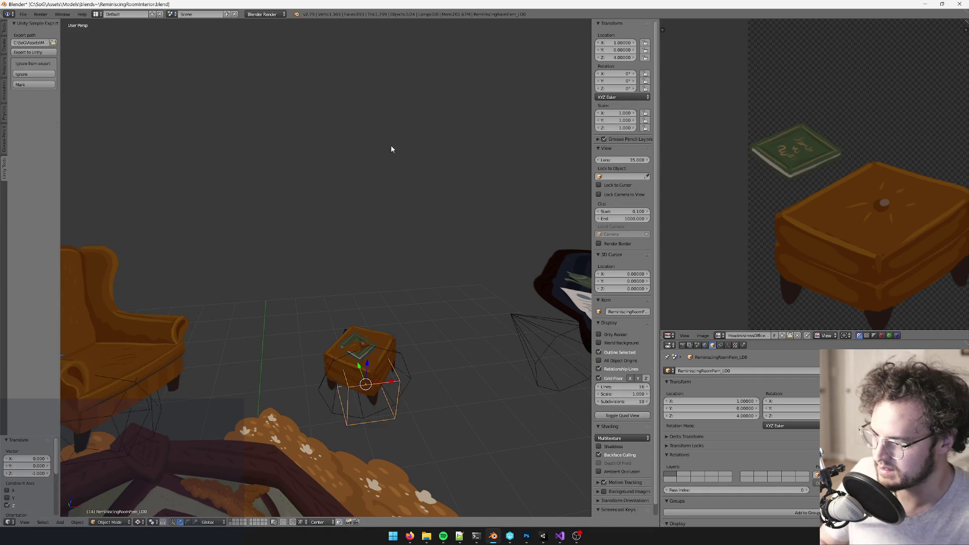
scroll(404, 242, "up", 5)
mouse_move(410, 262)
middle_mouse_down()
mouse_move(494, 313)
mouse_move(435, 264)
middle_mouse_up()
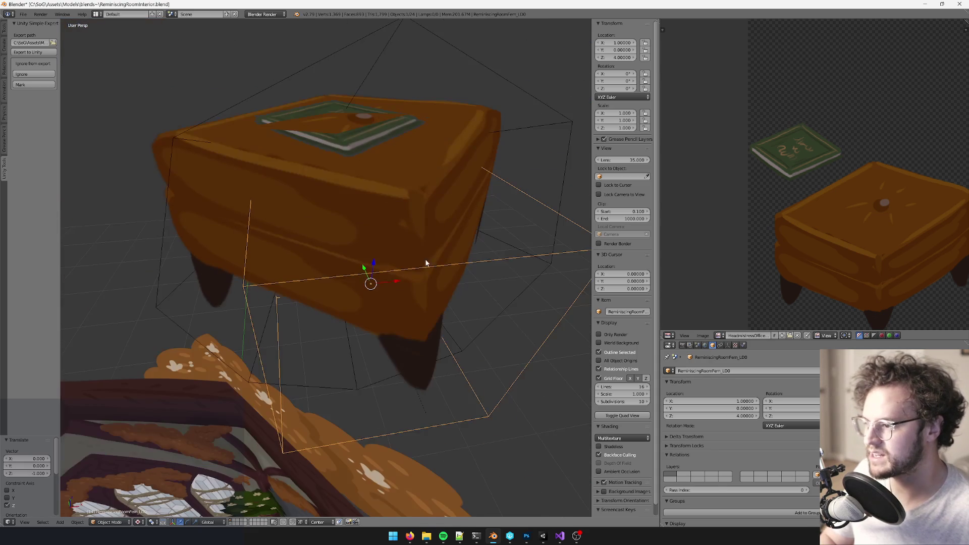
Step: Raise the ottoman's book plane face slightly along Z in Edit Mode
right_click(345, 136)
key("Tab")
middle_click_drag(345, 136, 348, 119)
left_click_drag(350, 115, 346, 113)
key("Tab")
mouse_move(346, 113)
middle_mouse_down()
mouse_move(389, 155)
mouse_move(388, 180)
mouse_move(413, 199)
mouse_move(392, 169)
mouse_move(407, 174)
mouse_move(360, 166)
mouse_move(387, 158)
middle_mouse_up()
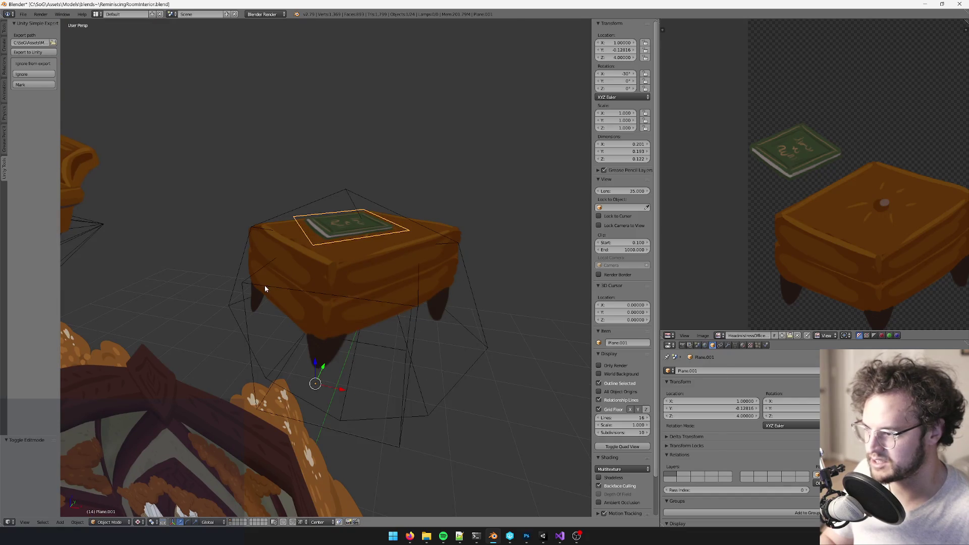
Step: Leave the box in place and save over the blend file
right_click(320, 303)
left_click_drag(342, 283, 341, 272)
key("Escape")
mouse_move(334, 211)
middle_mouse_down()
mouse_move(373, 251)
mouse_move(368, 235)
mouse_move(385, 331)
mouse_move(411, 284)
middle_mouse_up()
key("ctrl+s")
left_click(411, 283)
Step: Select the armchair's wireframe box and switch over to Unity
mouse_move(321, 256)
middle_mouse_down()
mouse_move(358, 245)
mouse_move(305, 227)
mouse_move(461, 286)
middle_mouse_up()
key("ctrl+z")
right_click(243, 235)
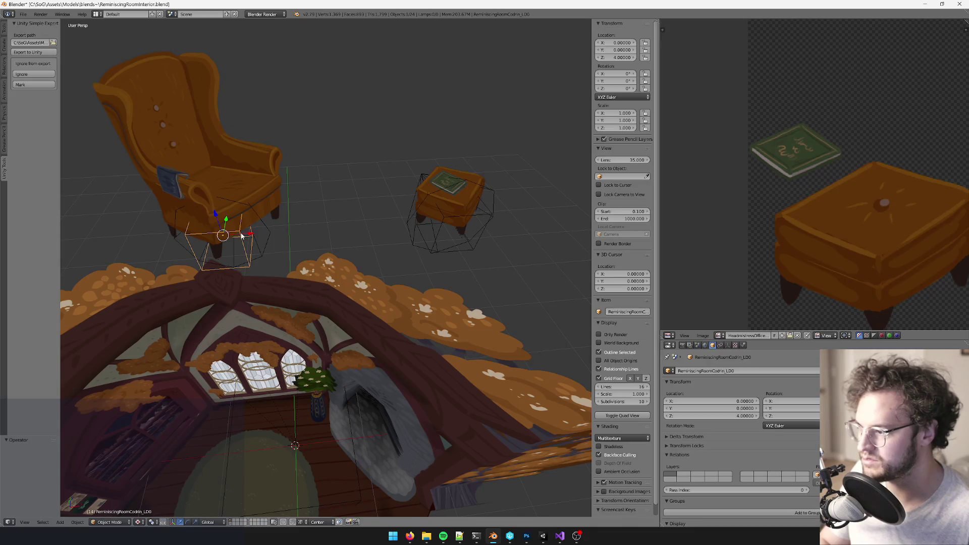
left_click(545, 539)
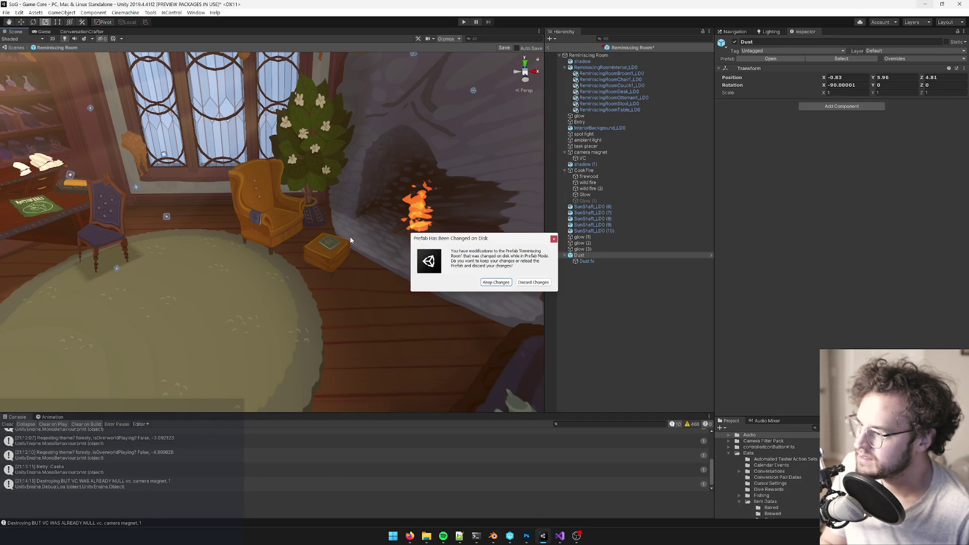
Step: Keep the reloaded prefab changes and frame the armchair object in the Scene view
left_click(484, 281)
scroll(349, 236, "up", 5)
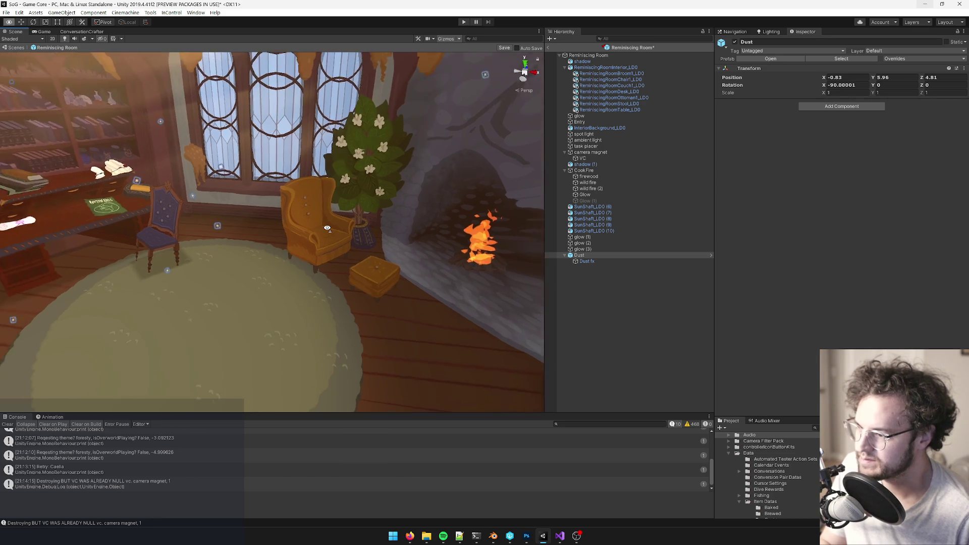
left_click(301, 241)
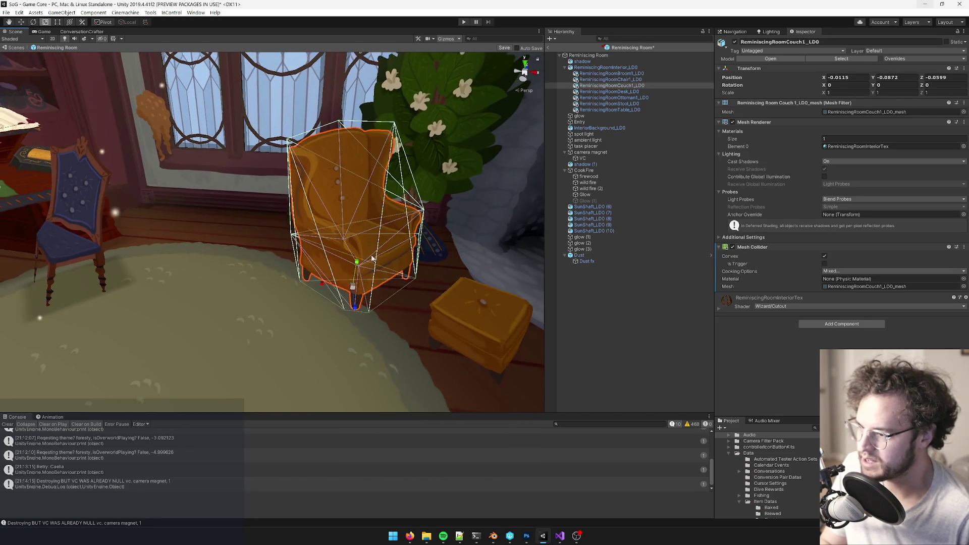
double_click(622, 86)
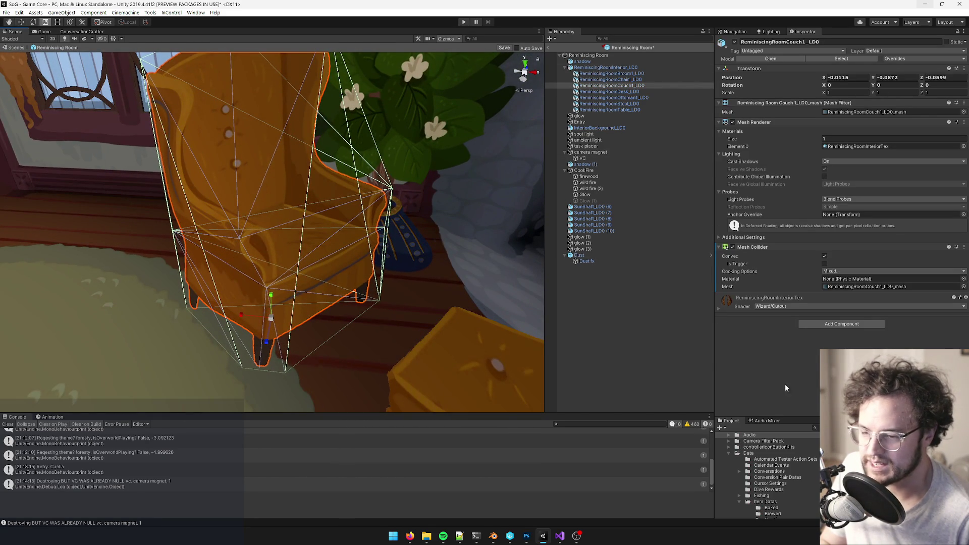
scroll(257, 226, "down", 3)
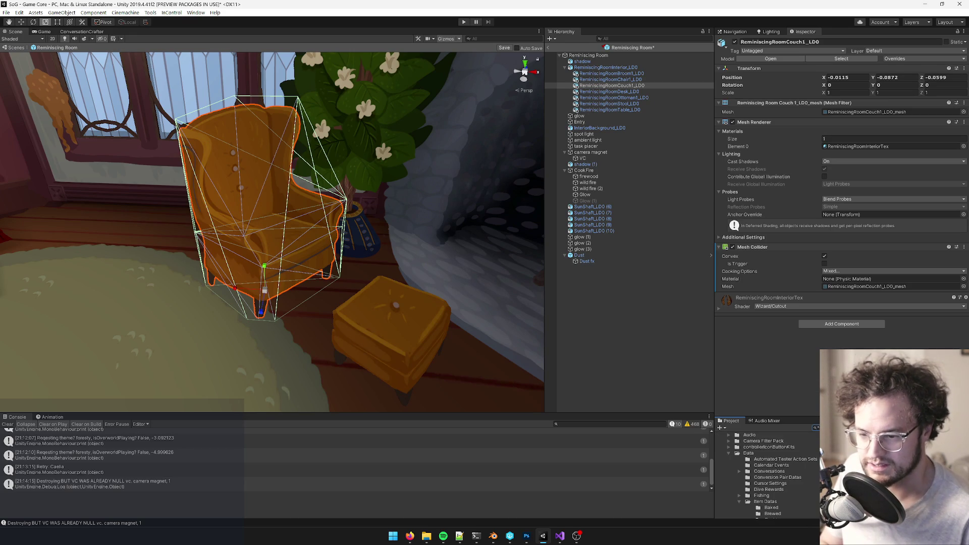
Step: Search the Project for 'od', parent the book mesh under Couch1, and add a Mesh Collider
left_click_drag(767, 416, 767, 331)
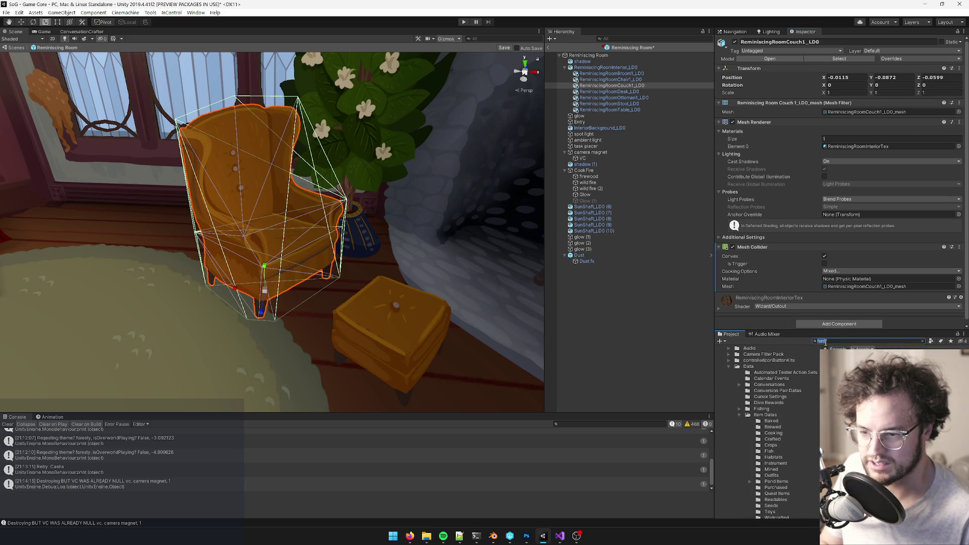
type("codrin")
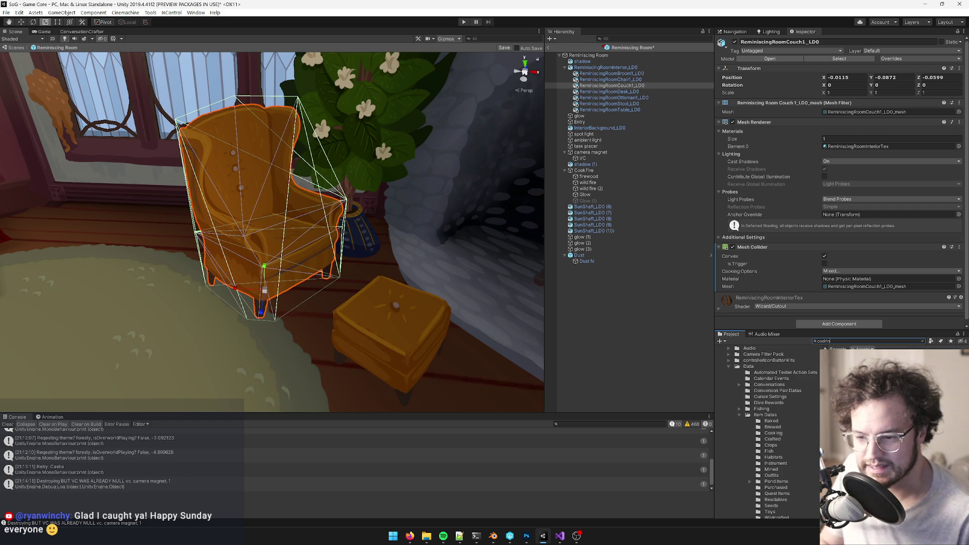
left_click(611, 85)
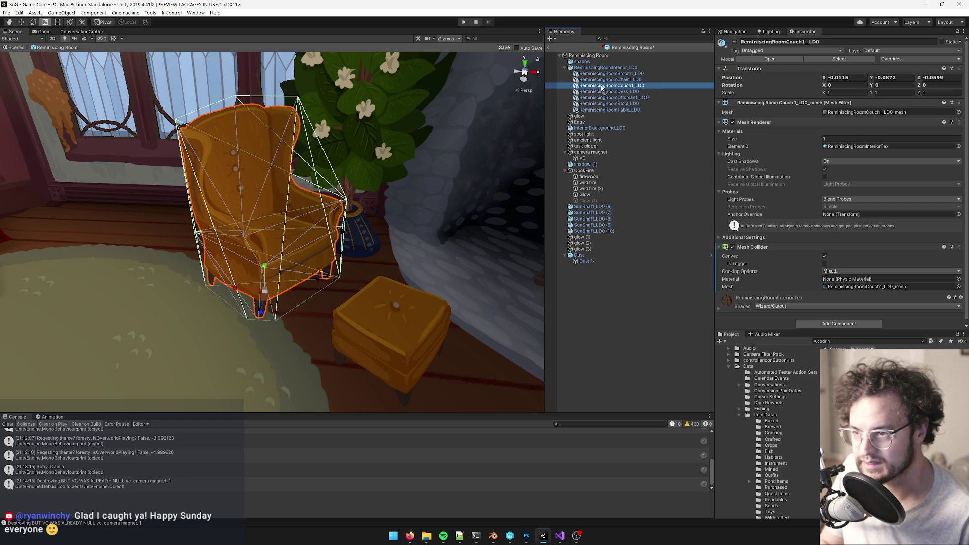
left_click_drag(602, 88, 603, 89)
key("f")
left_click(841, 274)
type("mesh")
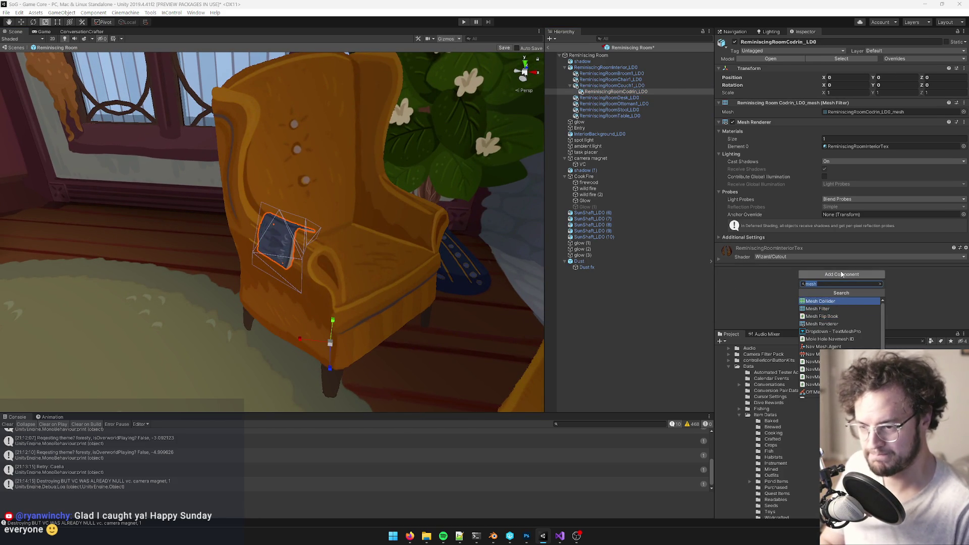
key("Return")
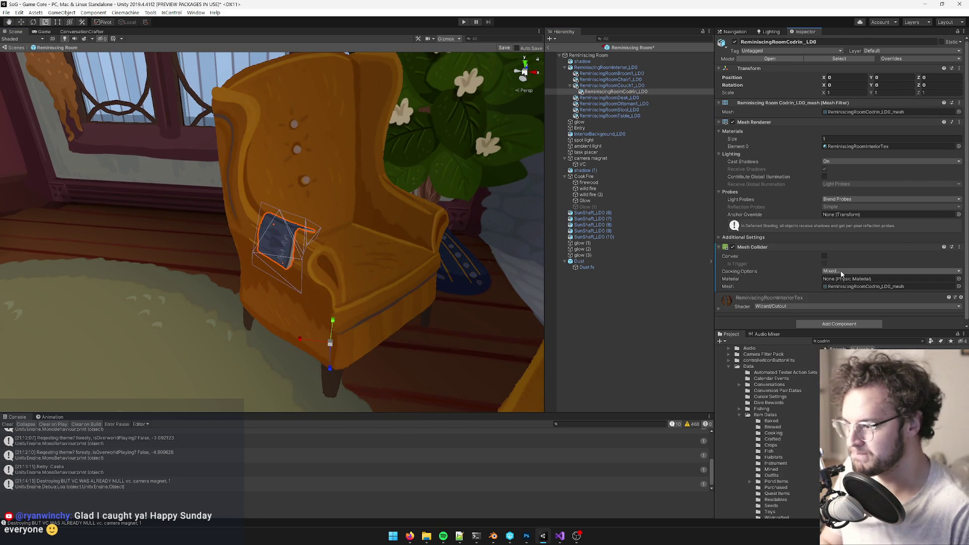
Step: Orbit and zoom around the armchair, ottoman and fireplace to check the book's placement
mouse_move(365, 251)
left_mouse_down("alt")
mouse_move(355, 244)
mouse_move(520, 263)
left_mouse_up("alt")
scroll(421, 256, "down", 5)
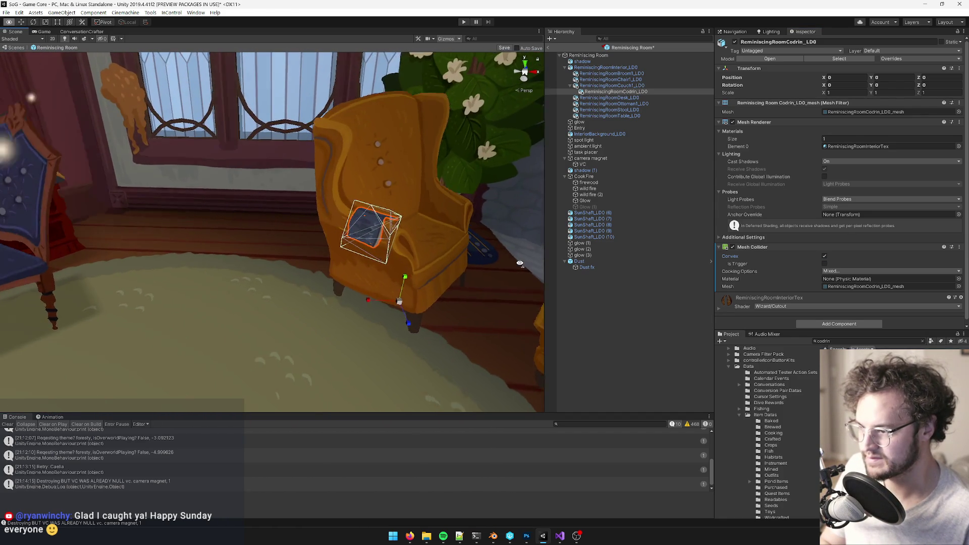
scroll(519, 263, "up", 4)
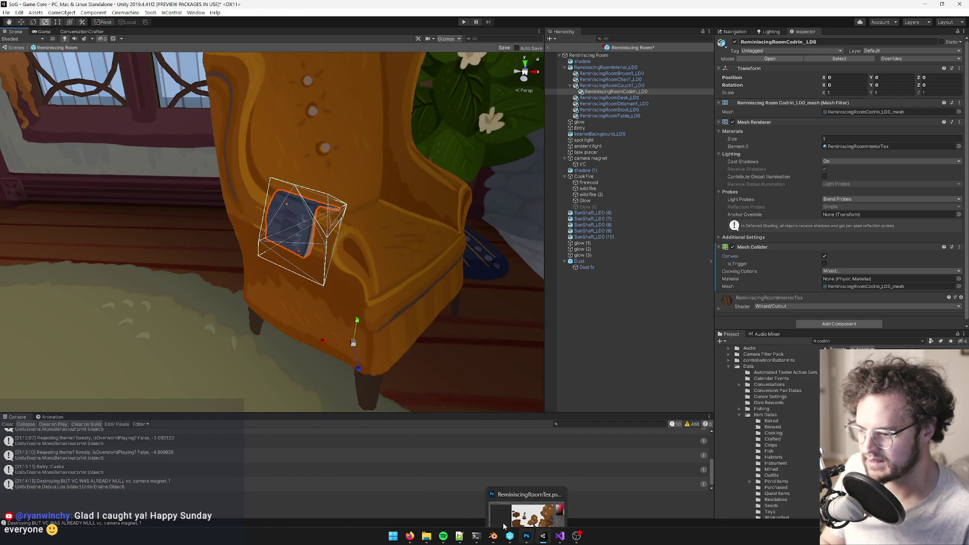
scroll(388, 273, "down", 6)
mouse_move(389, 272)
left_mouse_down("alt")
mouse_move(251, 264)
mouse_move(530, 268)
mouse_move(335, 275)
mouse_move(493, 264)
mouse_move(374, 288)
left_mouse_up("alt")
scroll(388, 273, "up", 5)
scroll(368, 272, "down", 5)
scroll(397, 283, "up", 3)
scroll(397, 284, "down", 5)
scroll(374, 288, "up", 4)
scroll(373, 287, "up", 4)
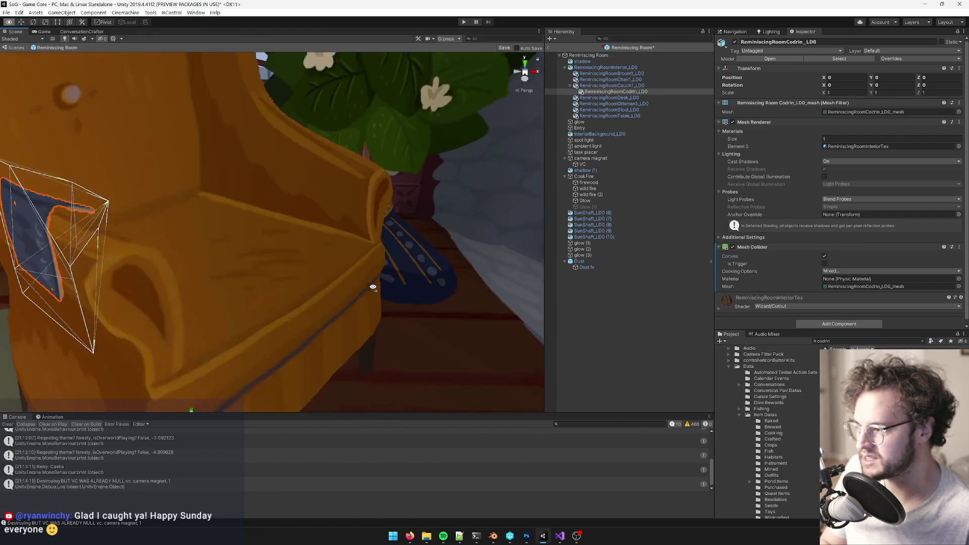
scroll(372, 283, "down", 6)
mouse_move(365, 277)
left_mouse_down("alt")
mouse_move(256, 227)
mouse_move(401, 238)
mouse_move(503, 220)
mouse_move(430, 240)
left_mouse_up("alt")
scroll(401, 238, "down", 6)
scroll(404, 234, "up", 6)
scroll(534, 237, "up", 5)
left_click(568, 539)
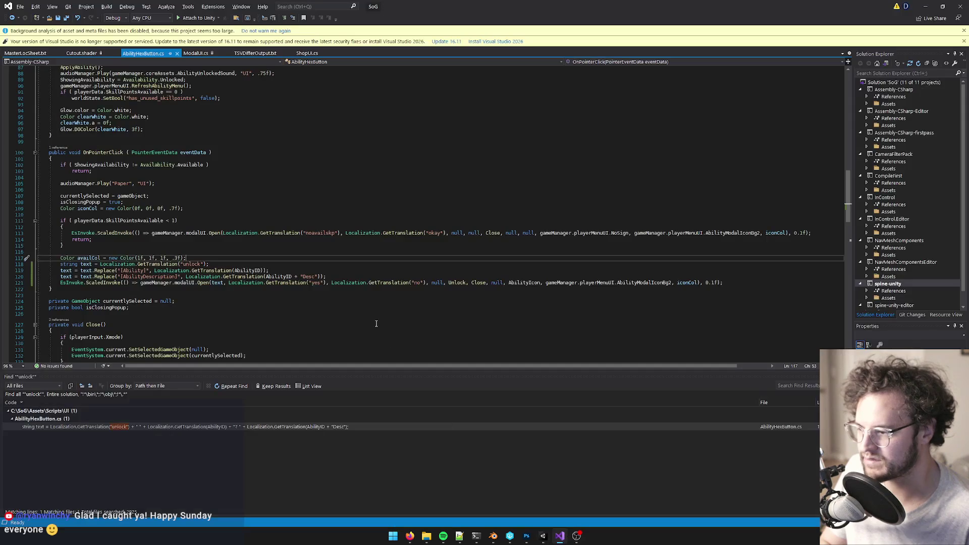
Step: Select the armchair's blue book (Plane.002) and shrink its face inward with Alt+S
key("alt+Tab")
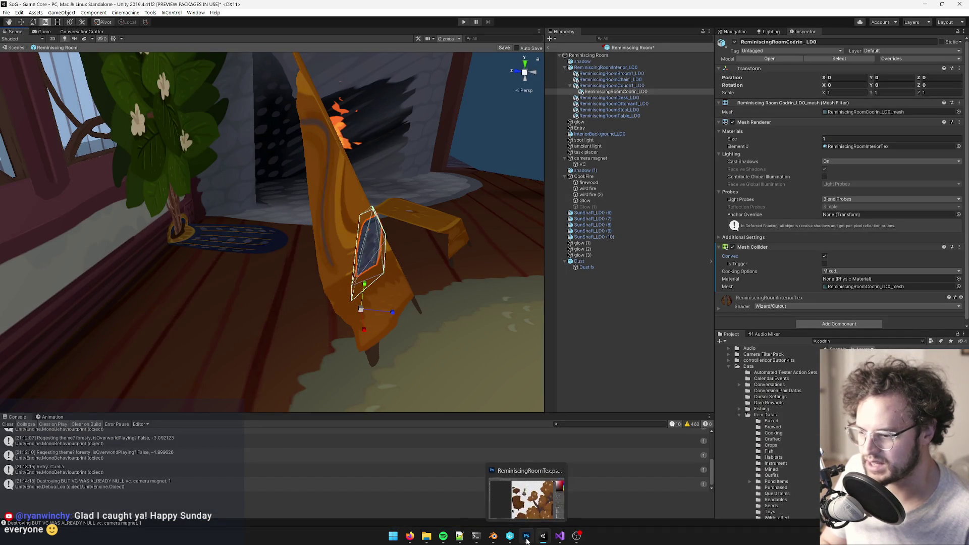
left_click(493, 536)
middle_click_drag(374, 204, 212, 241)
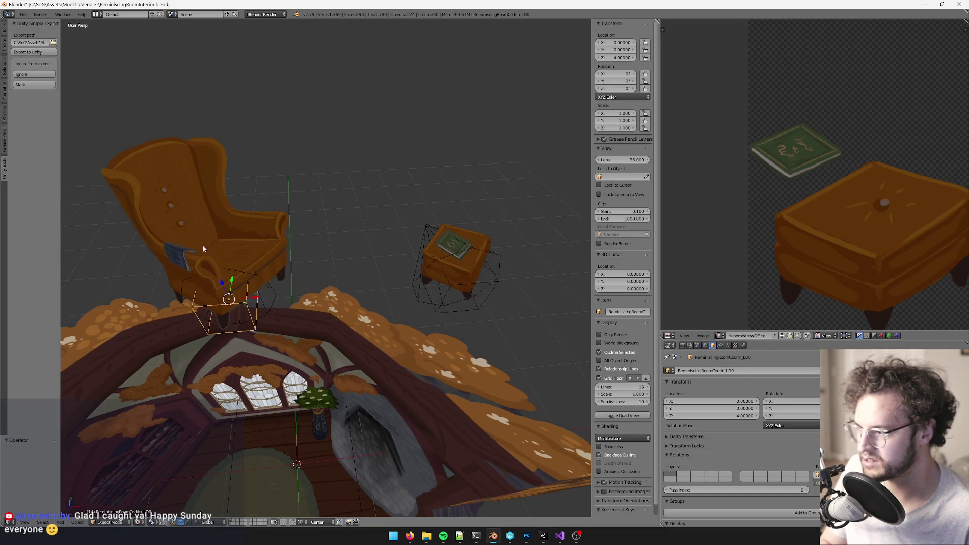
right_click(180, 256)
key("Tab")
mouse_move(277, 223)
middle_mouse_down()
mouse_move(405, 183)
mouse_move(441, 149)
mouse_move(379, 190)
mouse_move(471, 175)
mouse_move(434, 197)
mouse_move(460, 207)
mouse_move(469, 199)
mouse_move(429, 227)
mouse_move(438, 233)
middle_mouse_up()
key("alt+s")
left_click(437, 153)
scroll(431, 197, "up", 2)
key("Tab")
Step: Switch the transform orientation to Local and drag the book along its local Y
scroll(468, 214, "down", 3)
scroll(443, 198, "up", 5)
mouse_move(301, 358)
middle_mouse_down()
mouse_move(424, 305)
mouse_move(395, 383)
mouse_move(359, 385)
mouse_move(366, 409)
middle_mouse_up()
left_click(209, 522)
left_click(211, 507)
left_click_drag(354, 419, 345, 409)
mouse_move(345, 409)
middle_mouse_down()
mouse_move(432, 346)
mouse_move(416, 327)
mouse_move(385, 349)
mouse_move(390, 367)
mouse_move(355, 386)
mouse_move(353, 287)
mouse_move(364, 291)
mouse_move(354, 280)
middle_mouse_up()
Step: Move the book exactly 0.02 along its local Y axis
key("g")
key("y")
key("y")
key("minus")
type(".02")
key("Return")
key("alt+Tab")
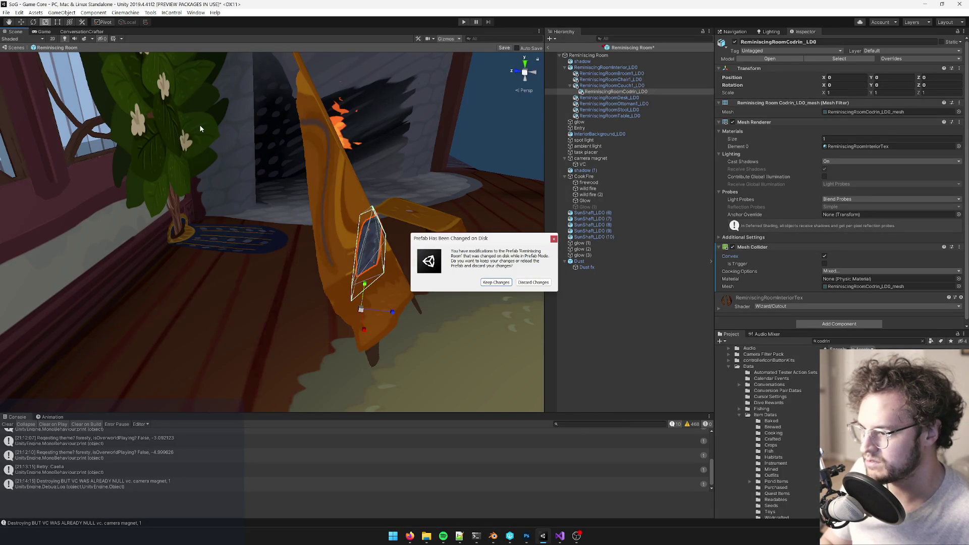
Step: Keep the reimported prefab changes and fly the Scene camera close to the blue book
left_click(500, 283)
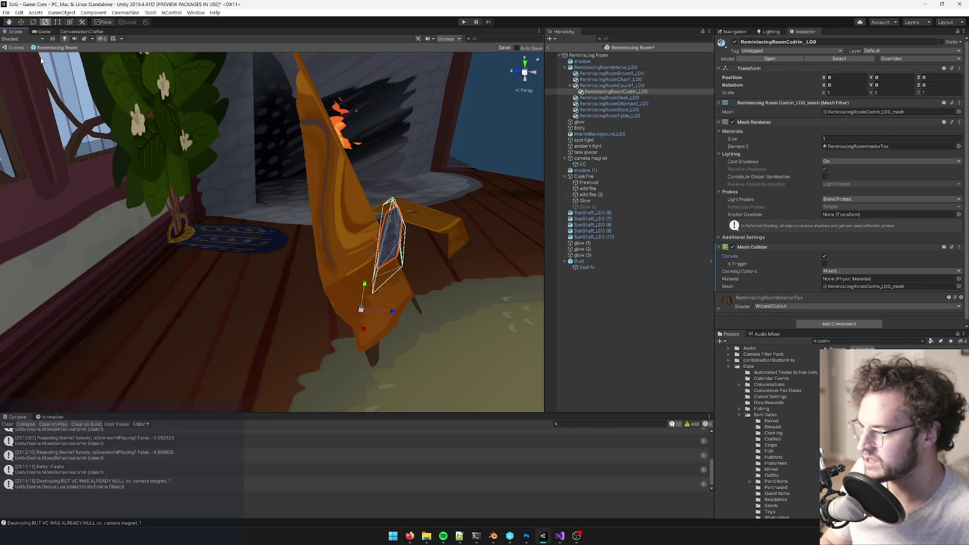
left_click(45, 32)
left_click(15, 31)
mouse_move(131, 202)
right_mouse_down()
mouse_move(160, 193)
mouse_move(134, 210)
mouse_move(531, 303)
right_mouse_up()
key("s")
left_click_drag(271, 269, 629, 311)
mouse_move(353, 252)
right_mouse_down()
mouse_move(346, 261)
mouse_move(411, 264)
mouse_move(366, 262)
mouse_move(374, 250)
right_mouse_up()
key("w")
key("s")
scroll(366, 262, "up", 5)
key("s")
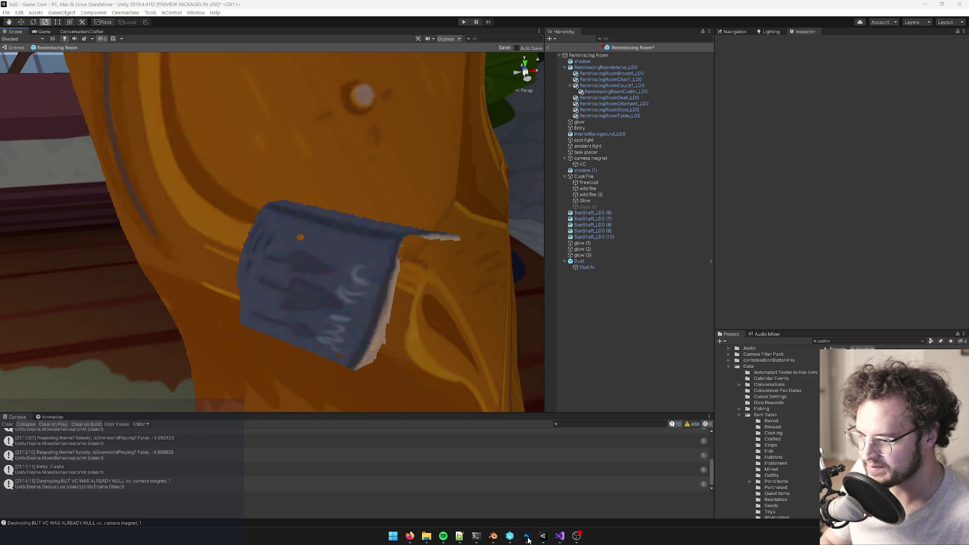
Step: In Photoshop, select the blue book layer and zoom in on it
left_click(526, 538)
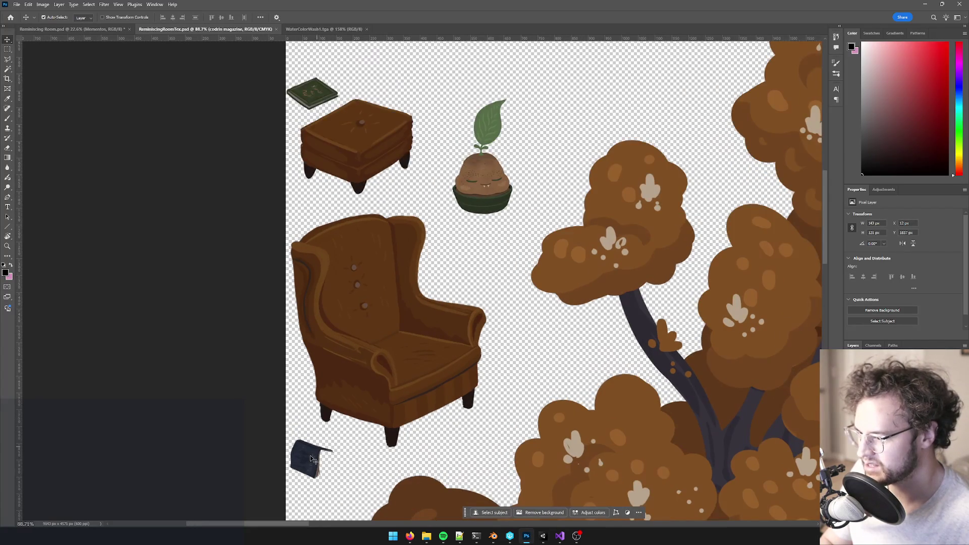
left_click(310, 433)
scroll(283, 434, "up", 10, "alt")
scroll(282, 434, "up", 8, "alt")
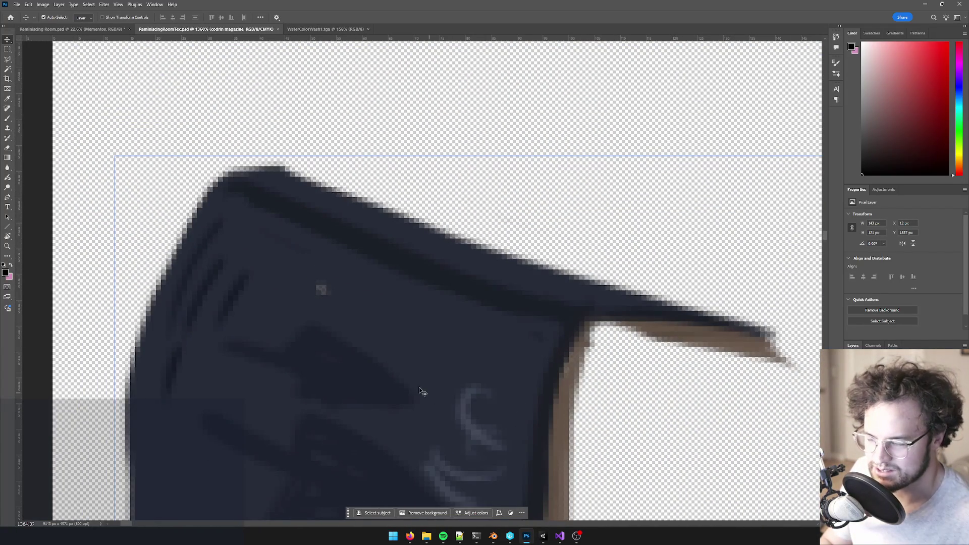
Step: Duplicate the book layer twice, pick a smaller eraser, and save ReminiscingRoomTex.psd
scroll(403, 379, "down", 3, "alt")
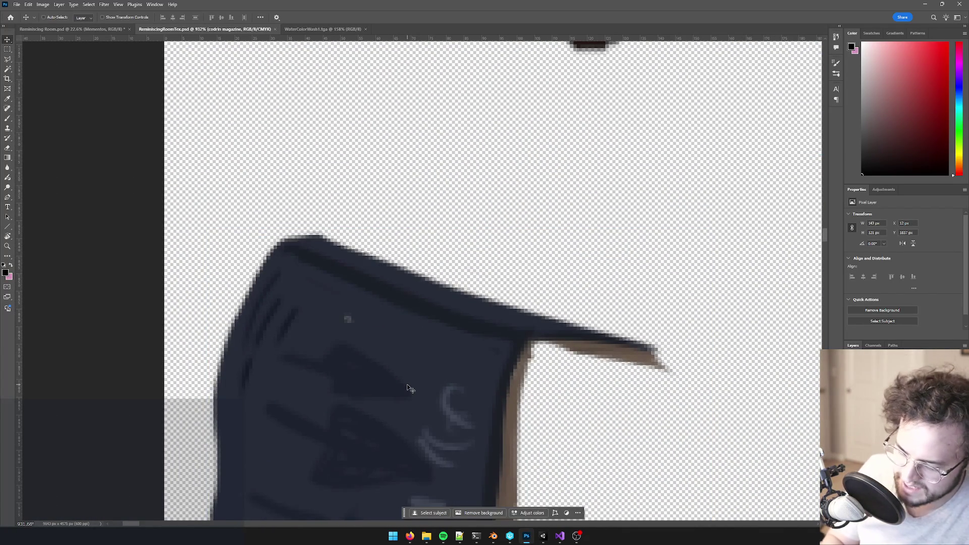
key("ctrl+j")
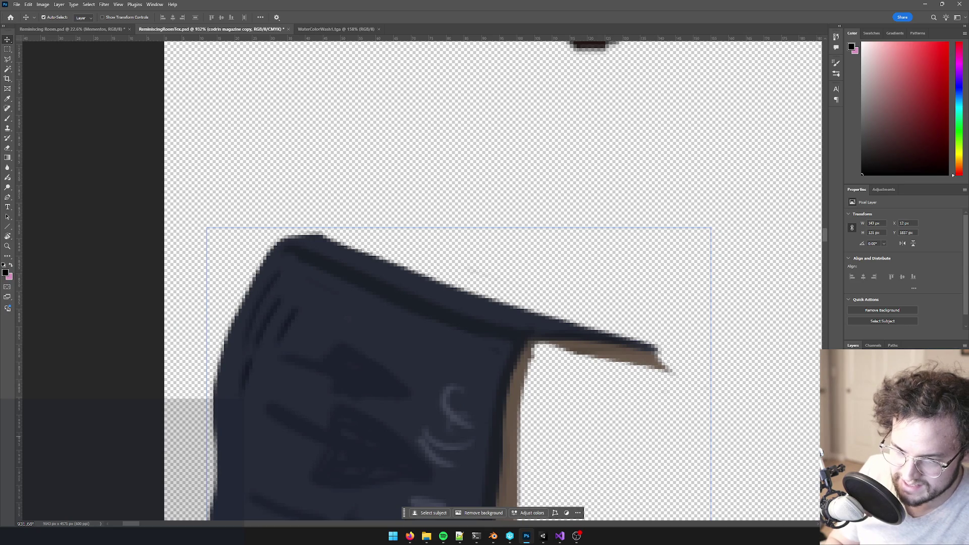
key("ctrl+j")
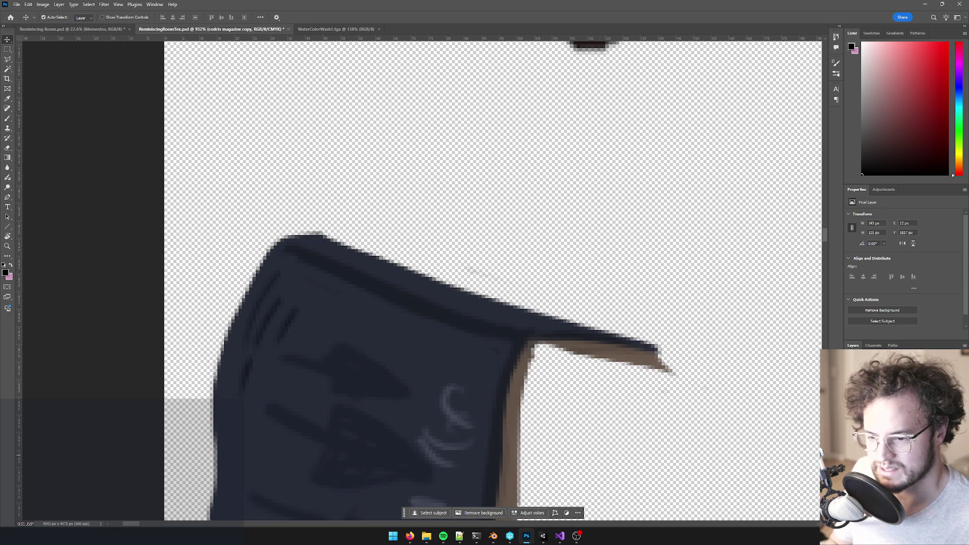
key("e")
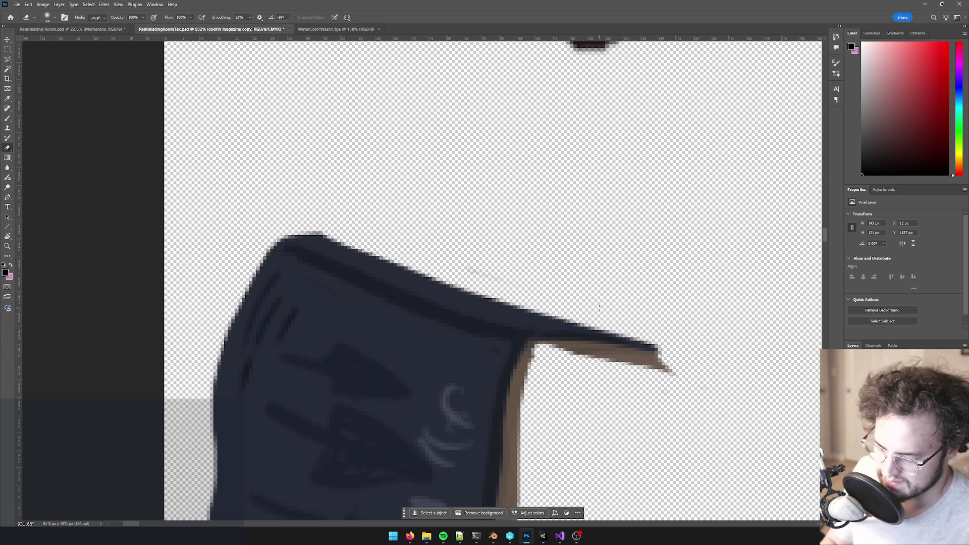
scroll(607, 308, "down", 3, "alt")
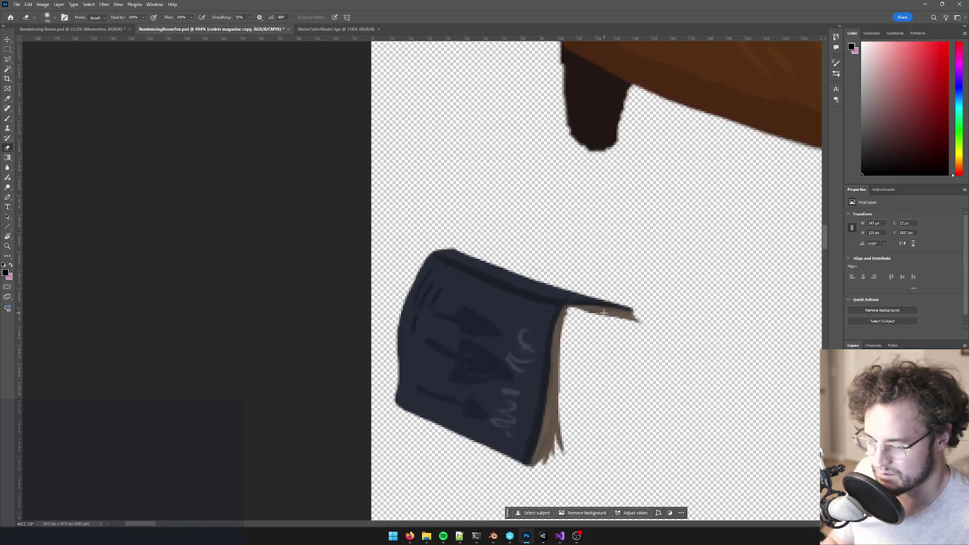
key("bracketleft")
key("bracketleft")
key("bracketleft")
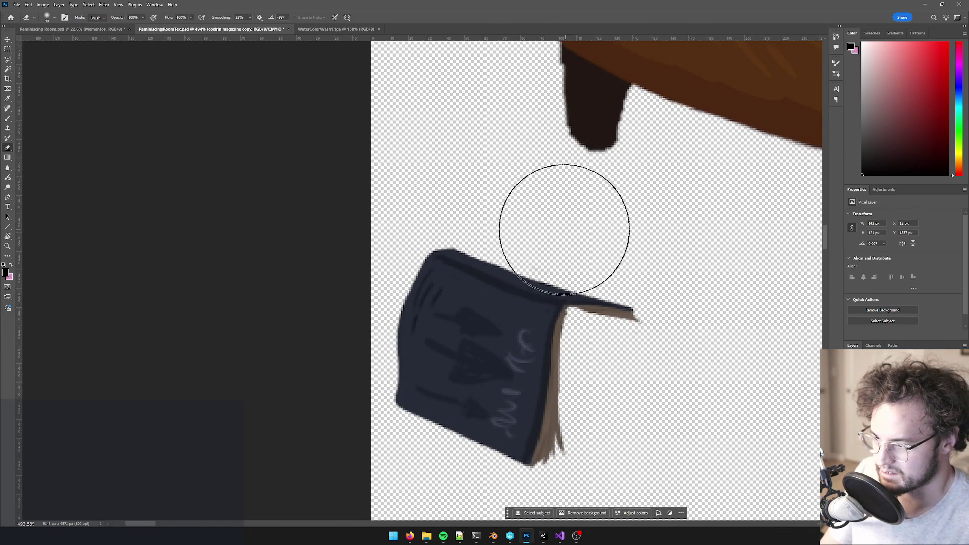
key("ctrl+s")
key("alt+Tab")
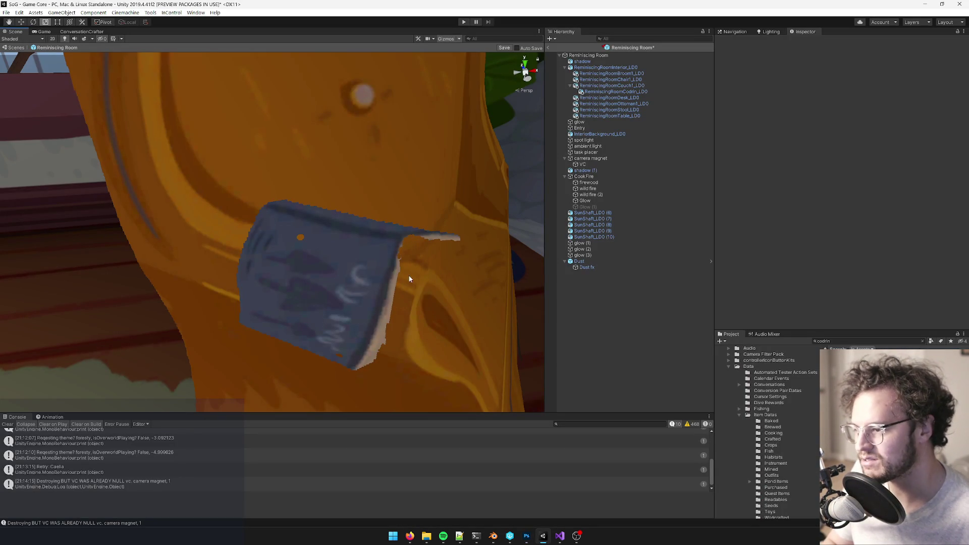
scroll(403, 262, "down", 10)
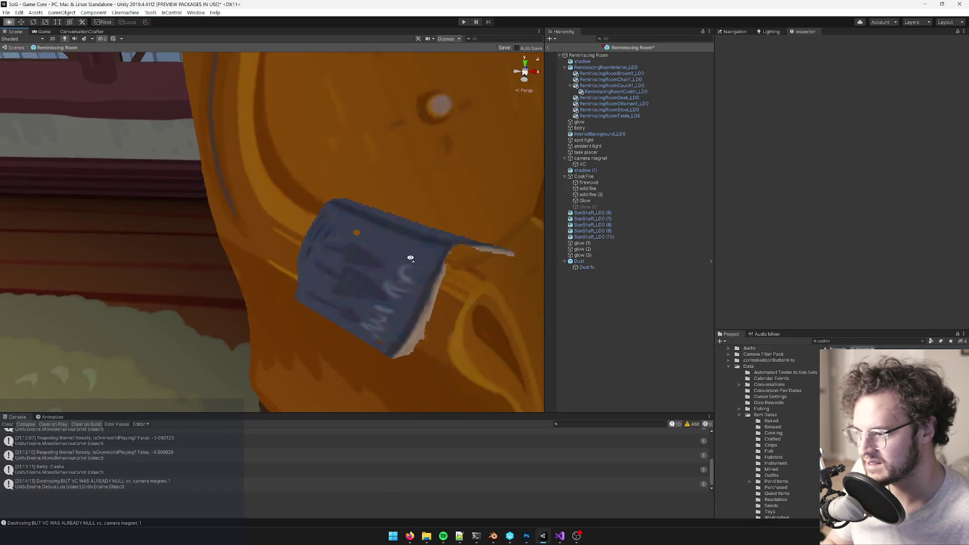
key("alt+Tab")
key("alt+Tab")
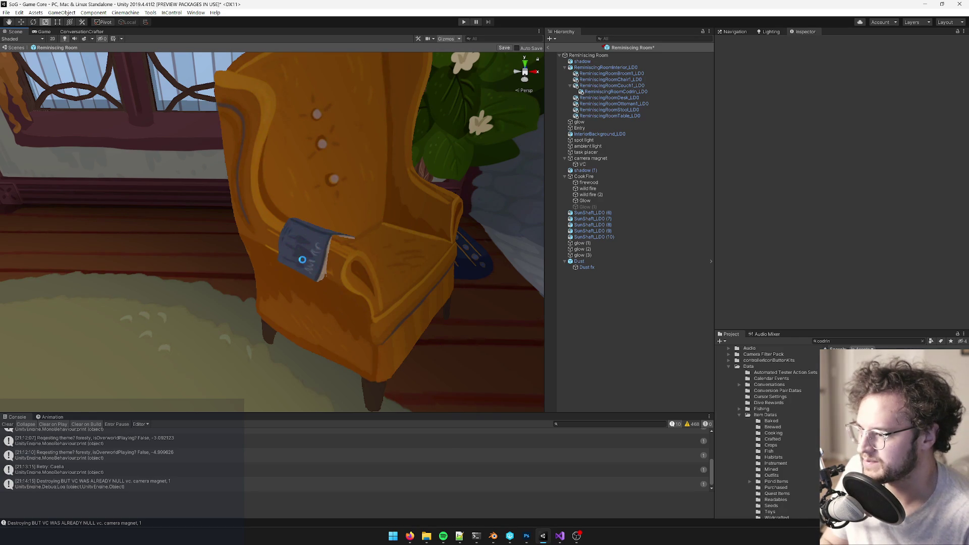
scroll(323, 264, "up", 5)
scroll(323, 264, "up", 3)
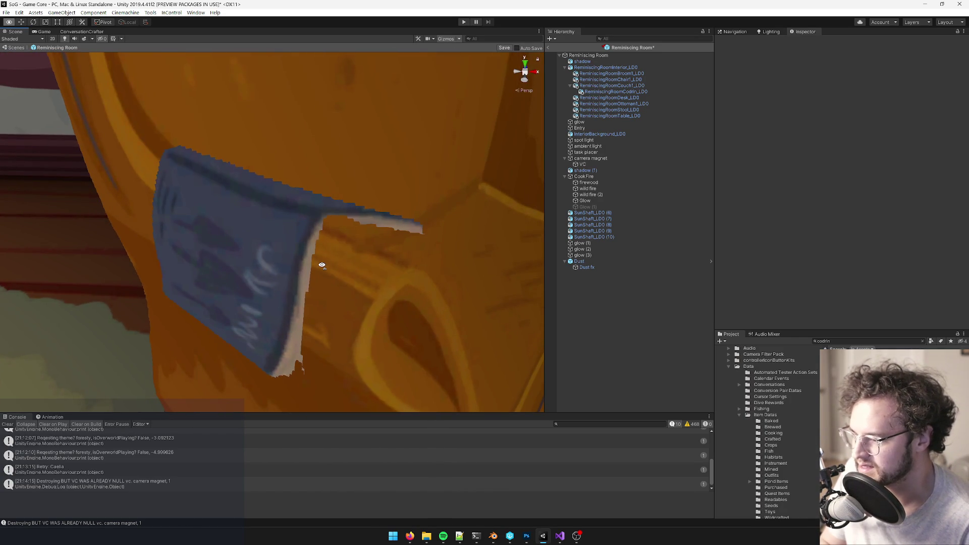
scroll(322, 265, "down", 8)
scroll(323, 262, "up", 4)
scroll(323, 262, "up", 3)
scroll(323, 262, "down", 6)
scroll(325, 262, "up", 8)
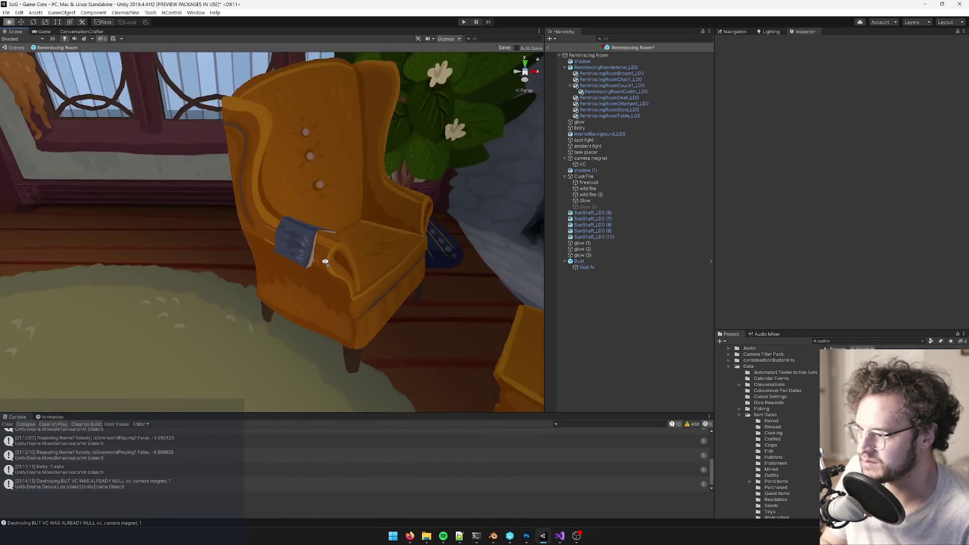
scroll(325, 262, "down", 6)
scroll(325, 262, "up", 9)
scroll(325, 261, "down", 3)
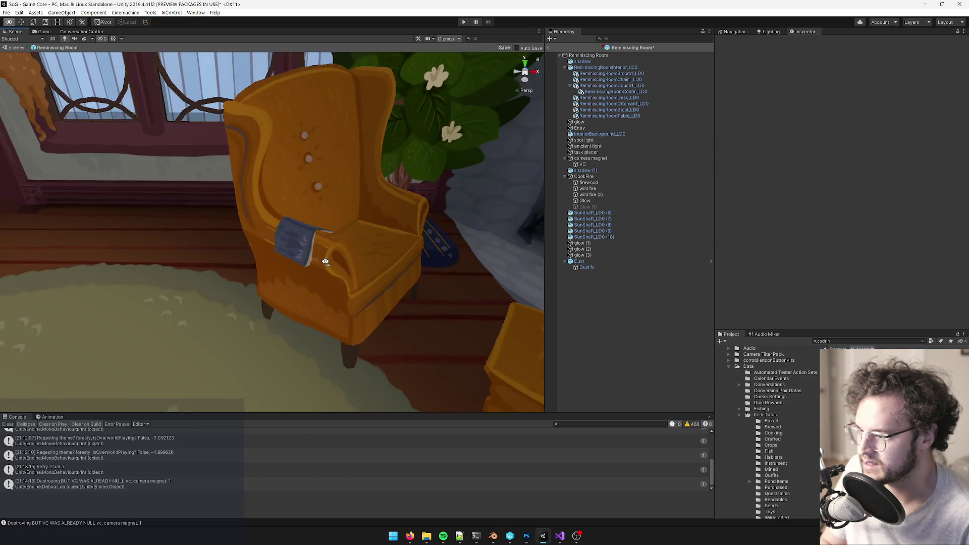
scroll(325, 262, "down", 6)
scroll(328, 264, "up", 4)
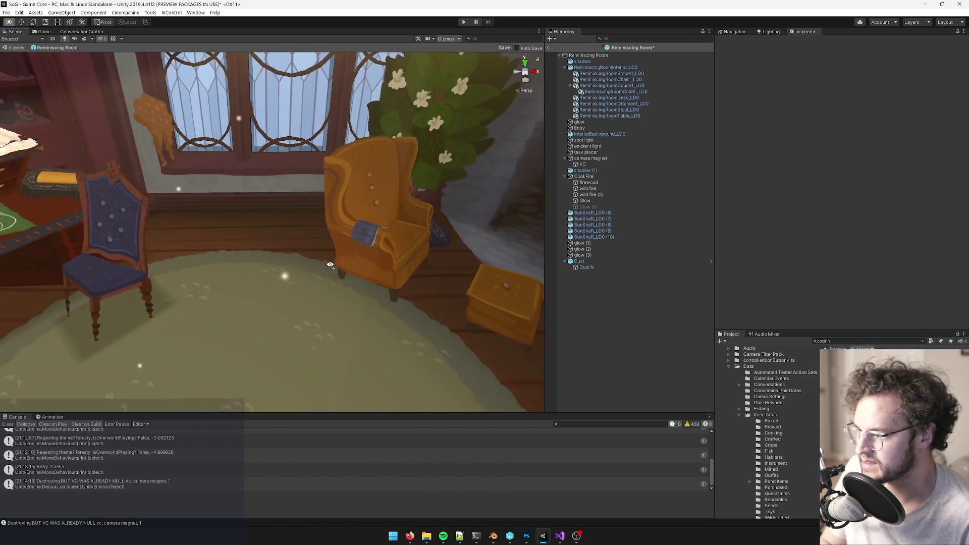
scroll(330, 265, "down", 5)
scroll(323, 264, "up", 8)
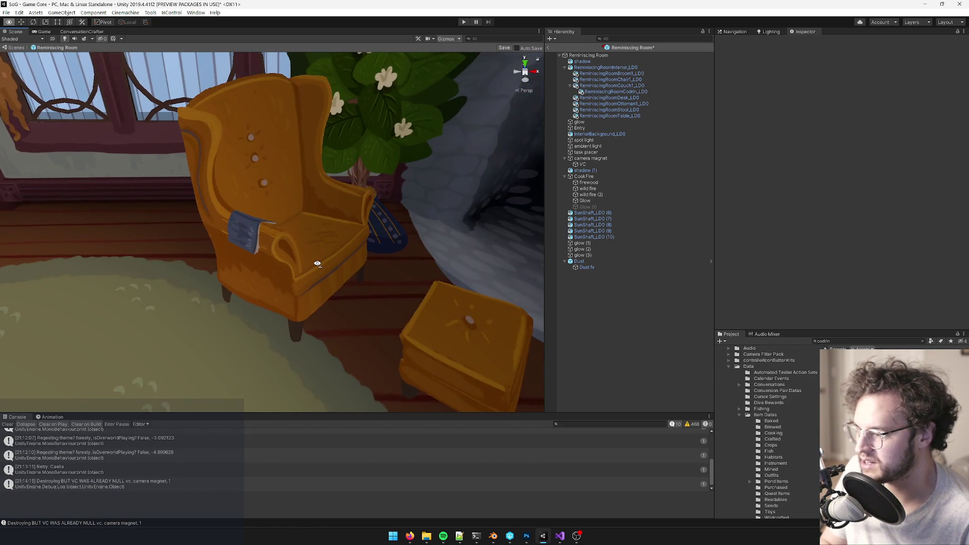
scroll(317, 263, "up", 5)
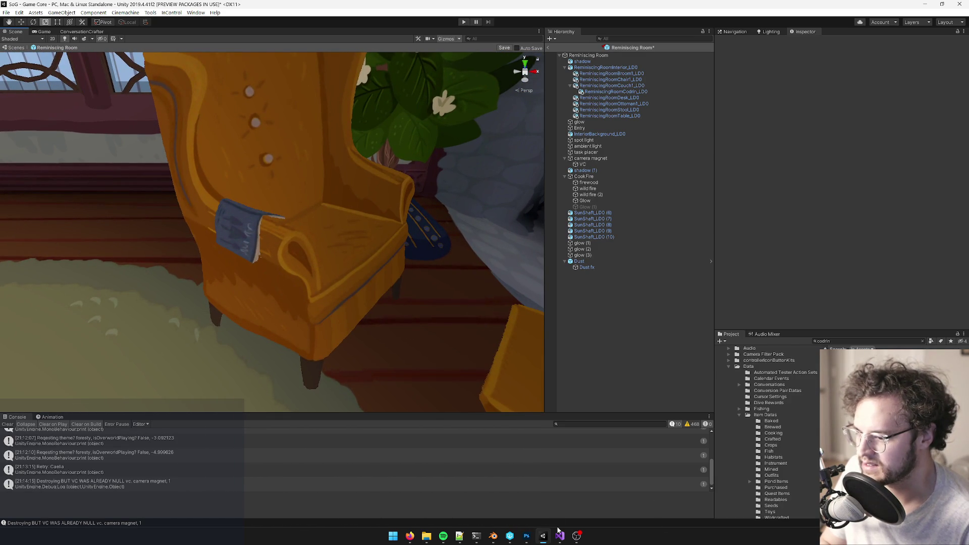
scroll(372, 336, "down", 8)
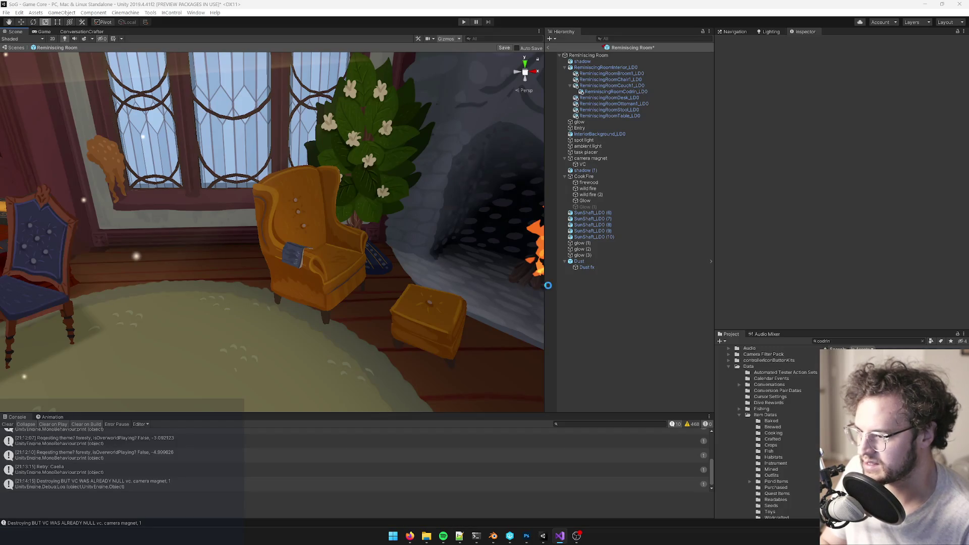
mouse_move(470, 307)
right_mouse_down()
mouse_move(477, 290)
mouse_move(297, 235)
mouse_move(336, 237)
mouse_move(295, 259)
right_mouse_up()
left_click(288, 262)
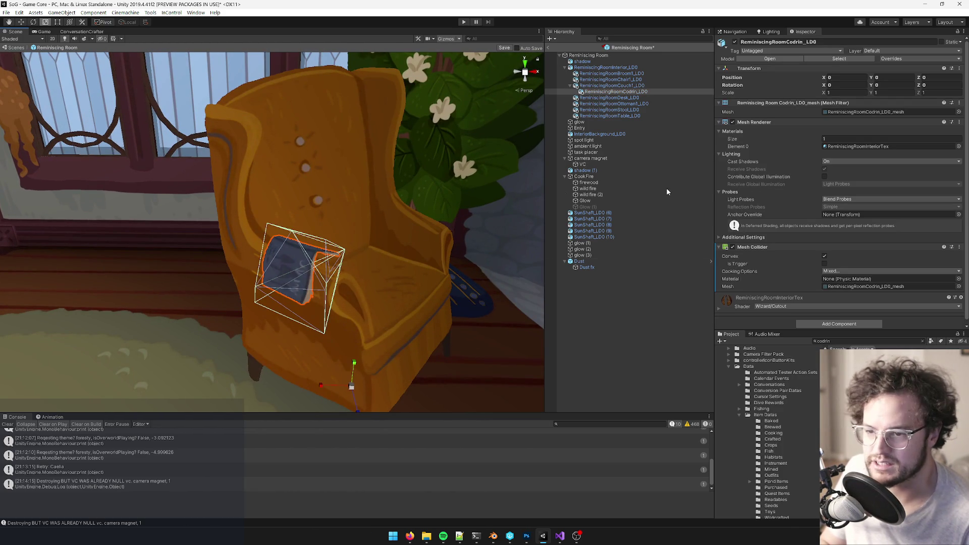
Step: Open the book's material from its Mesh Renderer to inspect its Wizard/Cutout shader
double_click(882, 147)
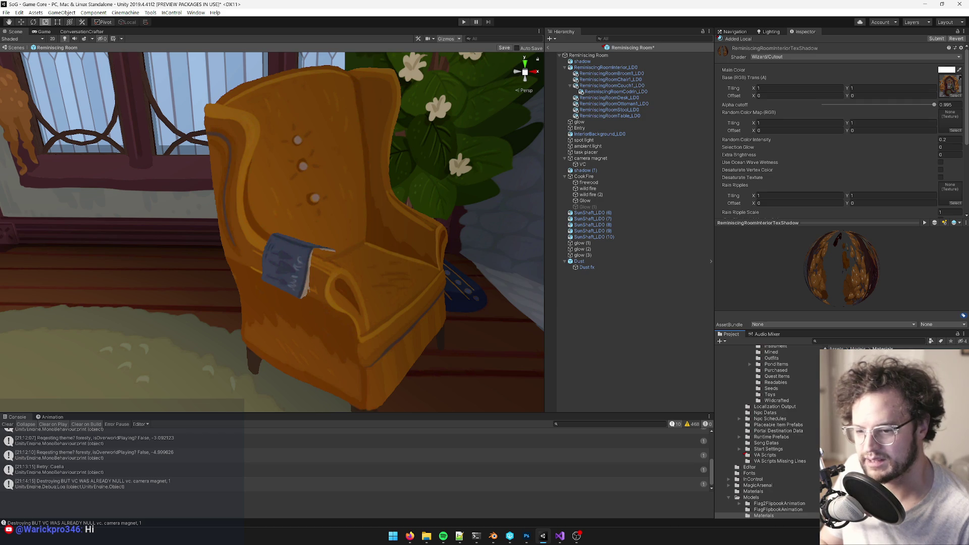
key("alt+Tab")
key("alt+Tab")
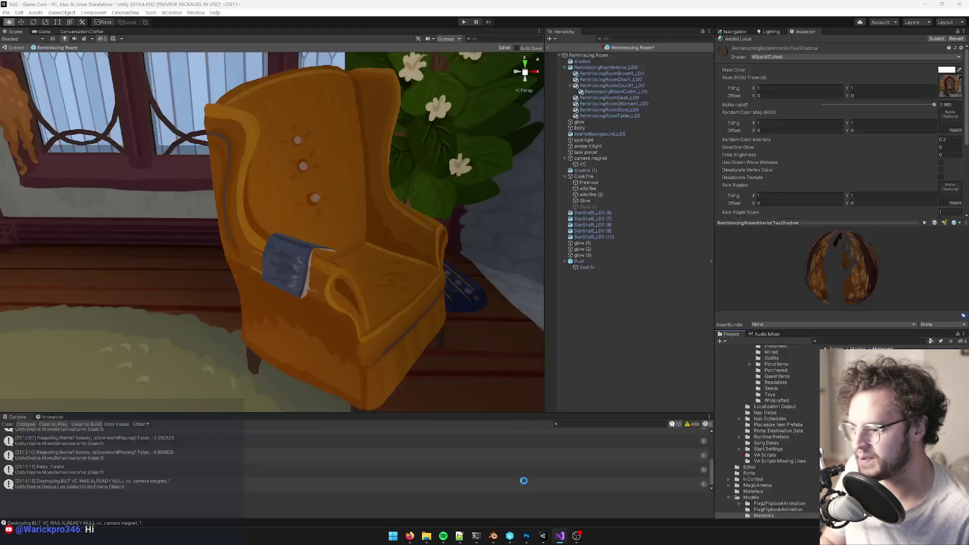
Step: Select and frame the armchair's book in Blender
left_click(494, 536)
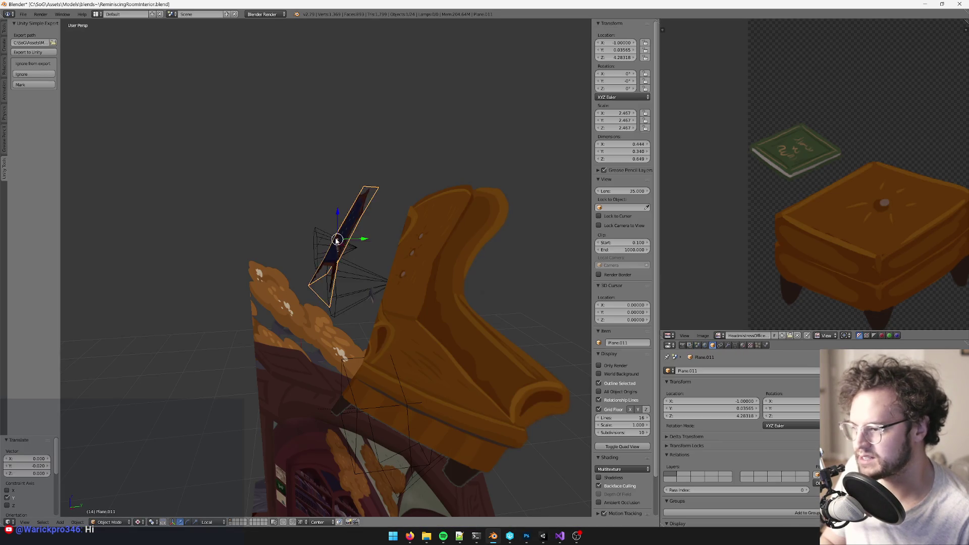
left_click(431, 265)
key("KP_Decimal")
mouse_move(470, 283)
middle_mouse_down()
mouse_move(468, 218)
mouse_move(388, 224)
middle_mouse_up()
key("Tab")
key("Tab")
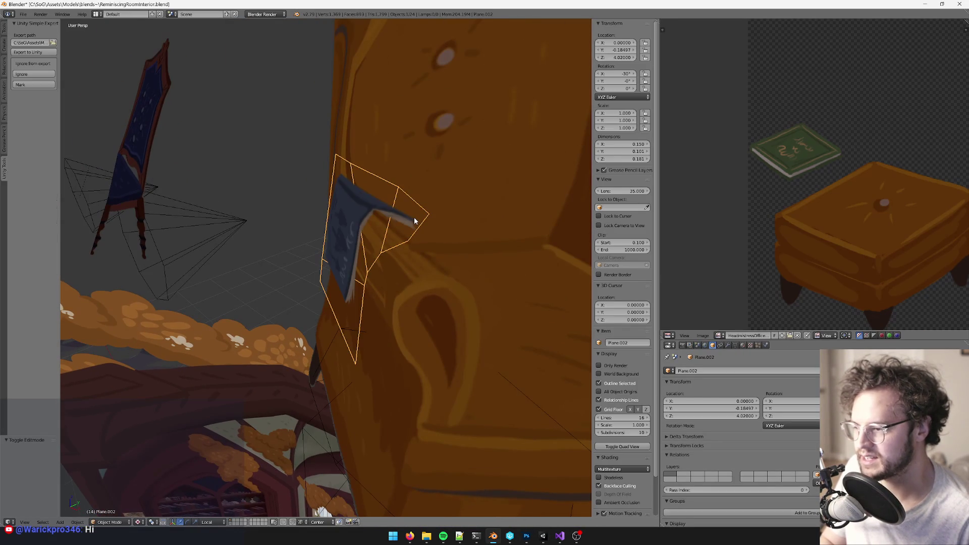
Step: Duplicate the book and offset the copy 0.02 along its local Y axis
key("shift+d")
left_click(415, 221)
mouse_move(415, 221)
middle_mouse_down()
mouse_move(438, 185)
mouse_move(377, 335)
mouse_move(303, 404)
middle_mouse_up()
key("g")
key("y")
key("y")
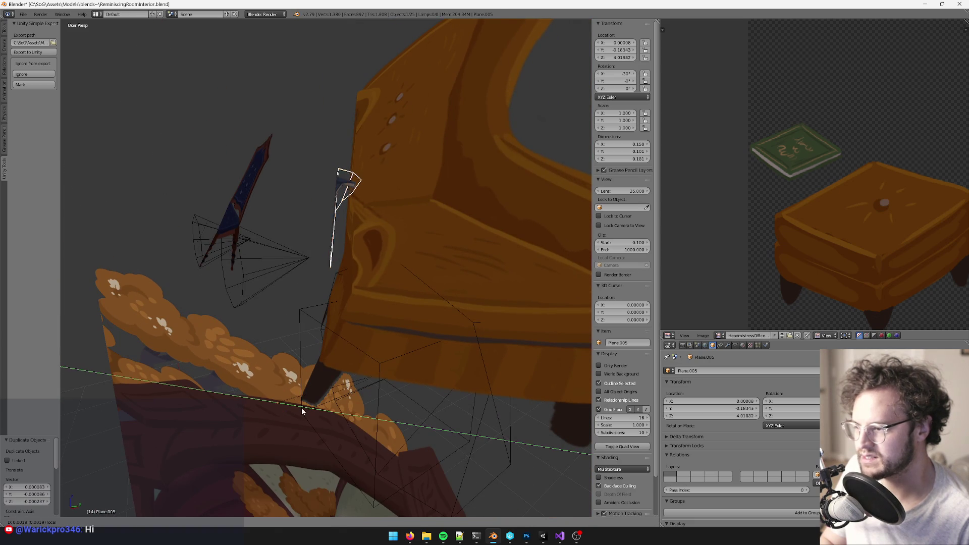
key("equal")
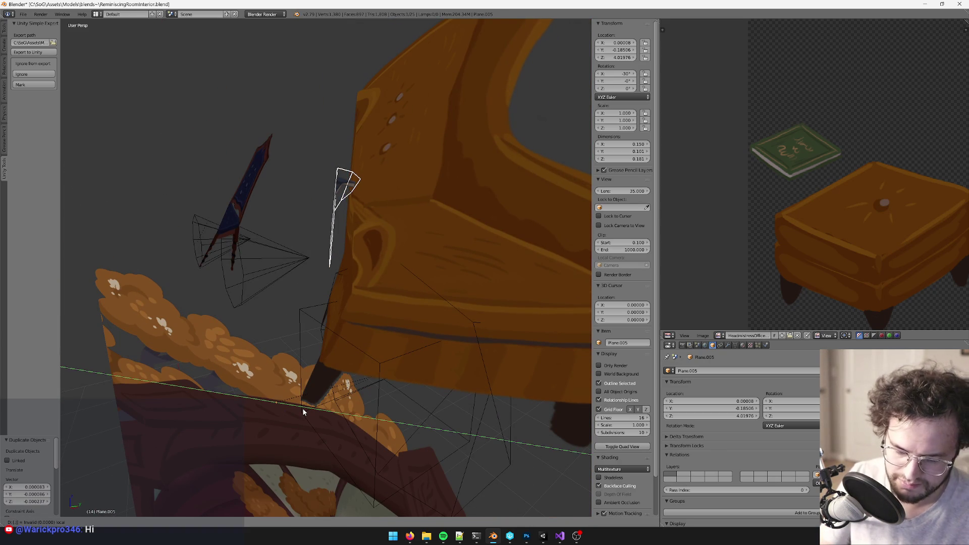
type("0.02")
key("Return")
Step: Reposition the duplicate book again along its local Y axis
mouse_move(400, 194)
middle_mouse_down()
mouse_move(393, 202)
mouse_move(422, 202)
mouse_move(408, 183)
mouse_move(398, 194)
middle_mouse_up()
mouse_move(335, 369)
middle_mouse_down()
mouse_move(346, 343)
mouse_move(304, 367)
middle_mouse_up()
key("g")
key("y")
key("y")
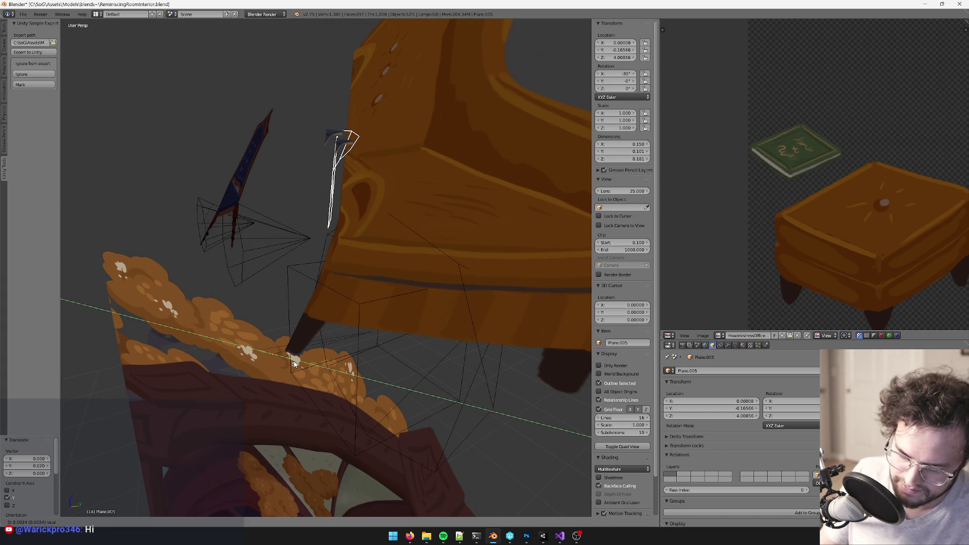
left_click(346, 288)
Step: Scale the duplicate's face and name its material ReminiscingRoomInteriorTexShadow
mouse_move(346, 288)
middle_mouse_down()
mouse_move(418, 229)
mouse_move(398, 223)
middle_mouse_up()
key("Tab")
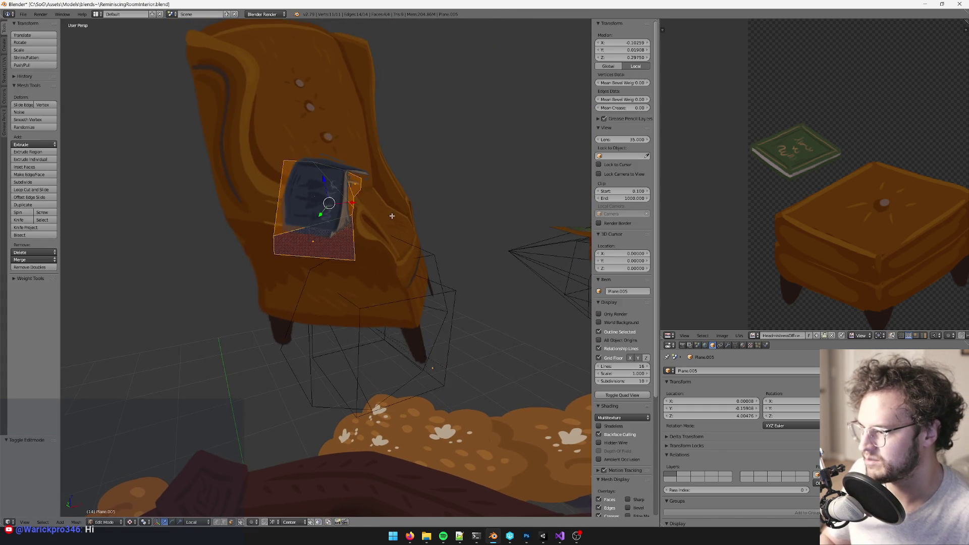
scroll(446, 202, "up", 2)
key("s")
left_click(452, 199)
mouse_move(433, 216)
middle_mouse_down()
mouse_move(411, 216)
mouse_move(408, 226)
mouse_move(353, 221)
mouse_move(357, 236)
mouse_move(413, 240)
mouse_move(403, 199)
mouse_move(419, 217)
middle_mouse_up()
key("Tab")
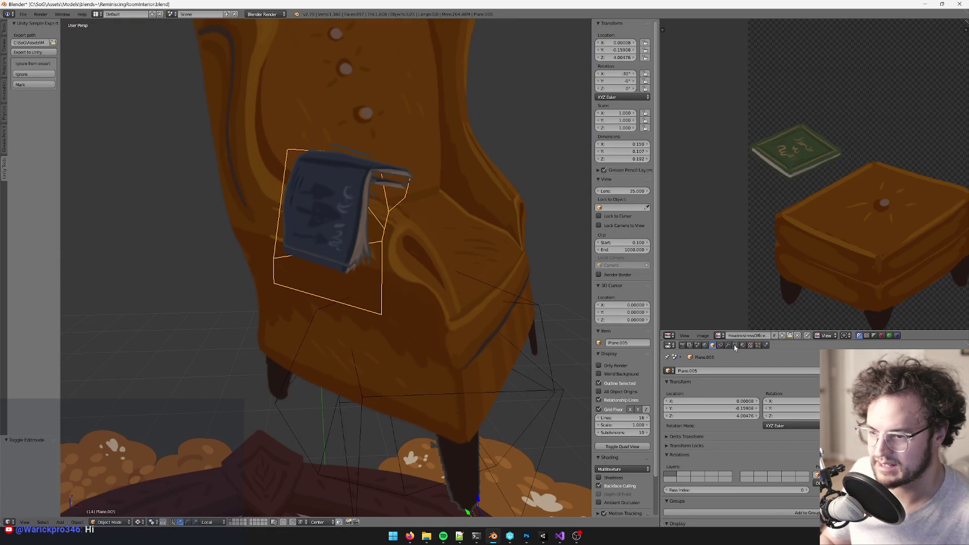
left_click(741, 345)
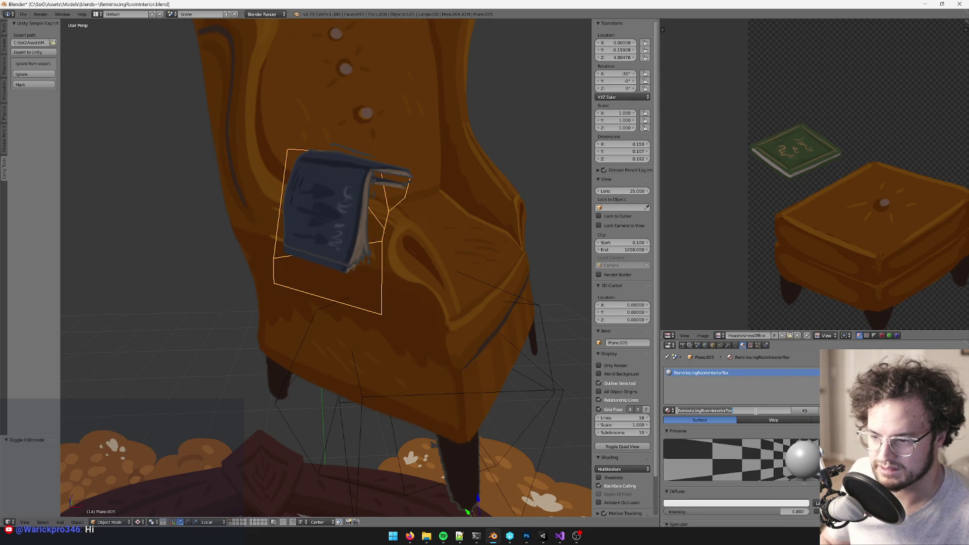
key("Return")
Step: Nudge the duplicate book slightly along its Z axis
middle_click_drag(422, 209, 392, 203)
left_click_drag(435, 393, 440, 396)
key("g")
key("z")
key("z")
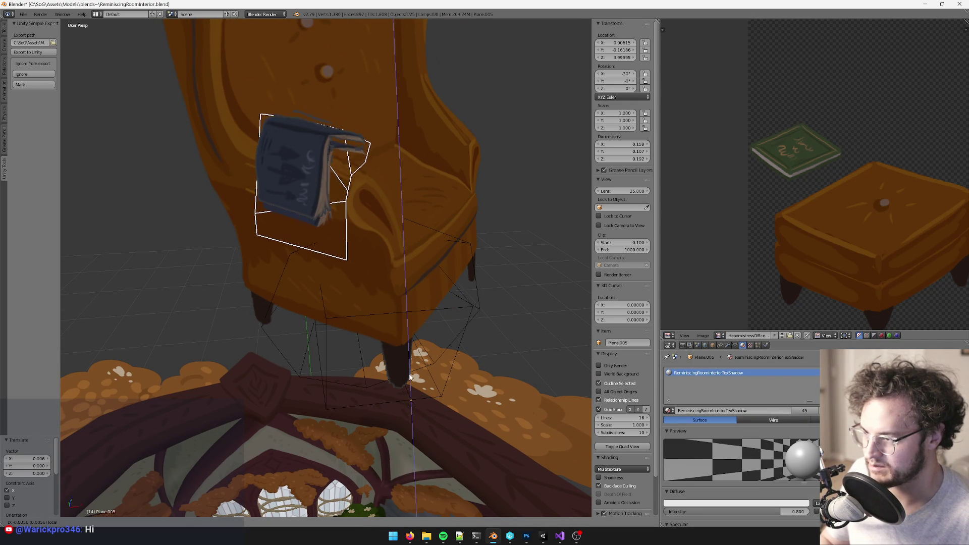
left_click(410, 375)
middle_click_drag(428, 267, 407, 209)
key("alt+Tab")
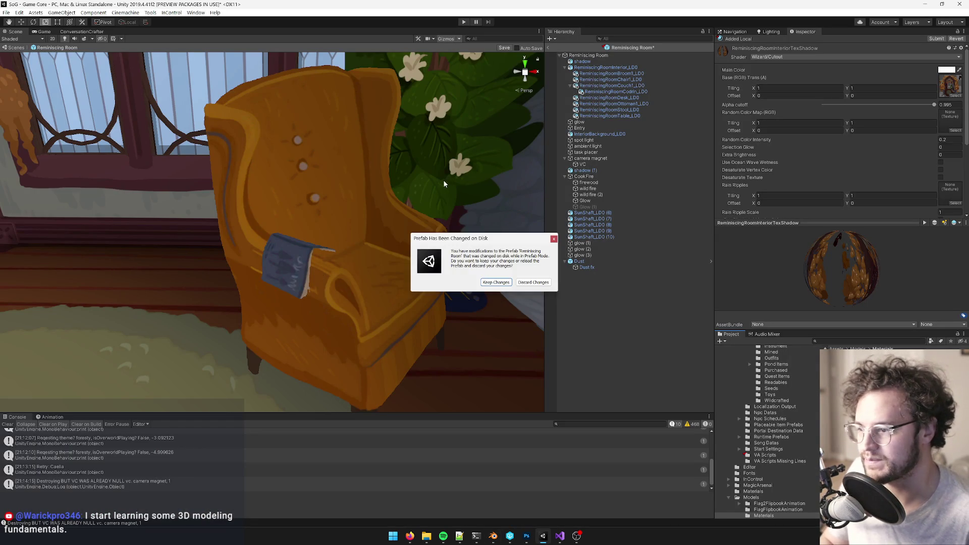
Step: Dismiss the prefab-changed message and set the material's shader to Wizard/Shadow
left_click(503, 283)
mouse_move(363, 287)
right_mouse_down()
mouse_move(339, 296)
mouse_move(341, 309)
right_mouse_up()
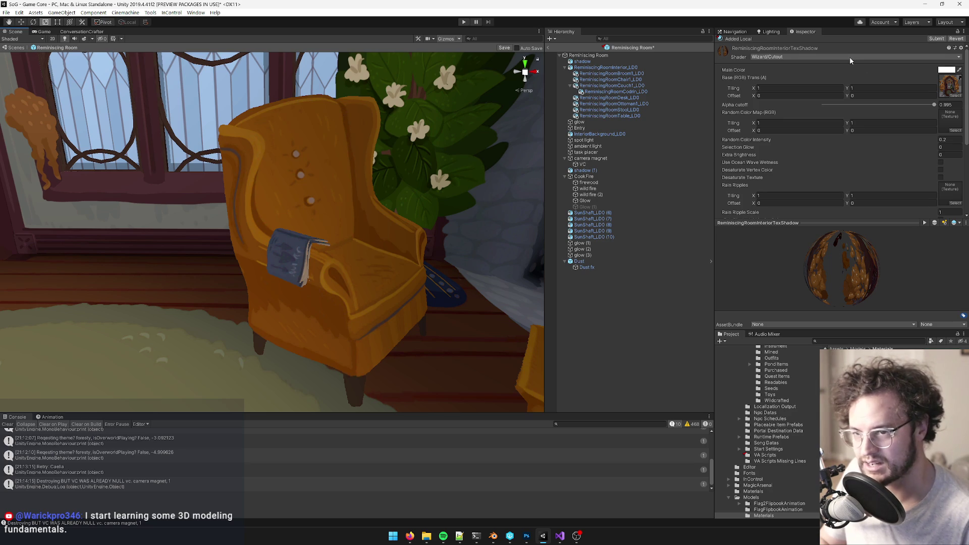
type("shadow")
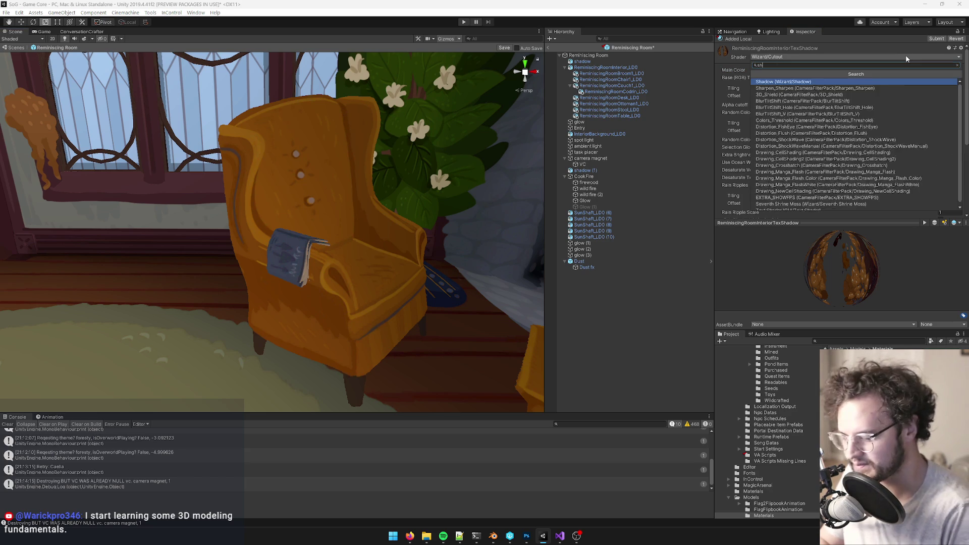
key("Return")
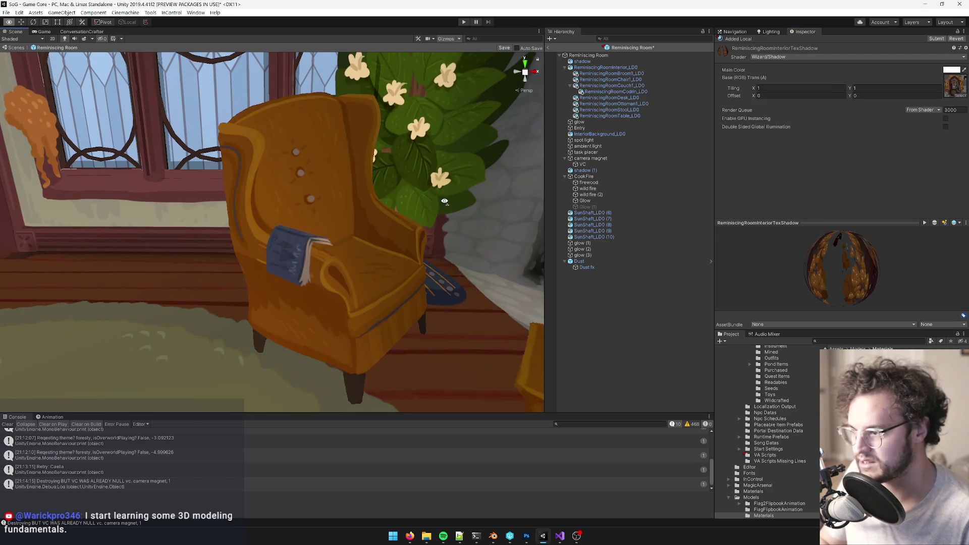
Step: Try a grey Main Color, then cancel to keep it white
left_click(951, 72)
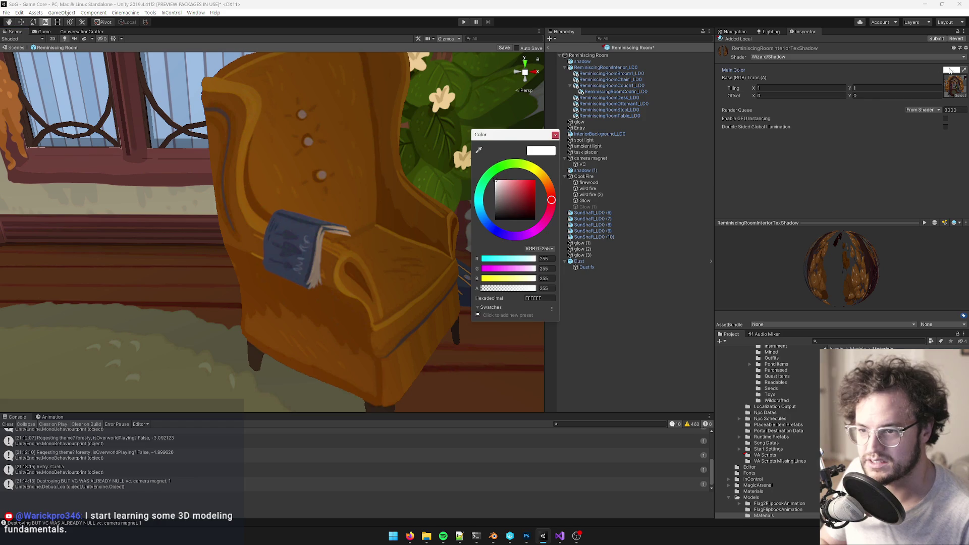
left_click_drag(507, 189, 495, 193)
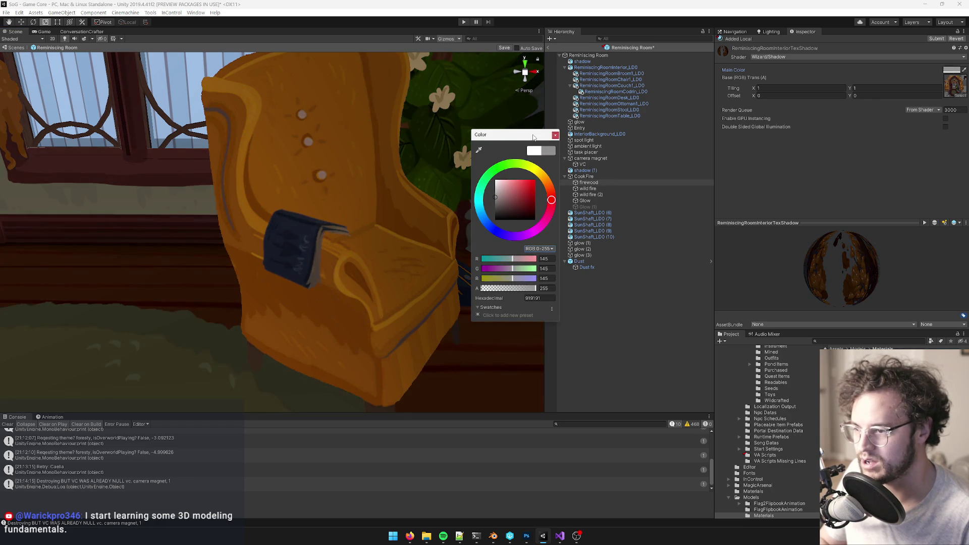
key("Escape")
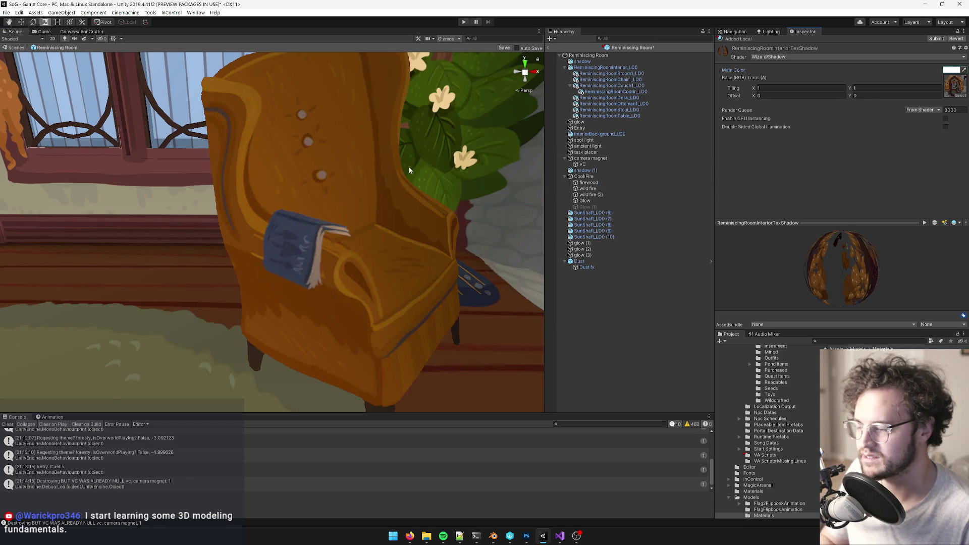
scroll(417, 163, "down", 10)
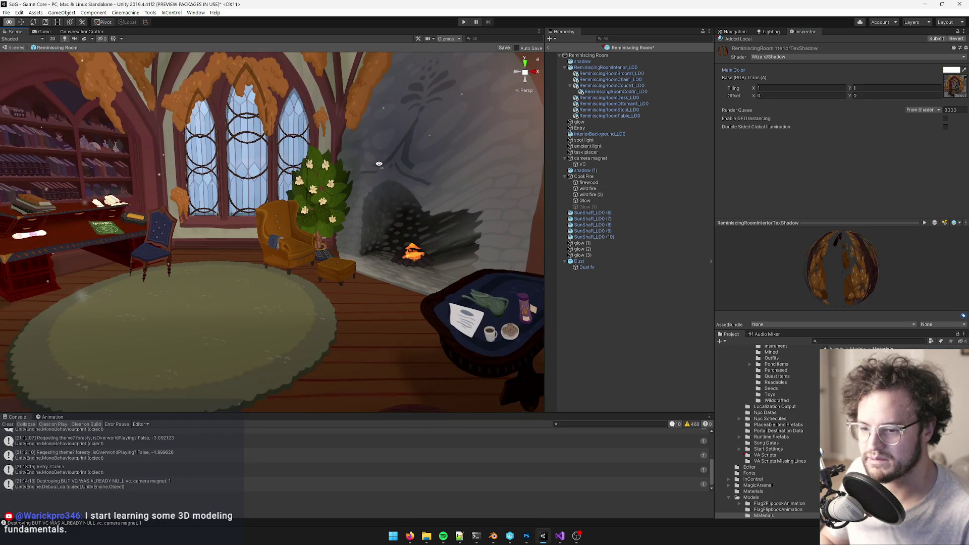
Step: Undo the shader change so ReminiscingRoomInteriorTexShadow uses Wizard/Cutout again
scroll(379, 165, "up", 5)
scroll(374, 177, "up", 4)
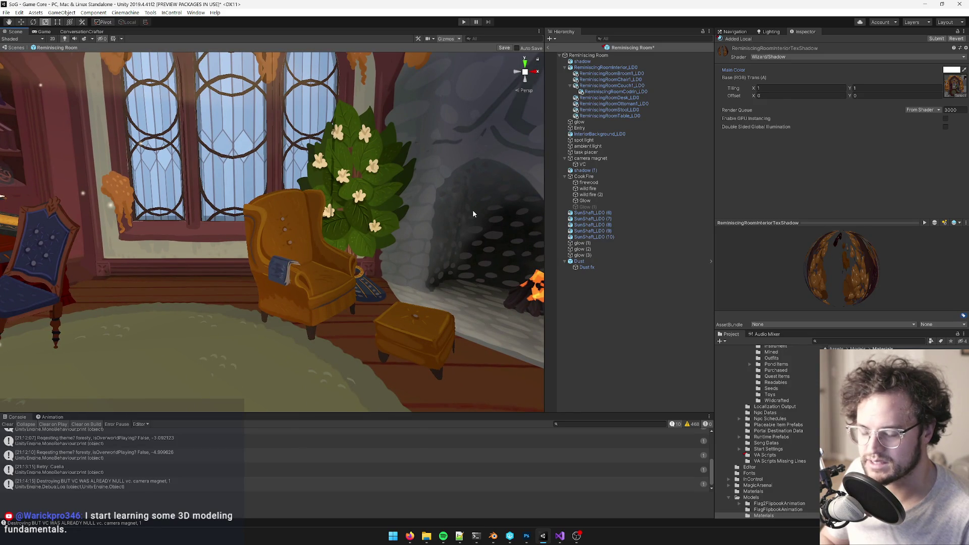
key("ctrl+z")
scroll(458, 226, "up", 1)
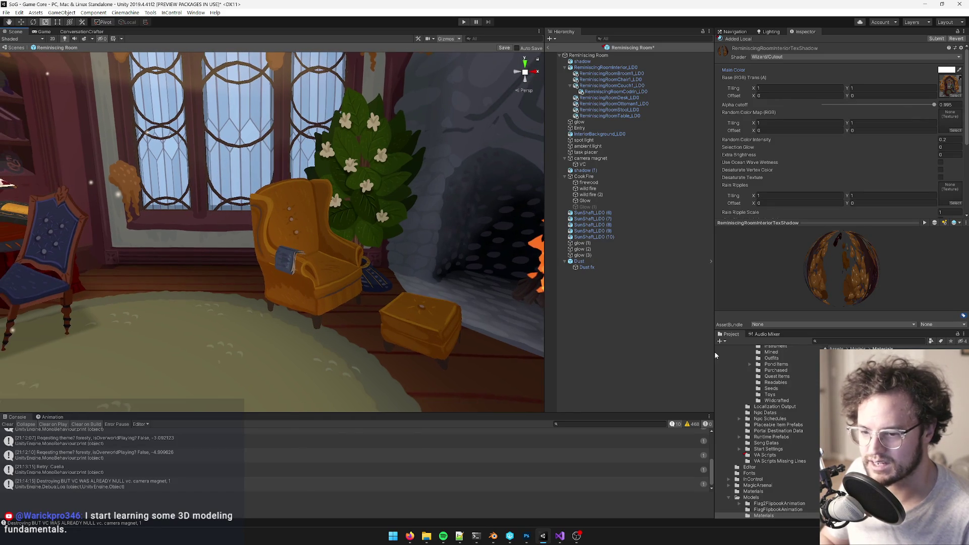
key("ctrl+z")
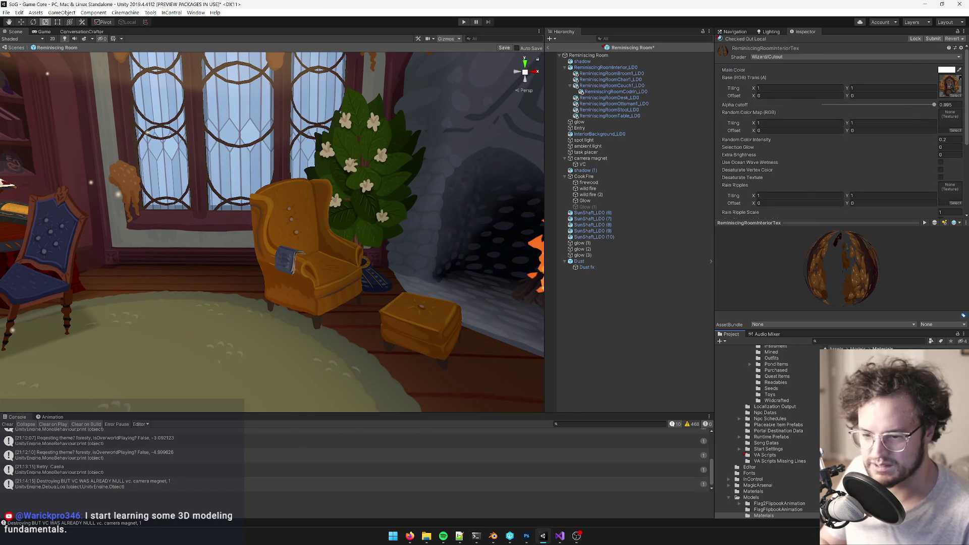
key("ctrl+z")
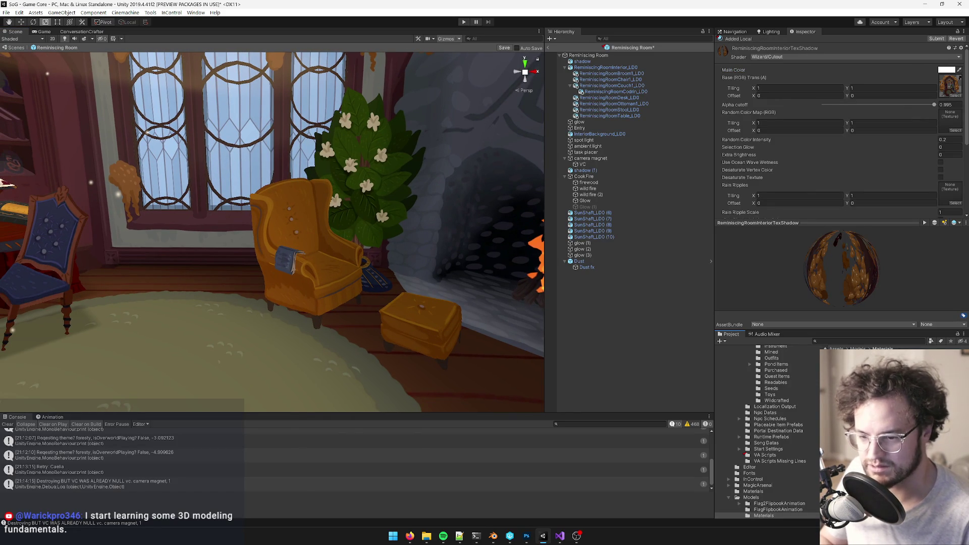
Step: Duplicate the shadow material as ReminiscingRoomInteriorTexShadow2 and compare it with the original
key("ctrl+d")
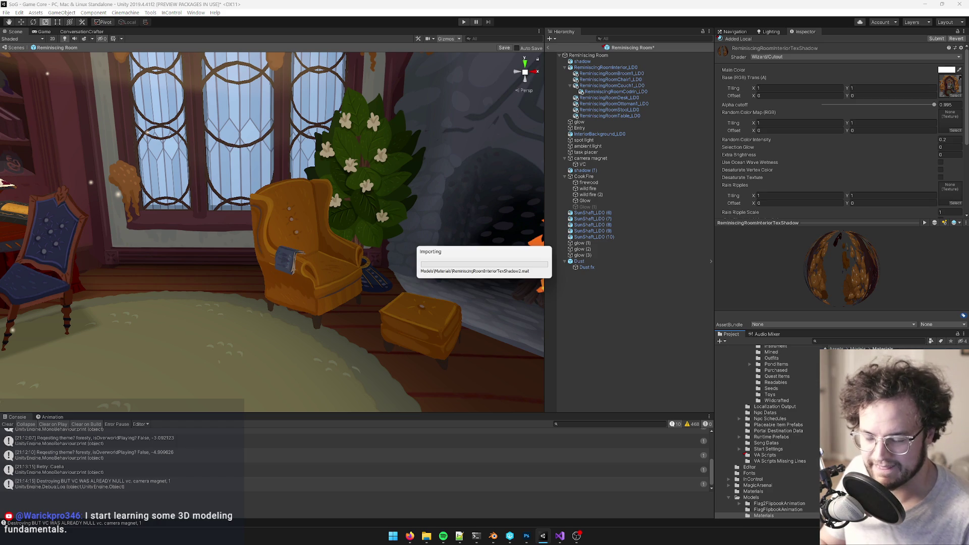
key("Left")
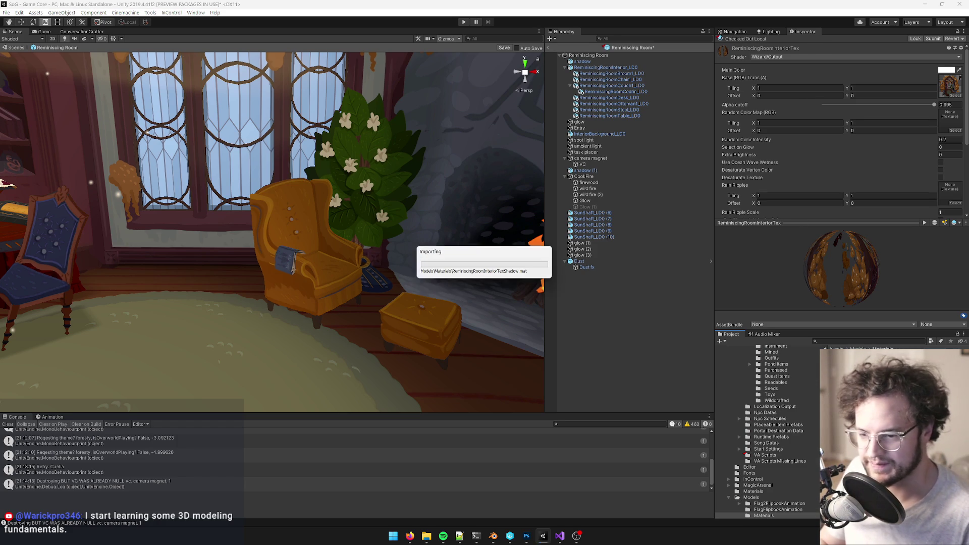
key("Right")
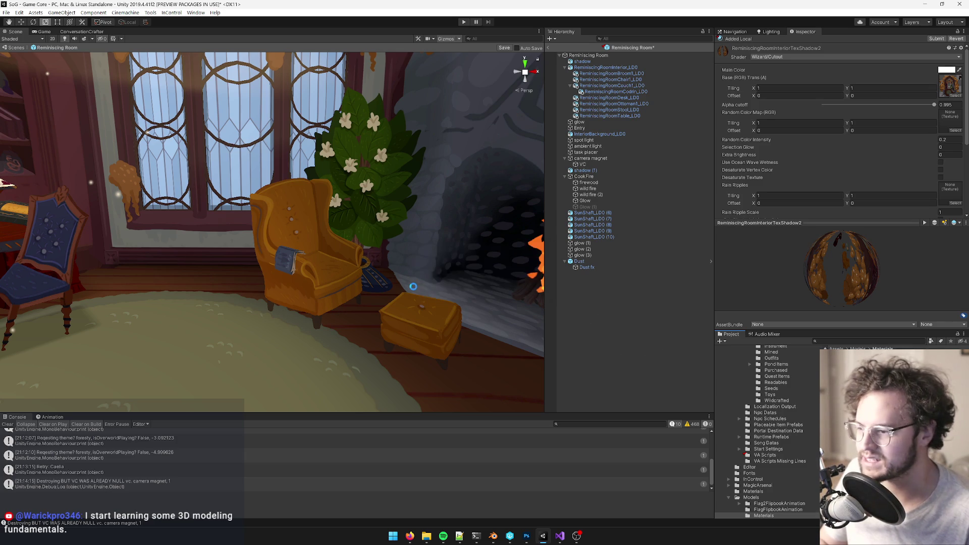
right_click_drag(403, 282, 354, 289)
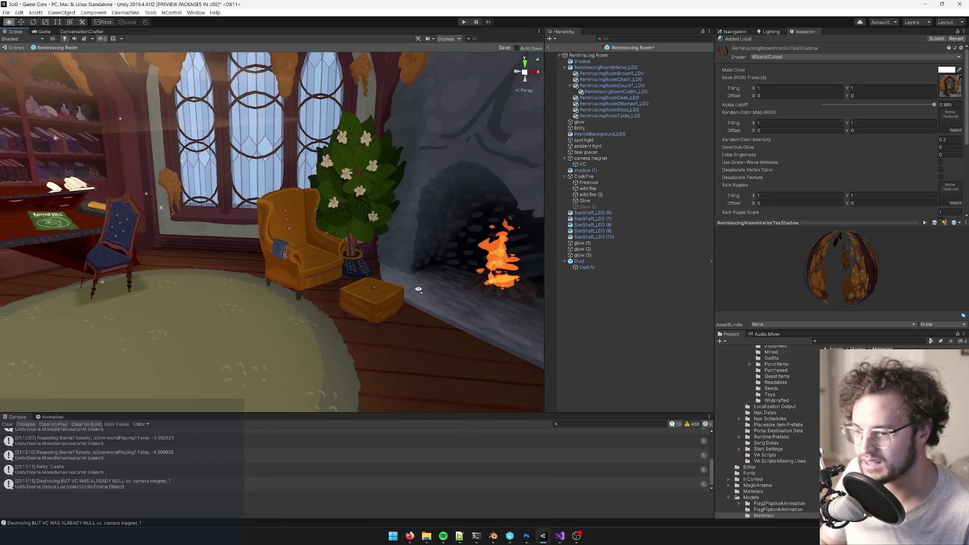
Step: Save the Blender file over the existing .blend
key("alt+Tab")
key("ctrl+s")
left_click(411, 271)
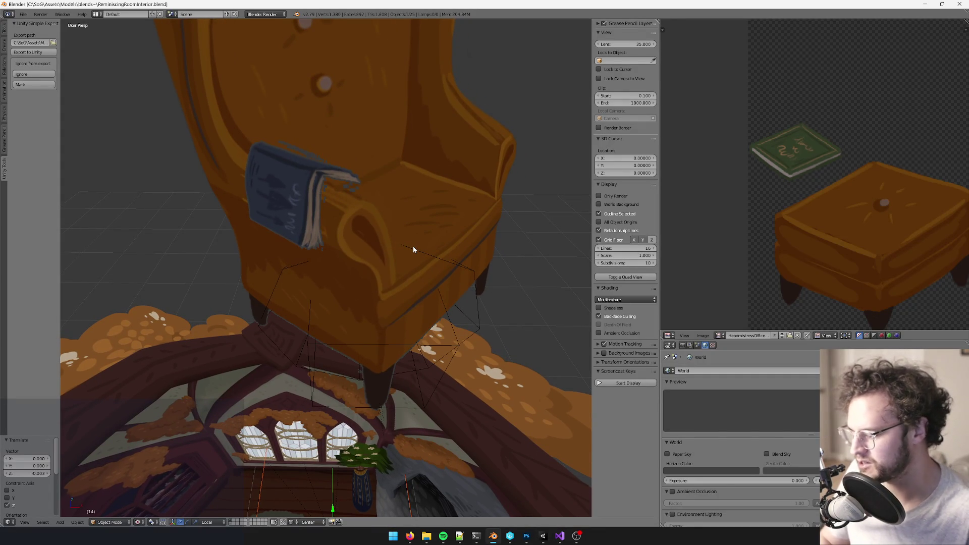
Step: Keep the reimported prefab changes in Unity and select the armchair
key("alt+Tab")
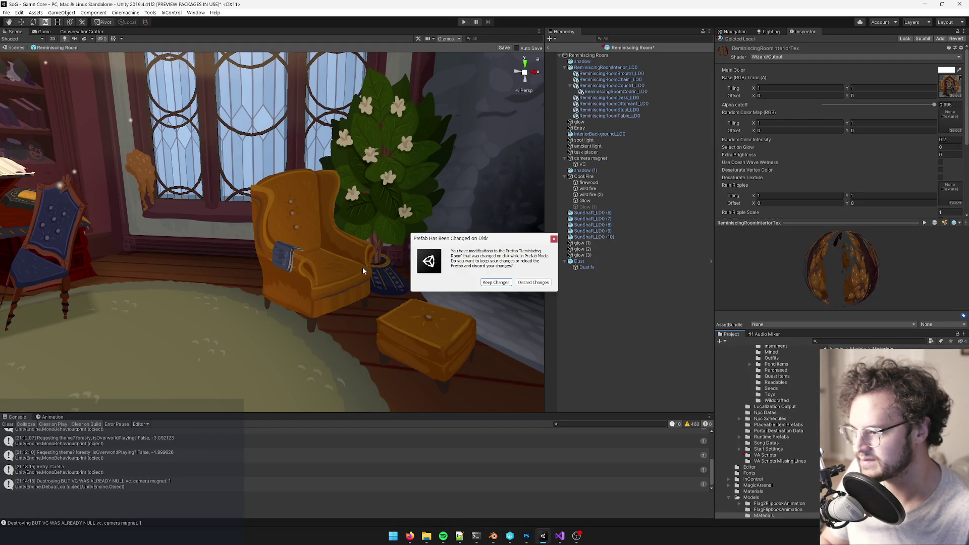
left_click(493, 282)
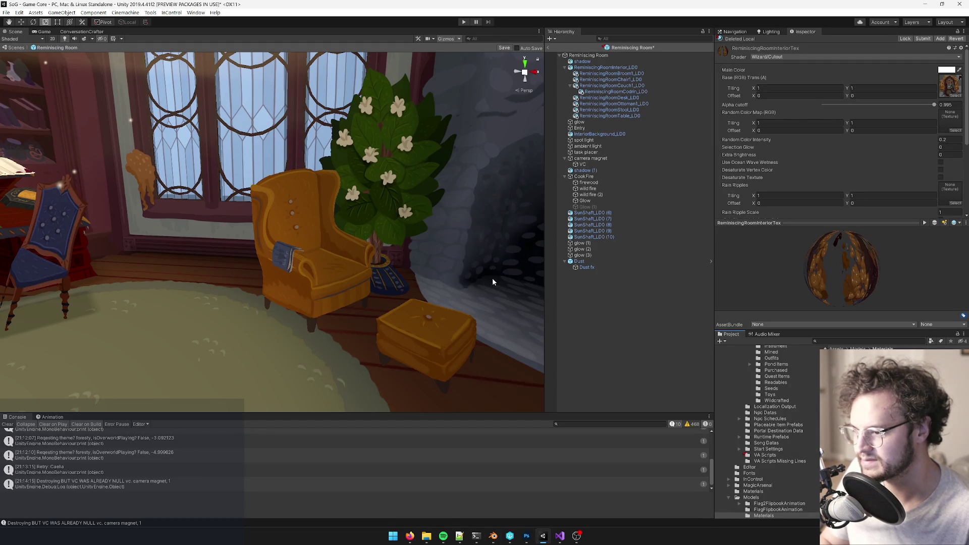
left_click(286, 247)
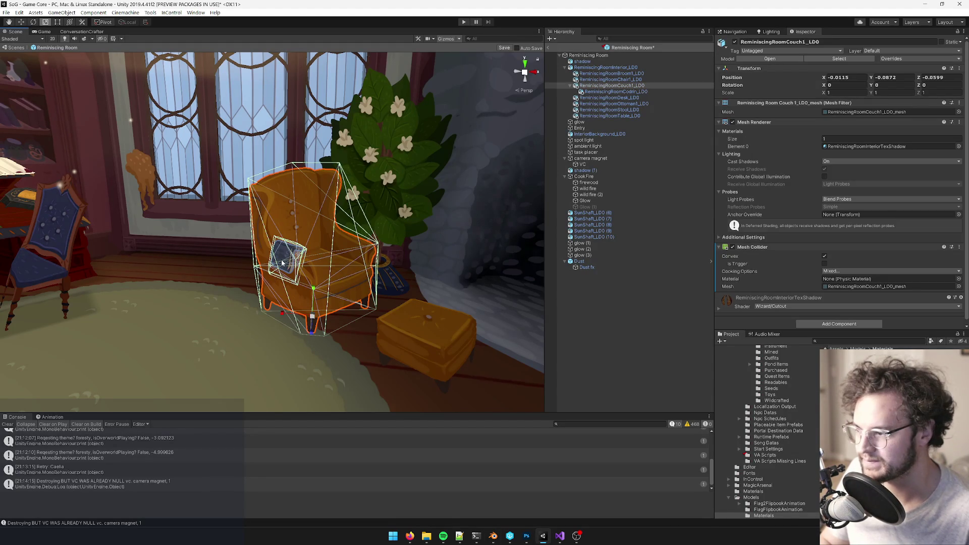
Step: Rename Plane.002's material back to ReminiscingRoomInteriorTex
key("alt+Tab")
left_click(275, 216)
mouse_move(275, 216)
middle_mouse_down()
mouse_move(344, 251)
mouse_move(324, 227)
middle_mouse_up()
key("g")
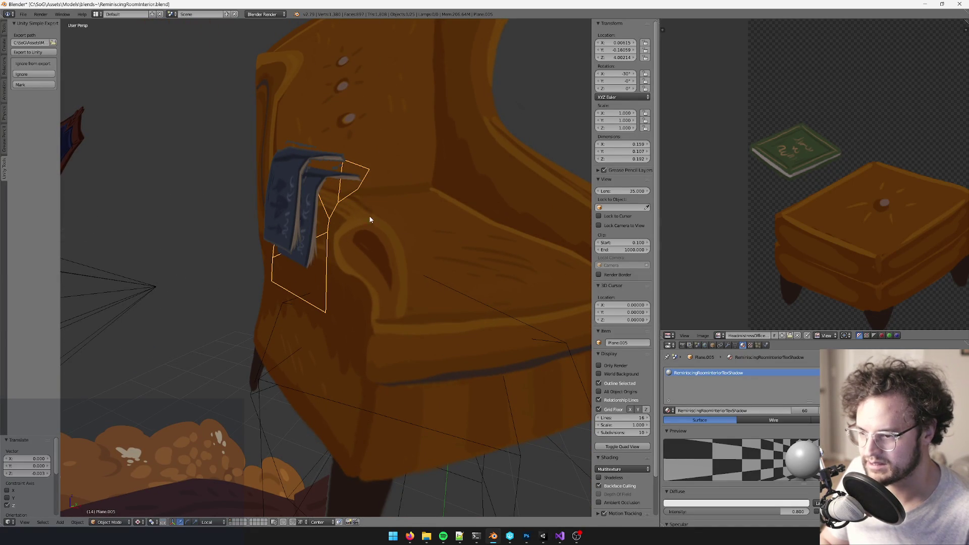
key("Escape")
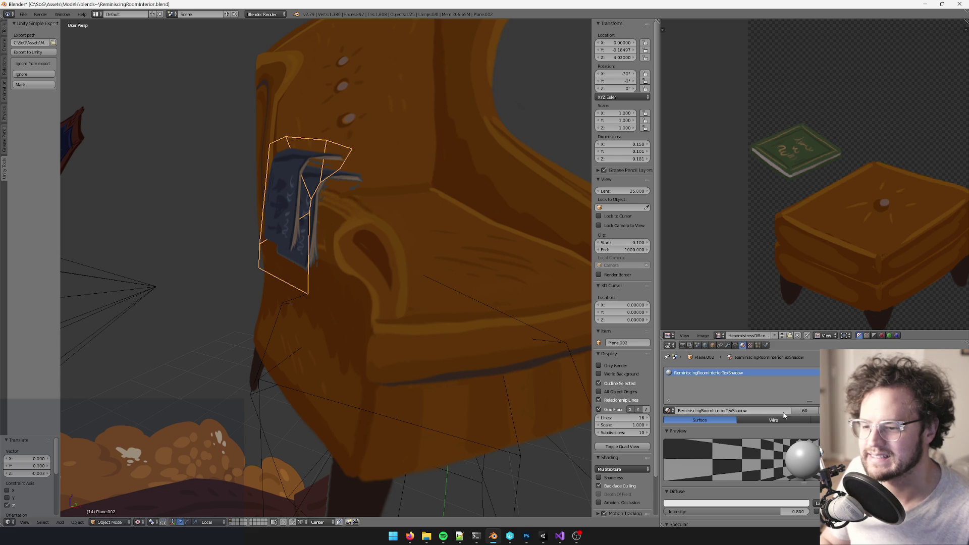
left_click(734, 411)
key("BackSpace")
key("Return")
Step: Give Plane.005 its own material copy named ReminiscingRoomInteriorTexShadow
middle_click_drag(259, 316, 303, 348)
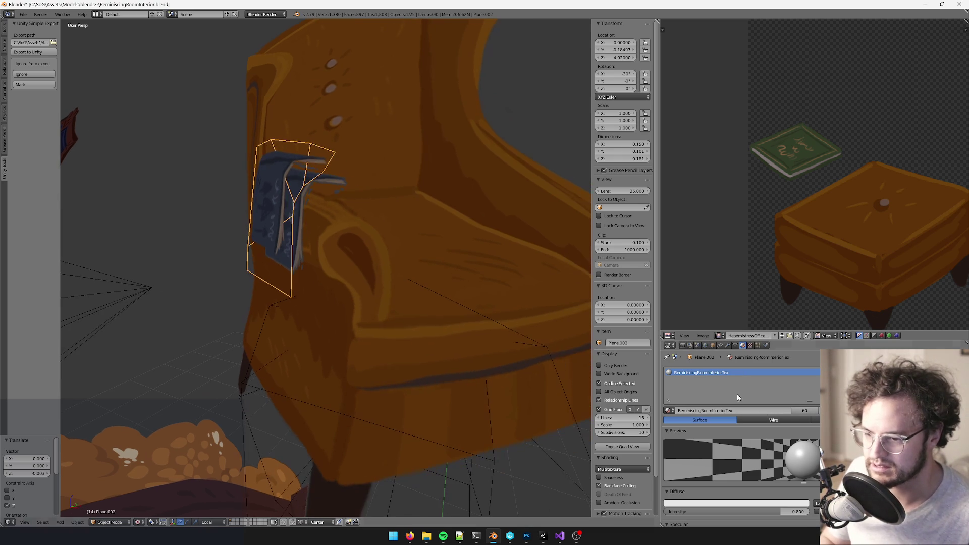
right_click(303, 222)
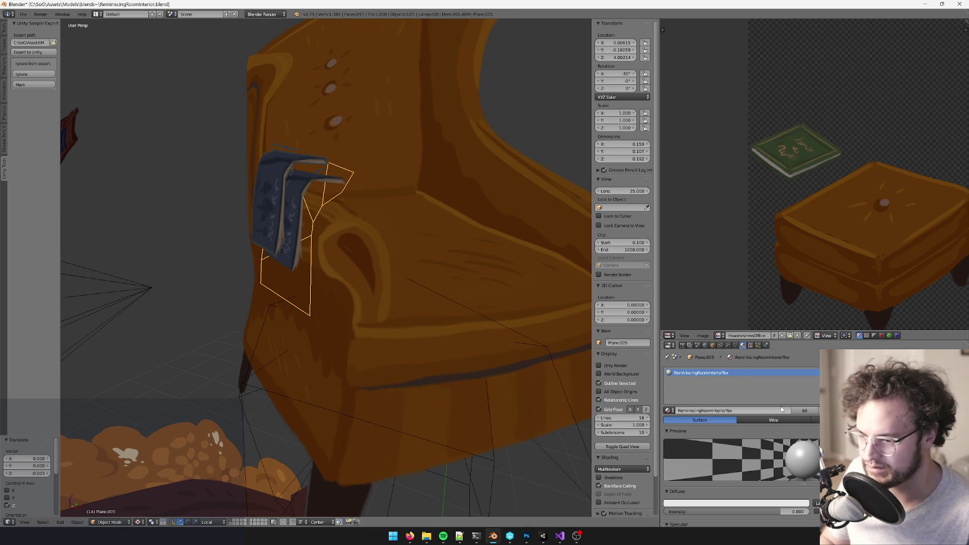
left_click(805, 410)
double_click(750, 410)
type("ReminiscingRoomInteriorTexShadow")
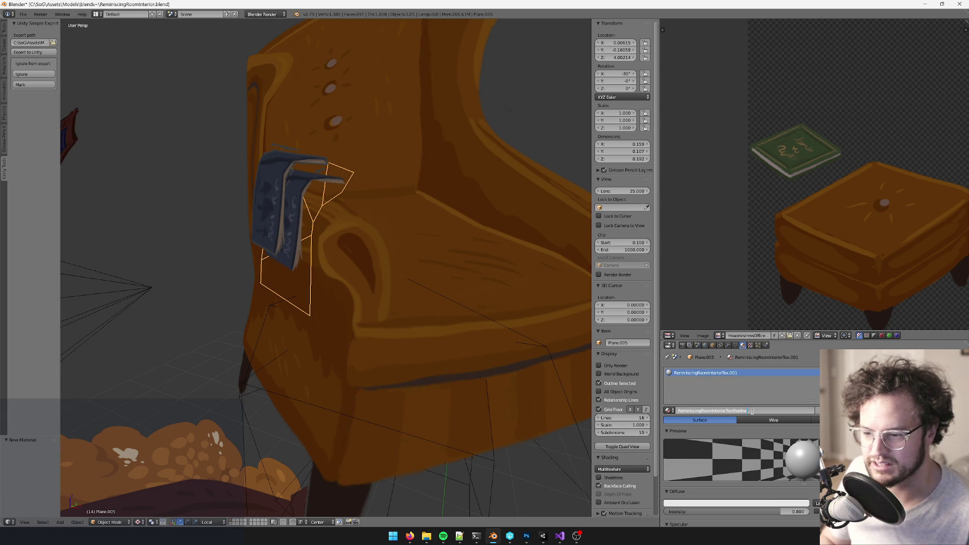
key("Return")
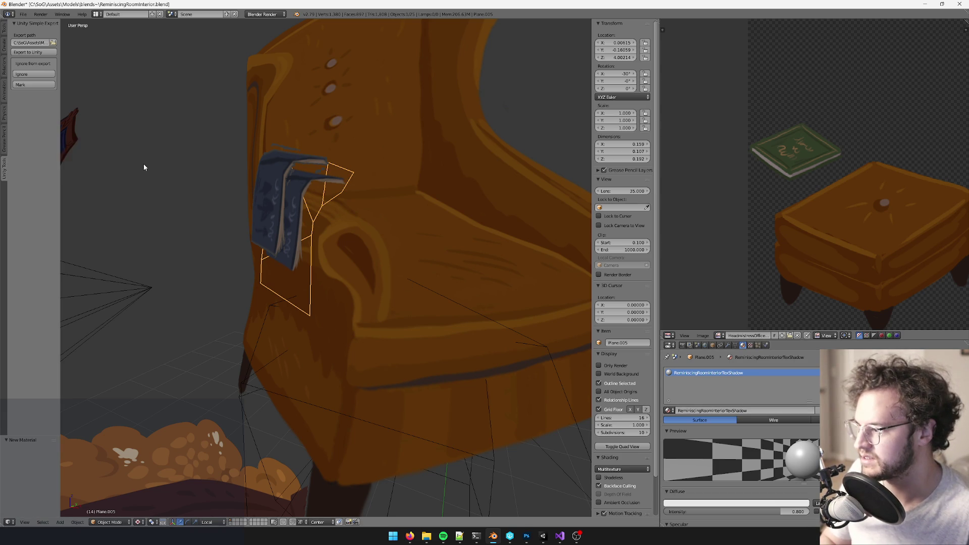
key("h")
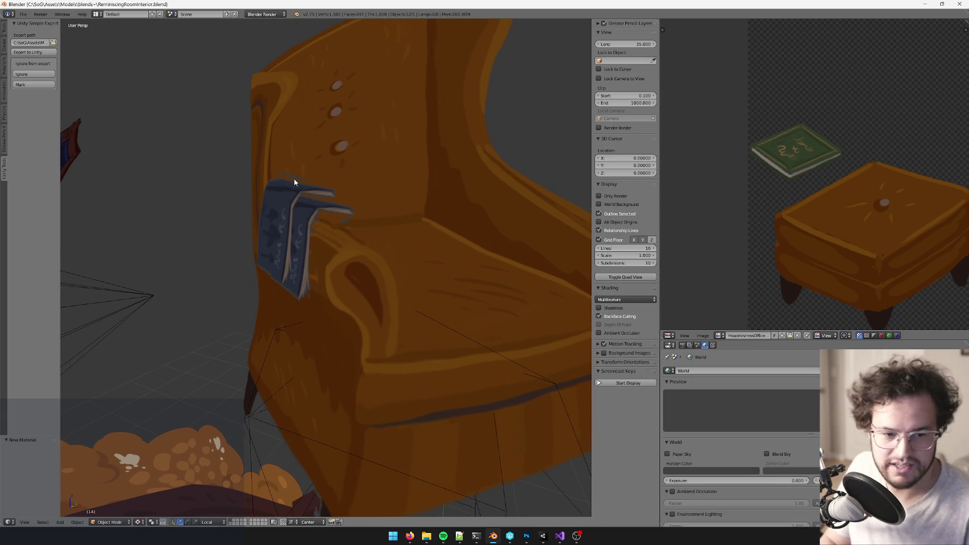
key("alt+Tab")
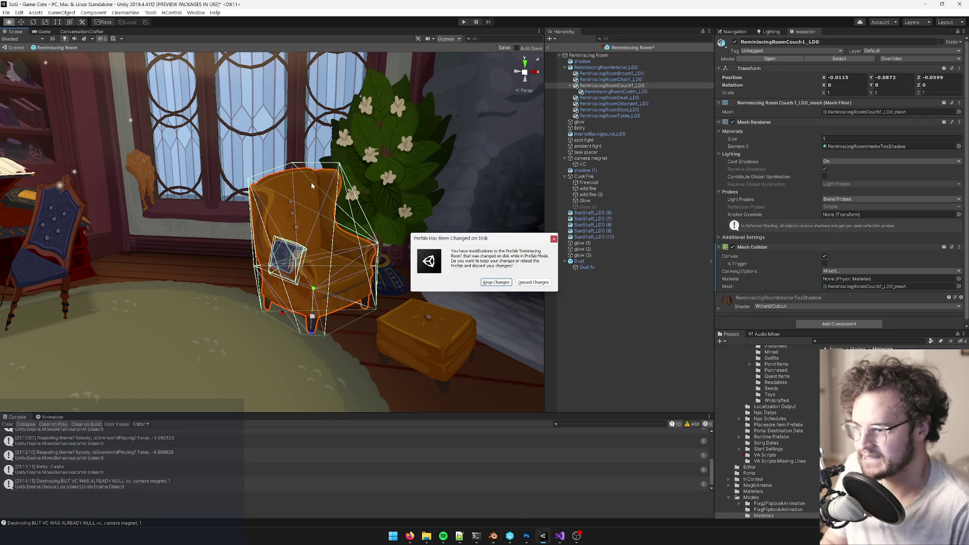
Step: Keep the changes to the reimported prefab and select the book on the armchair
left_click(498, 283)
key("r")
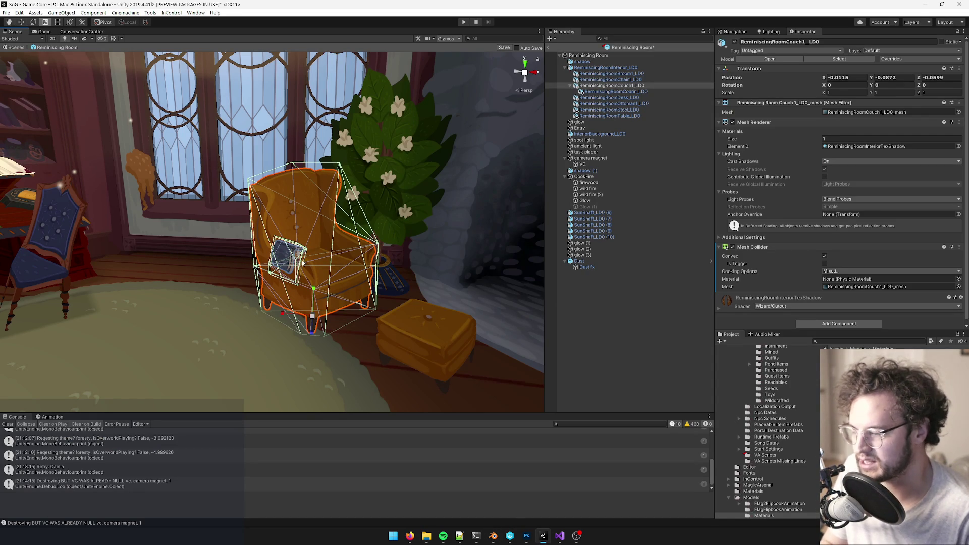
scroll(309, 232, "down", 3)
left_click(372, 244)
scroll(372, 245, "up", 5)
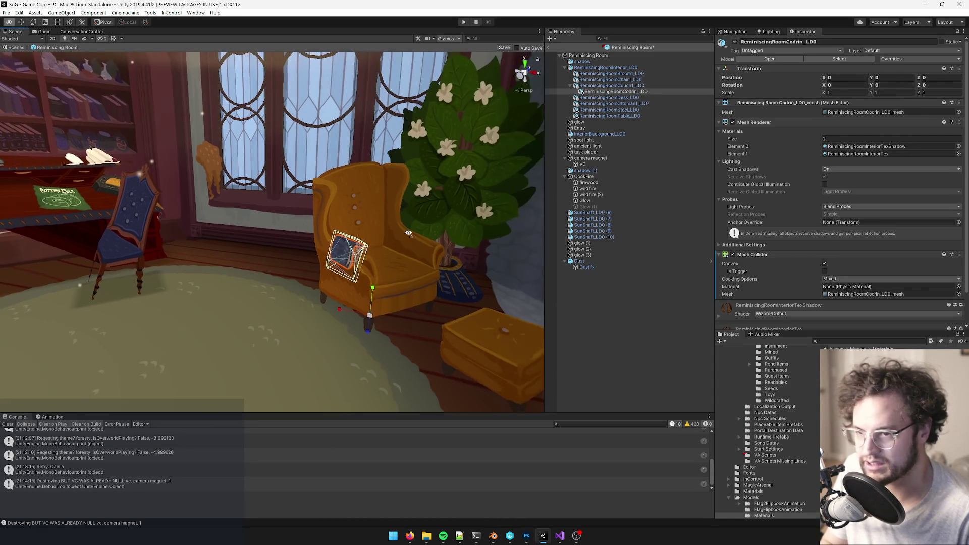
Step: Open the book's shadow material and test a dark grey Main Color, then revert it to white
double_click(866, 146)
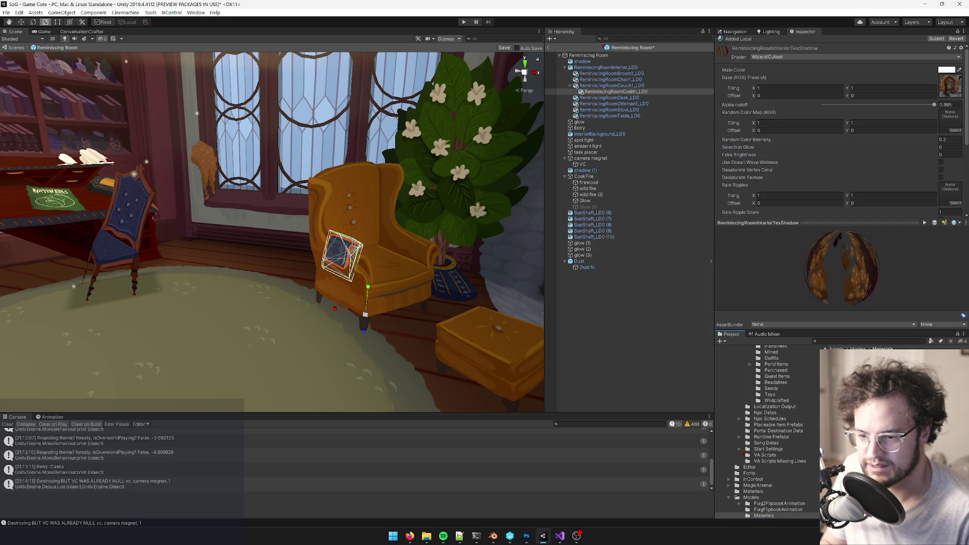
left_click(940, 70)
mouse_move(510, 192)
left_mouse_down()
mouse_move(492, 217)
mouse_move(495, 207)
left_mouse_up()
key("Escape")
left_click_drag(351, 201, 305, 237, "alt")
Step: In Blender, look over the room, selecting the armchair and then the ottoman
key("alt+Tab")
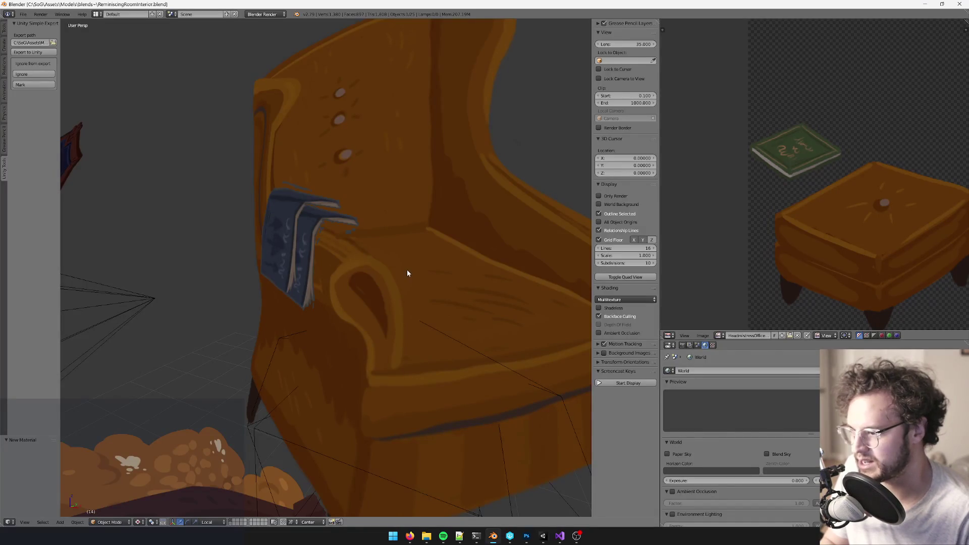
right_click(409, 271)
scroll(409, 276, "down", 4)
middle_click_drag(407, 282, 414, 298)
mouse_move(202, 247)
middle_mouse_down()
mouse_move(318, 257)
mouse_move(364, 237)
middle_mouse_up()
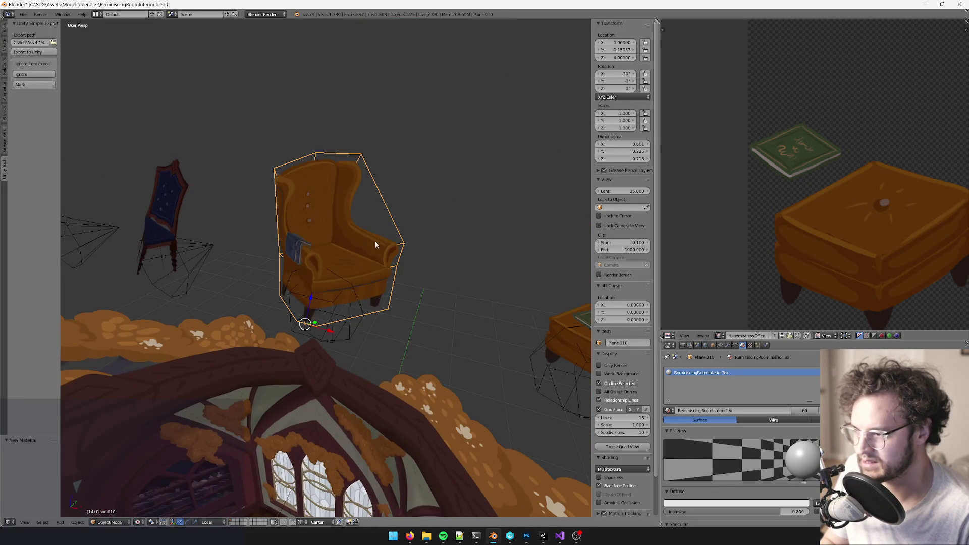
scroll(364, 238, "down", 3)
right_click(478, 305)
Step: Back in Unity, dismiss the Cannot Delete warning and select the round table
key("alt+Tab")
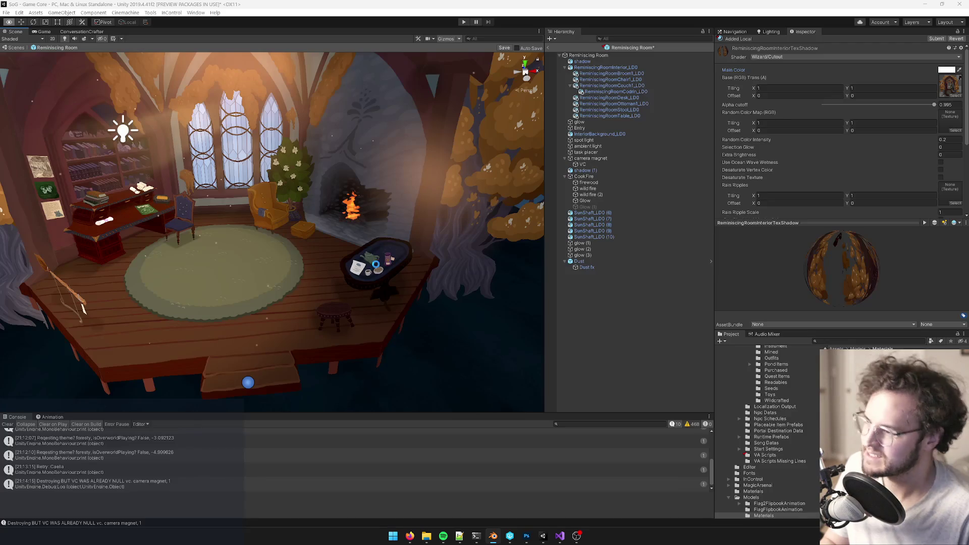
key("t")
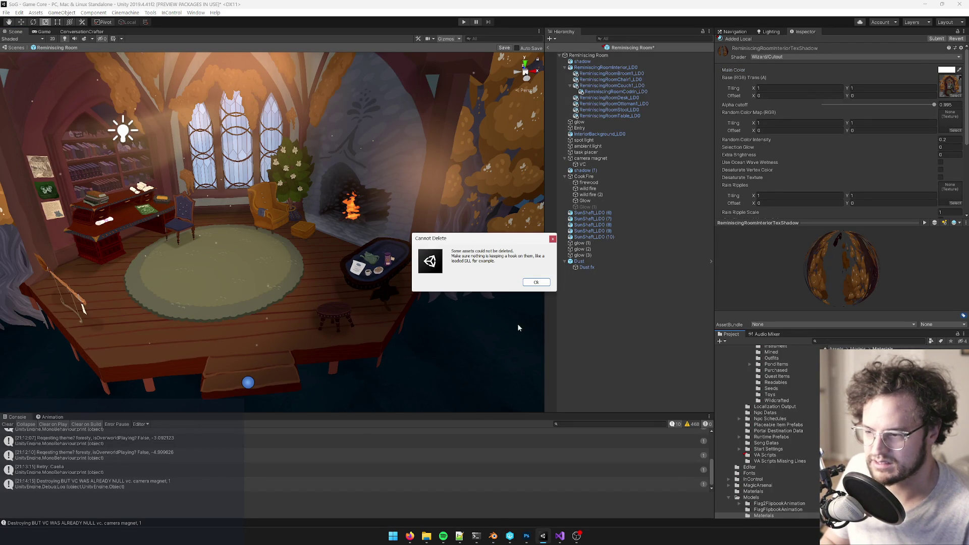
left_click(536, 282)
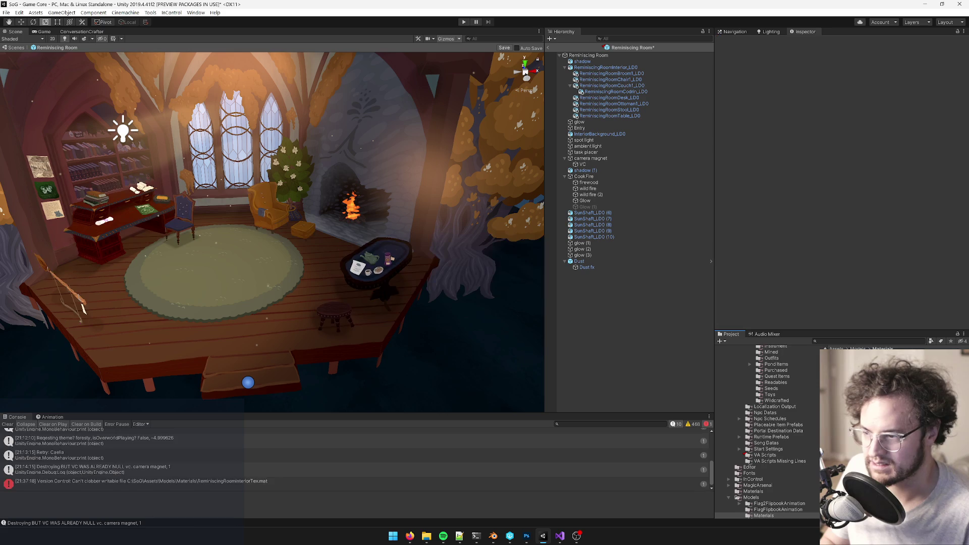
mouse_move(367, 283)
right_mouse_down()
mouse_move(348, 269)
mouse_move(452, 282)
mouse_move(422, 278)
right_mouse_up()
left_click(453, 281)
key("alt+Tab")
Step: Save the blend file over the existing one and select the armchair
key("ctrl+s")
left_click(302, 221)
middle_click_drag(304, 238, 308, 247)
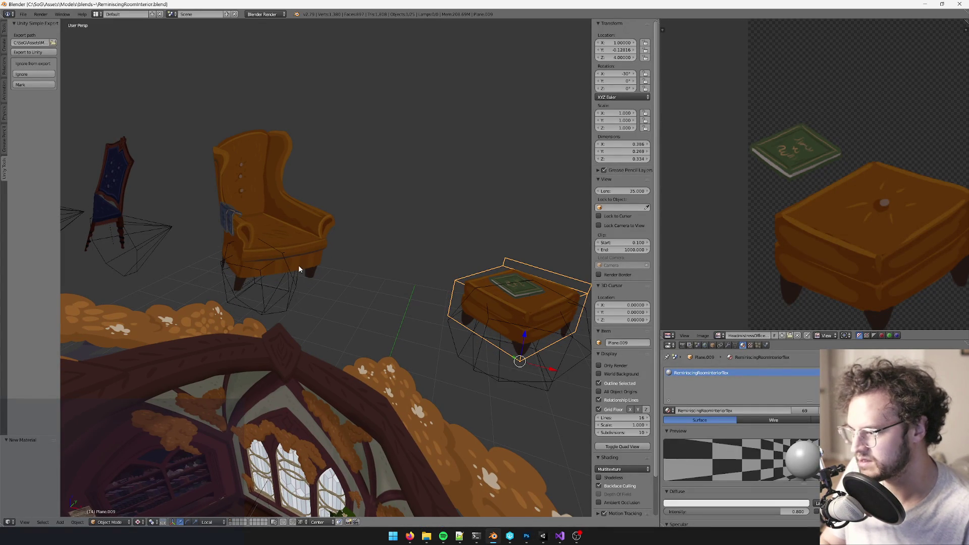
right_click(299, 265)
scroll(340, 286, "down", 3)
middle_click_drag(341, 283, 207, 270)
Step: Select the chairs, armchair, tables, stool and desk and set their display to Bounds
right_click(178, 259)
right_click(235, 267, "shift")
right_click(310, 284, "shift")
right_click(406, 295, "shift")
right_click(511, 324, "shift")
scroll(486, 330, "down", 3)
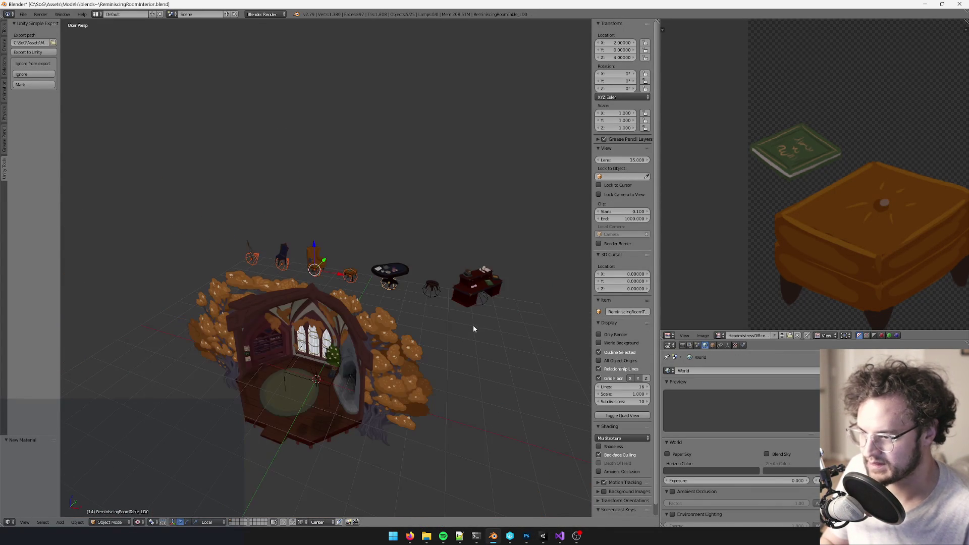
right_click(431, 295, "shift")
right_click(484, 301, "shift")
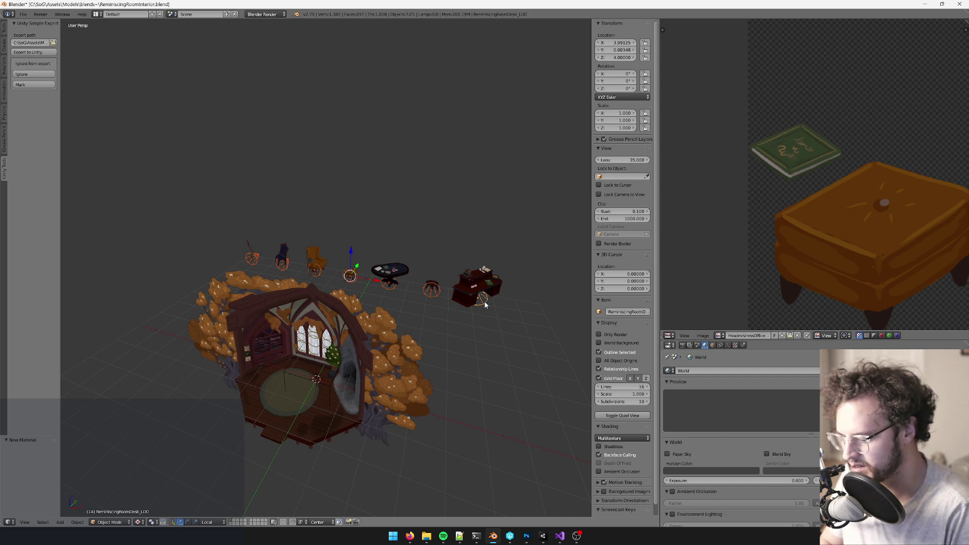
key("space")
type("bound")
key("Return")
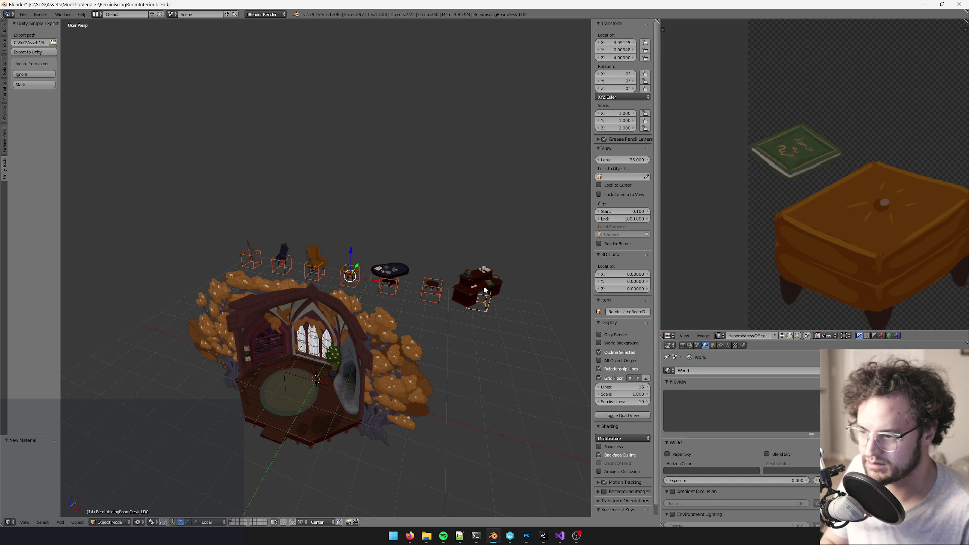
Step: Convert the stool dummy to a cube and re-export it, confirming Save Over
right_click(484, 293)
scroll(444, 326, "up", 3)
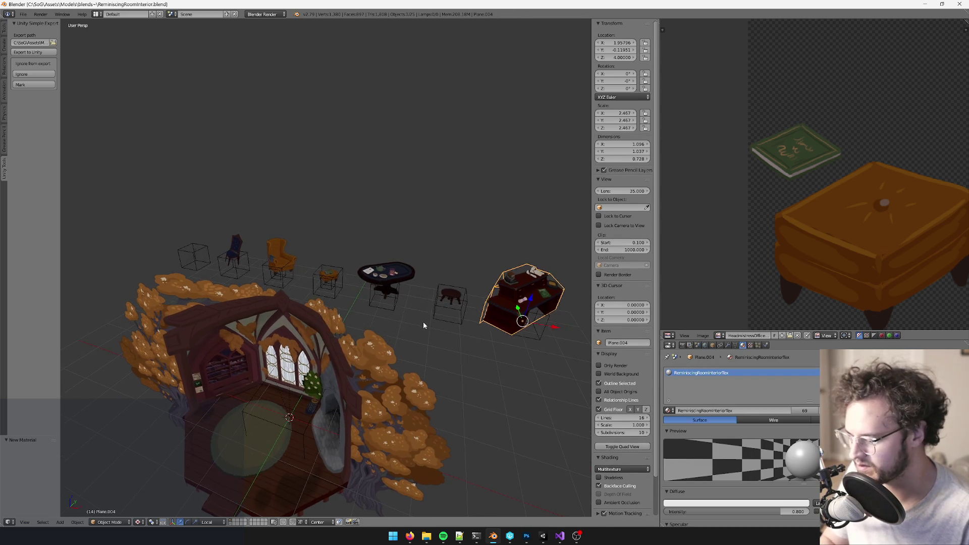
key("shift+r")
middle_click_drag(372, 254, 342, 256, "shift")
key("space")
type("to cube")
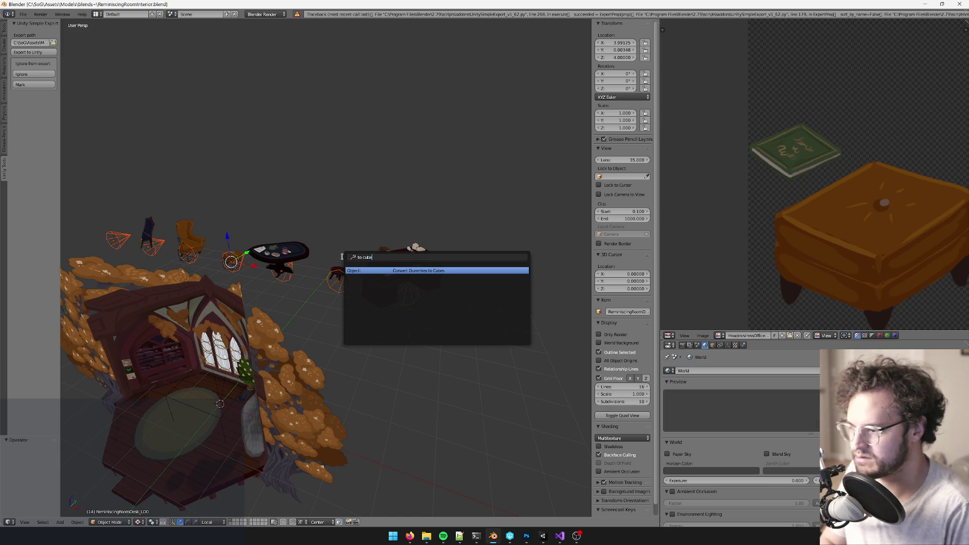
key("Return")
key("space")
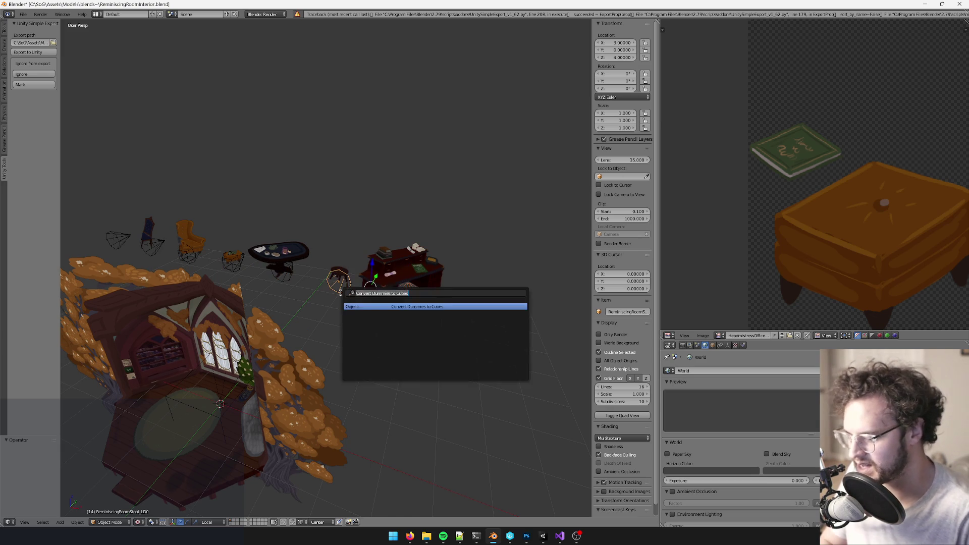
key("Return")
key("ctrl+s")
left_click(341, 295)
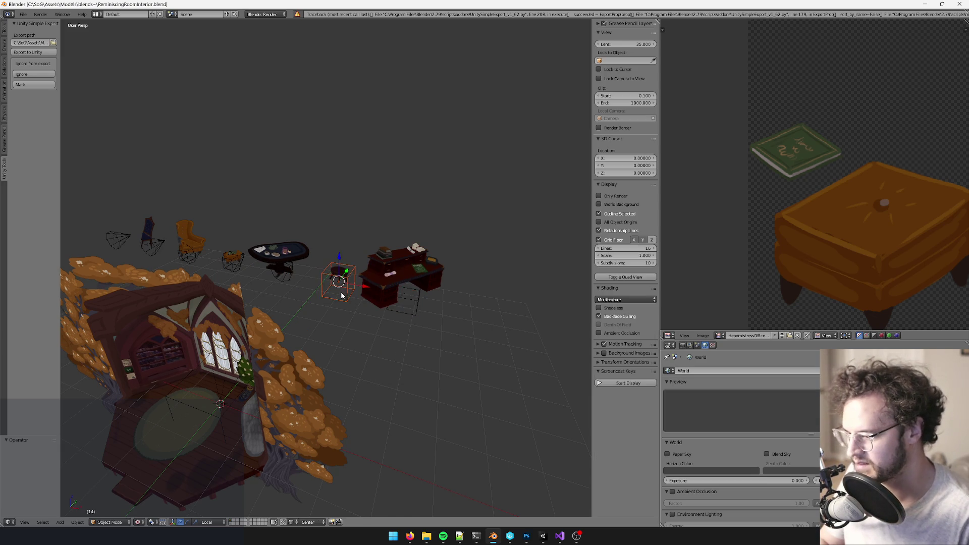
Step: Turn the small hexagonal ottoman dummy into a cube and re-export it with Save Over
scroll(358, 275, "up", 4)
right_click(276, 287)
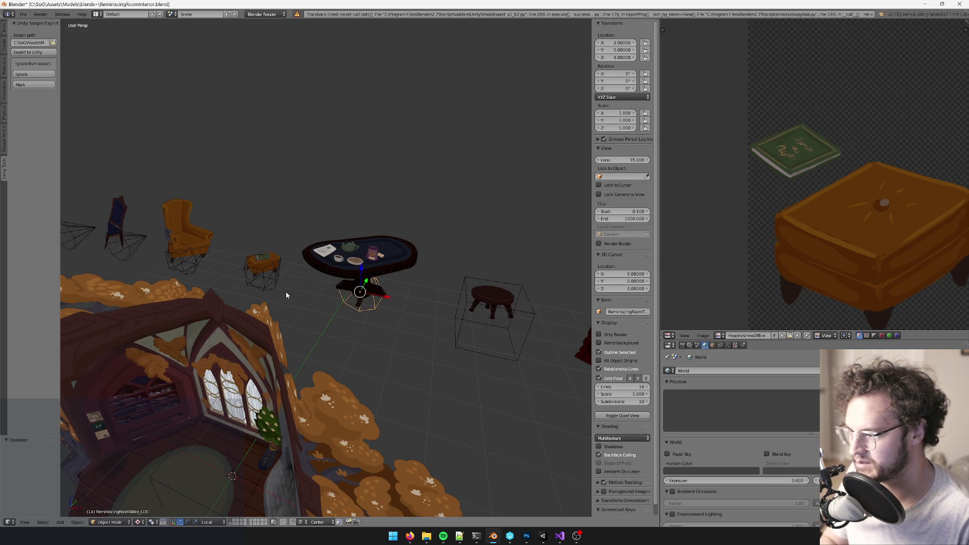
key("space")
type("to cube")
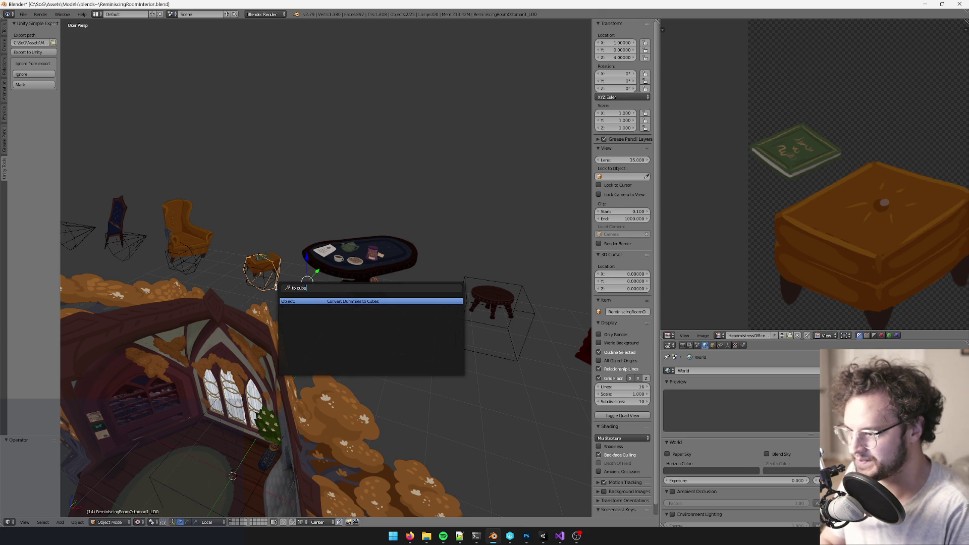
key("Return")
key("ctrl+s")
left_click(277, 289)
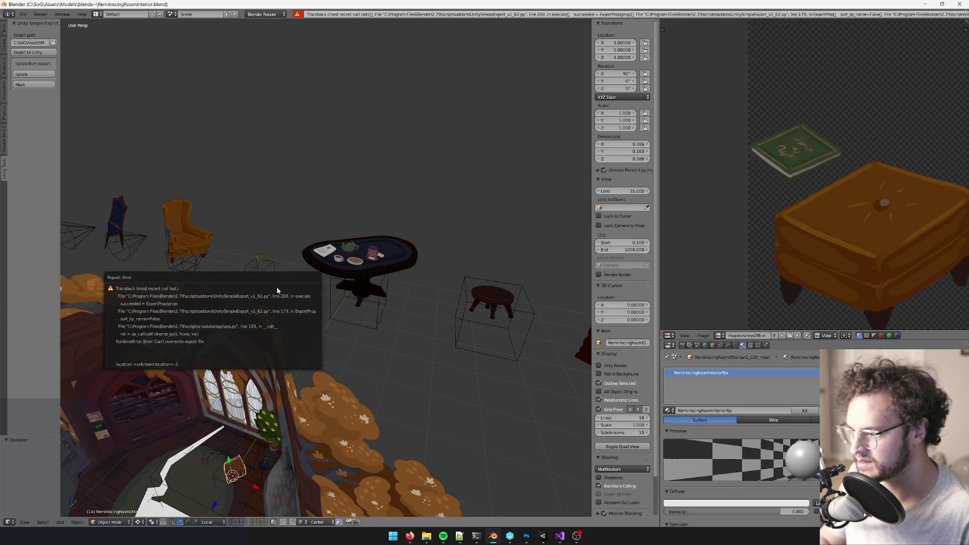
Step: Select the round table's base and show its object properties
right_click(320, 281)
middle_click_drag(320, 279, 286, 278)
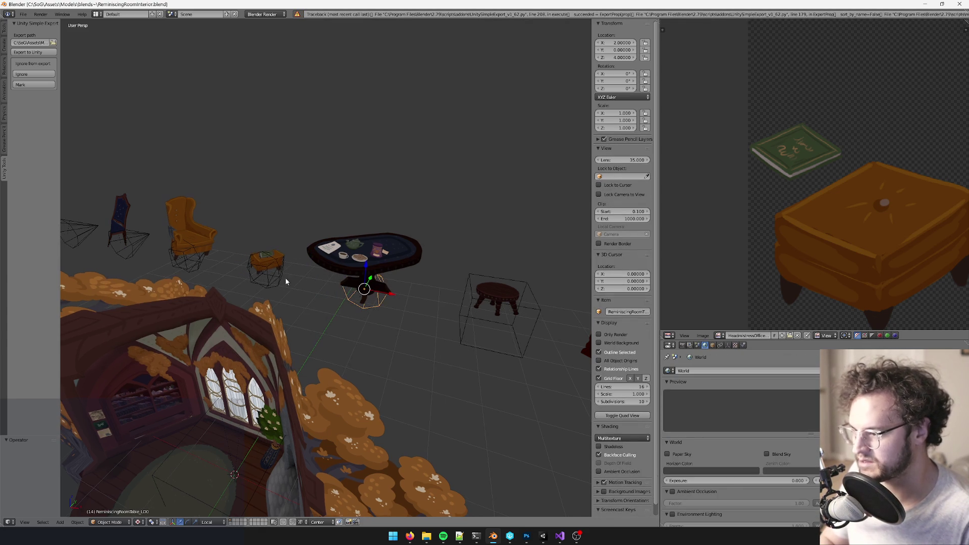
left_click(712, 346)
key("alt+Tab")
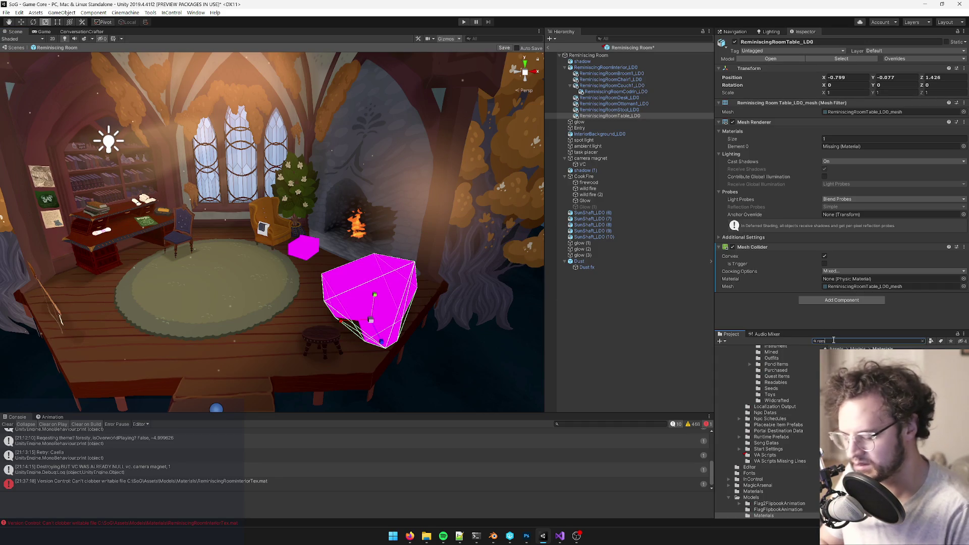
Step: Show the Ottoman model's Import Settings in Unity's filtered Project window
type("iniscingroomo")
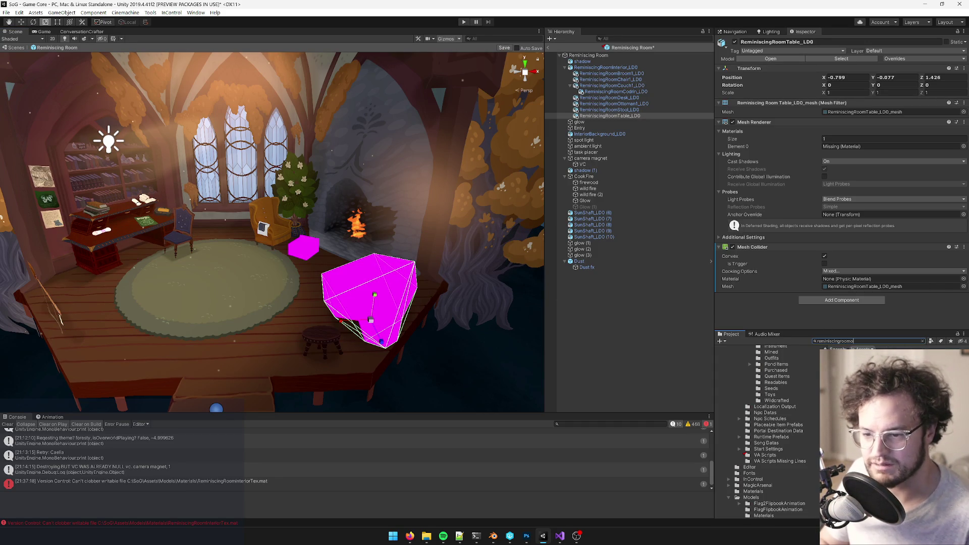
key("Down")
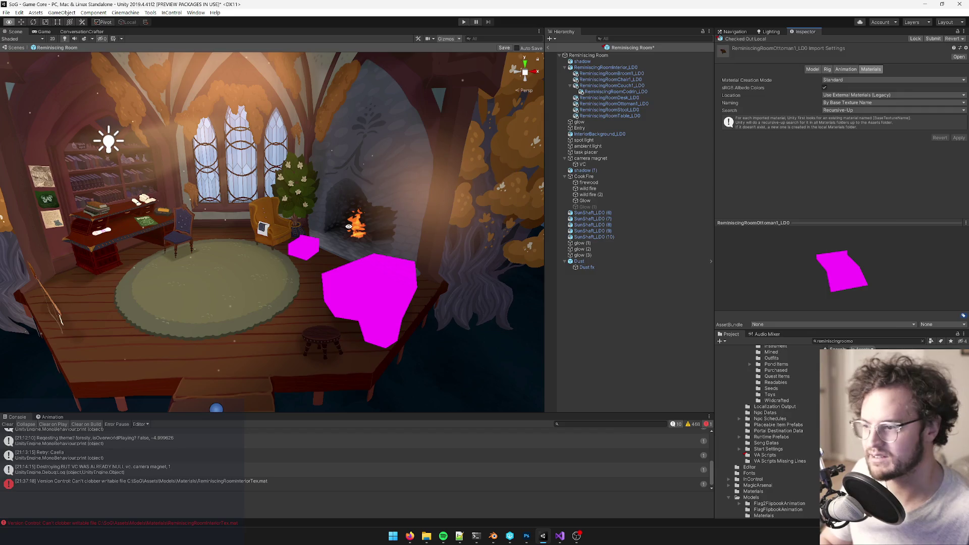
key("alt+Tab")
Step: In Blender, copy the Bounds display between the round table and ottoman, then re-export with Save Over
right_click(373, 312)
right_click(278, 291, "shift")
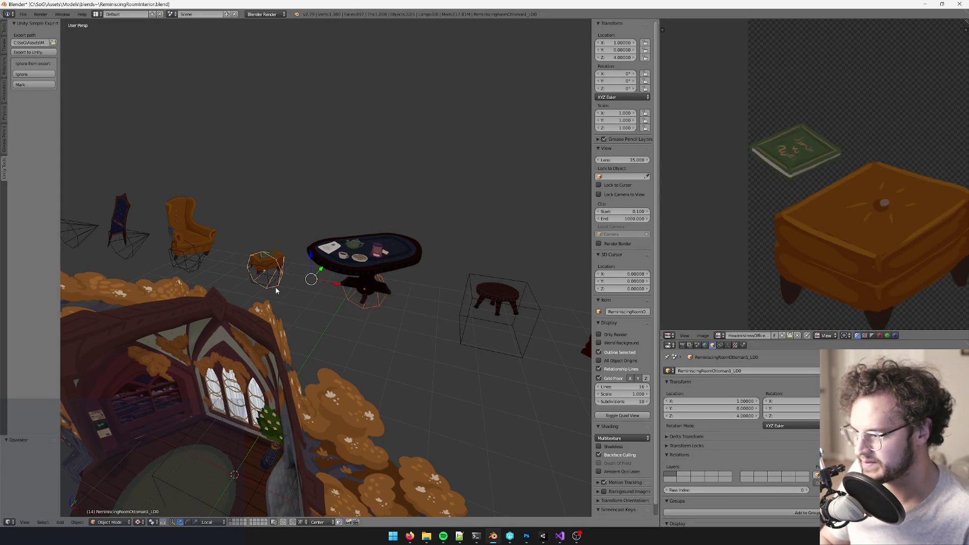
key("ctrl+c")
left_click(277, 292)
key("ctrl+s")
left_click(277, 288)
middle_click_drag(277, 291, 272, 281)
Step: Copy attributes from the couch onto the chair and re-export them with Save Over
right_click(237, 282)
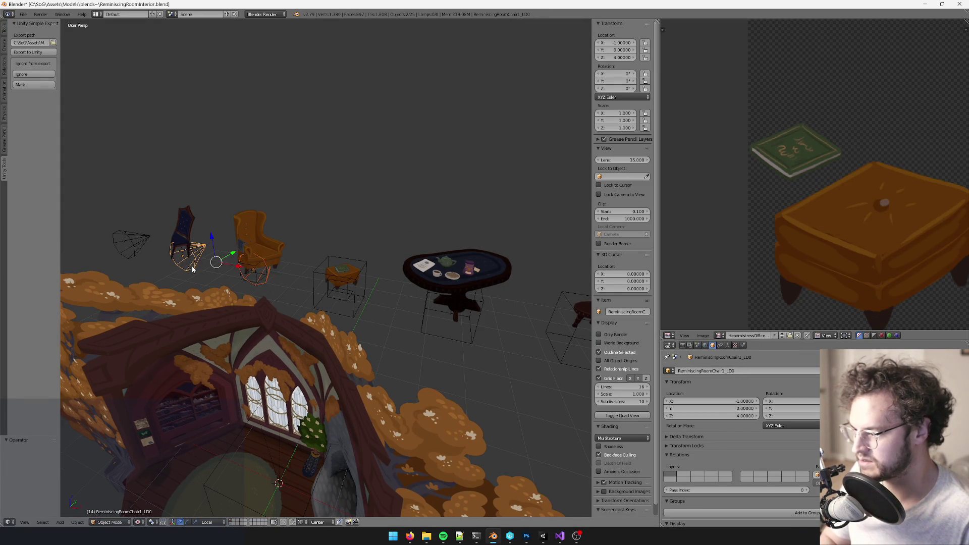
right_click(192, 269, "shift")
key("ctrl+c")
left_click(212, 275)
key("ctrl+s")
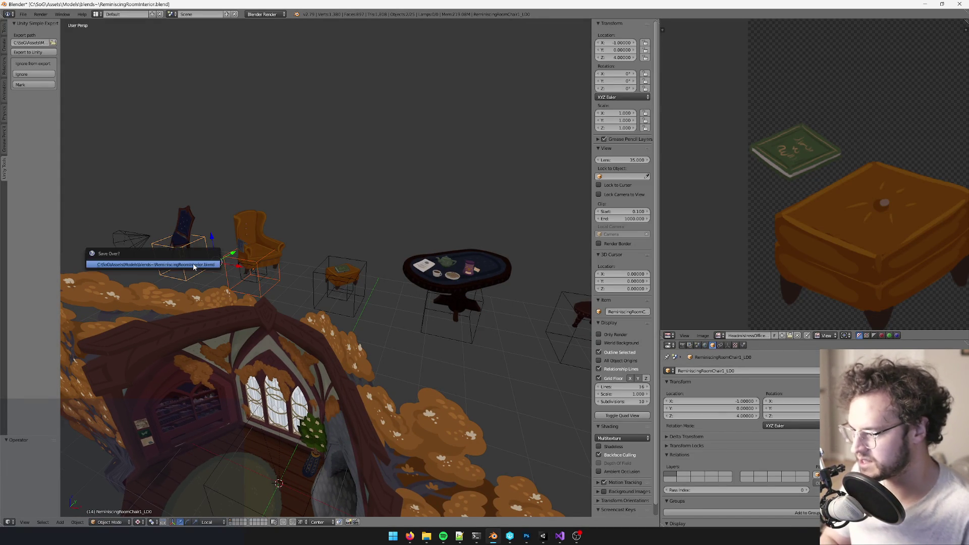
left_click(193, 267)
Step: Convert the broom dummy to a wireframe cube with Convert Dummies to Cubes
middle_click_drag(195, 269, 206, 260)
right_click(206, 259)
key("space")
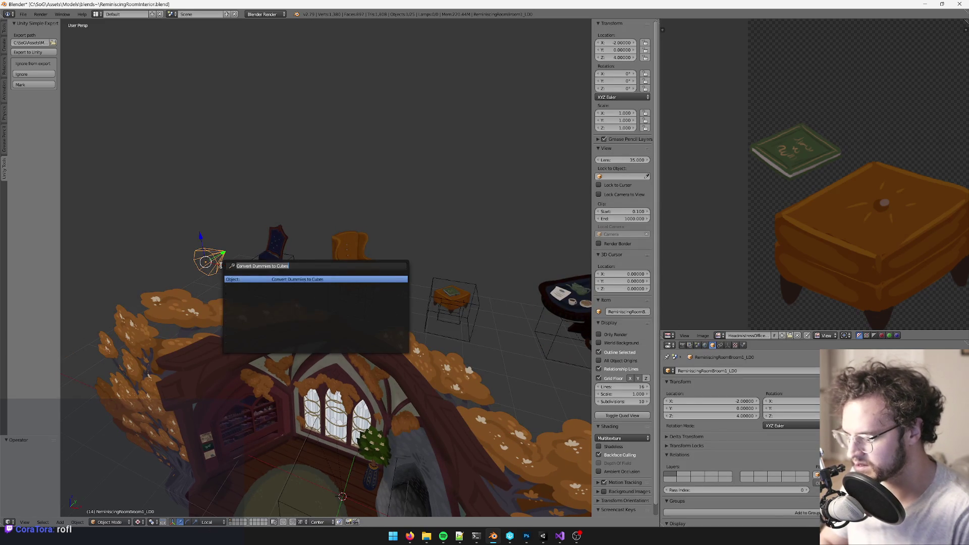
key("Return")
left_click(212, 263)
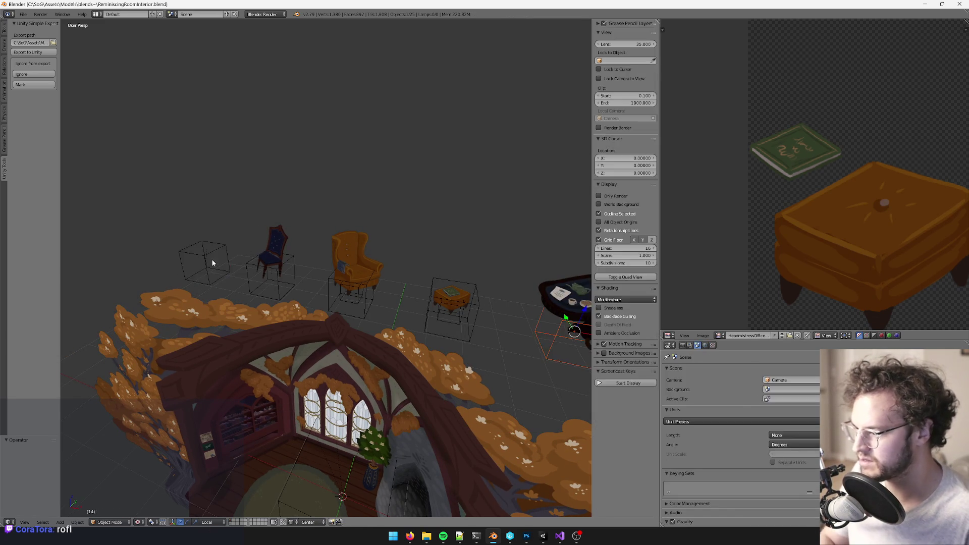
key("alt+Tab")
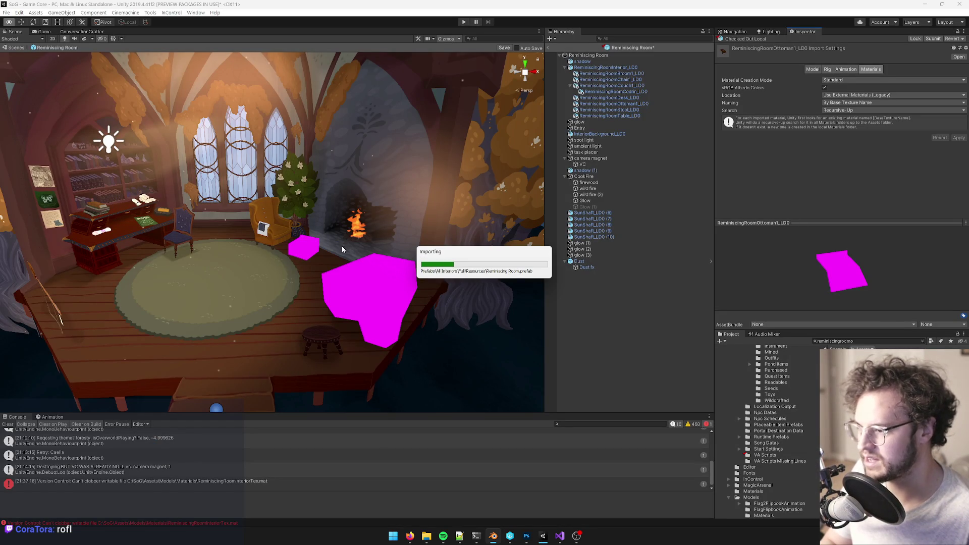
Step: Dismiss the import popup, select the armchair's book and open its ReminiscingRoomInteriorTexShadow material
left_click(484, 278)
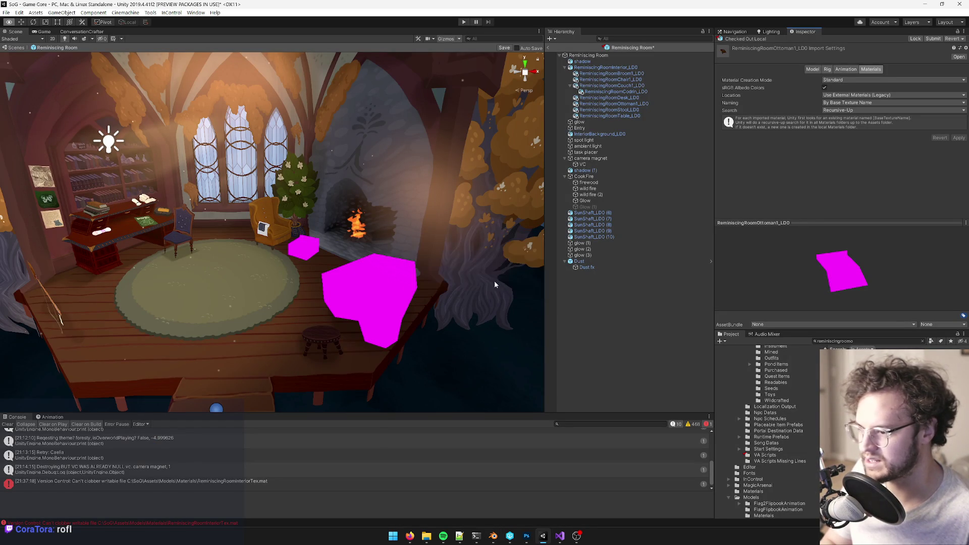
left_click_drag(367, 281, 372, 274, "alt")
scroll(322, 292, "up", 10)
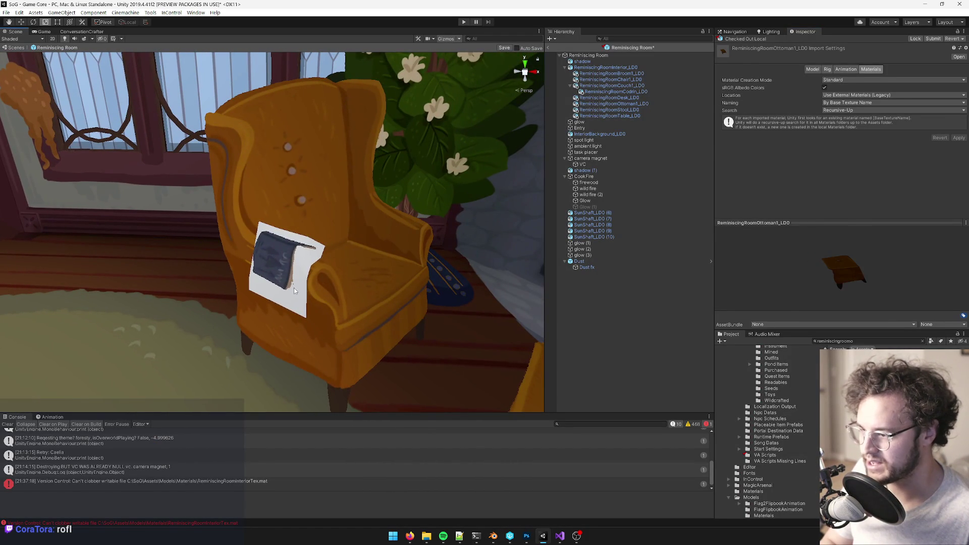
left_click(295, 291)
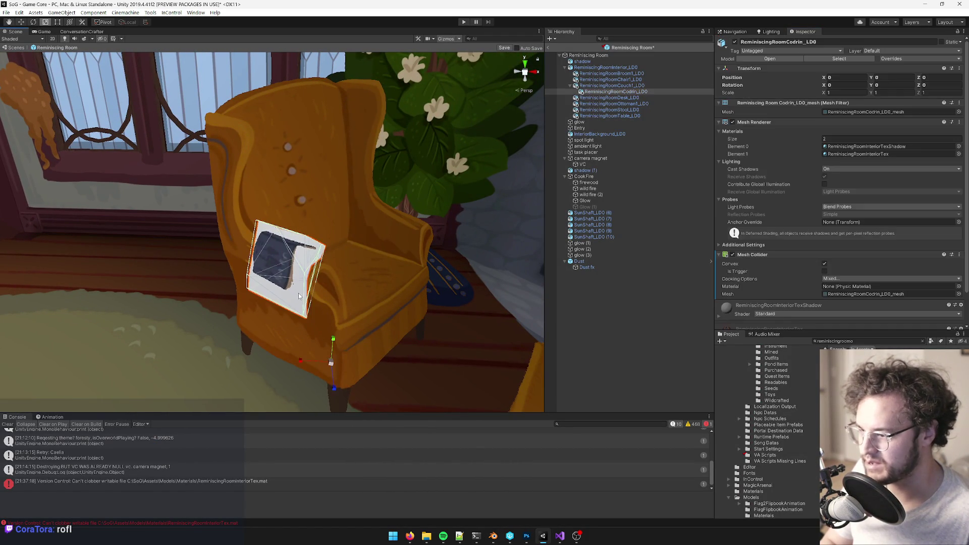
left_click(866, 147)
double_click(878, 146)
Step: Set the shadow material's shader to Wizard/Shadow
left_click(904, 57)
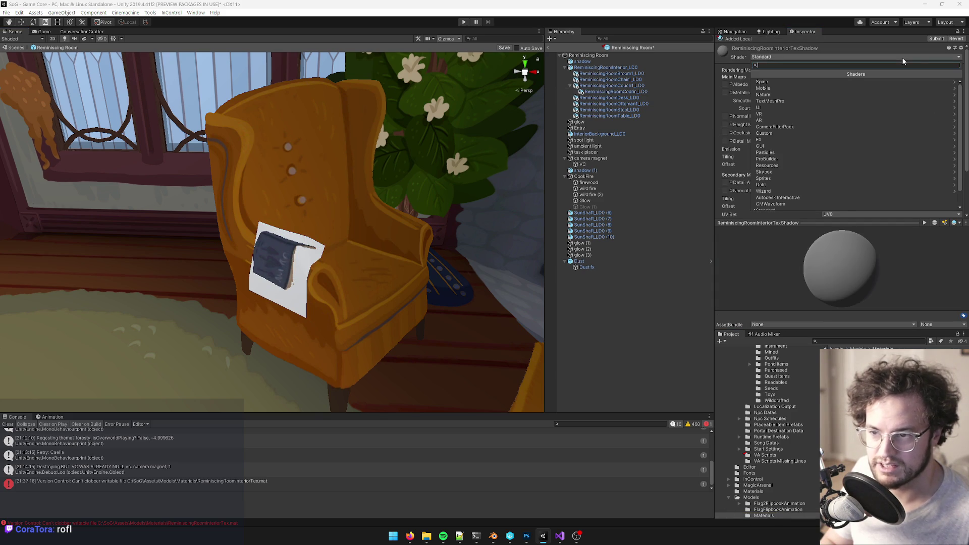
type("texsh")
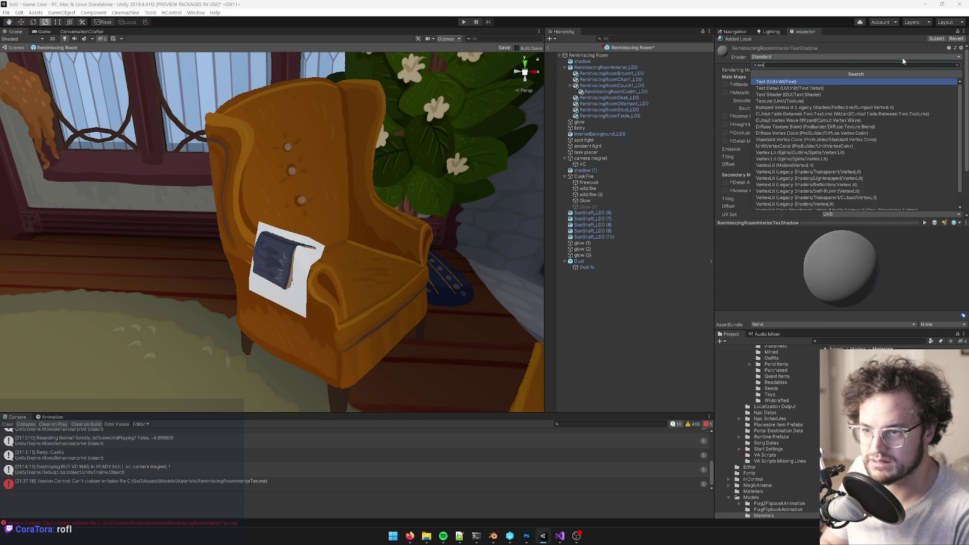
key("BackSpace")
key("BackSpace")
key("BackSpace")
type("sha")
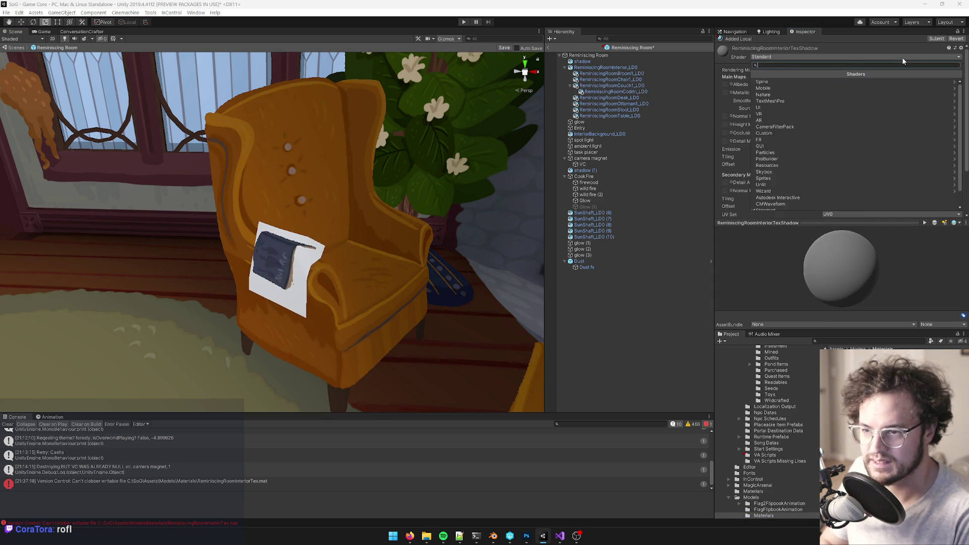
key("Return")
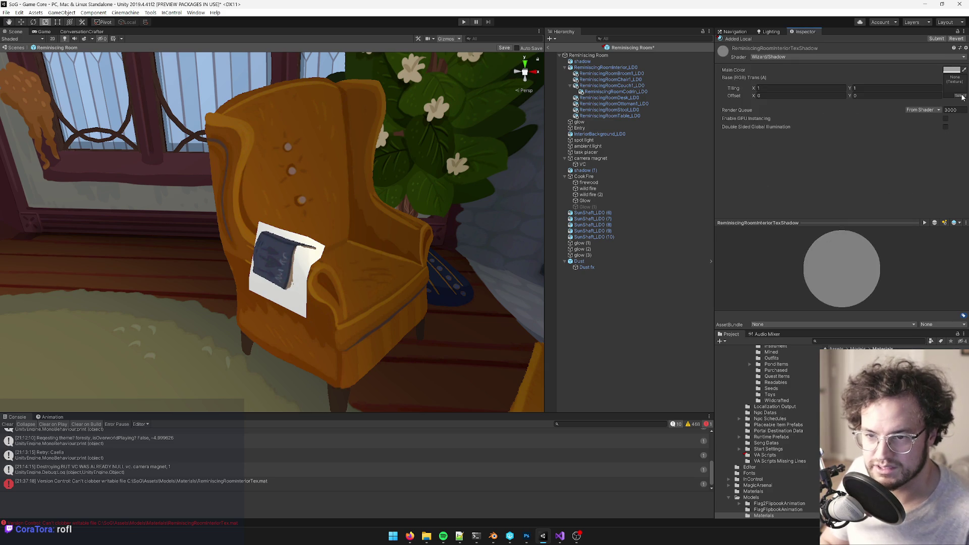
Step: Try ReminiscingRoomTex as the base texture, then undo back to the shadow material settings
left_click(961, 96)
type("remin")
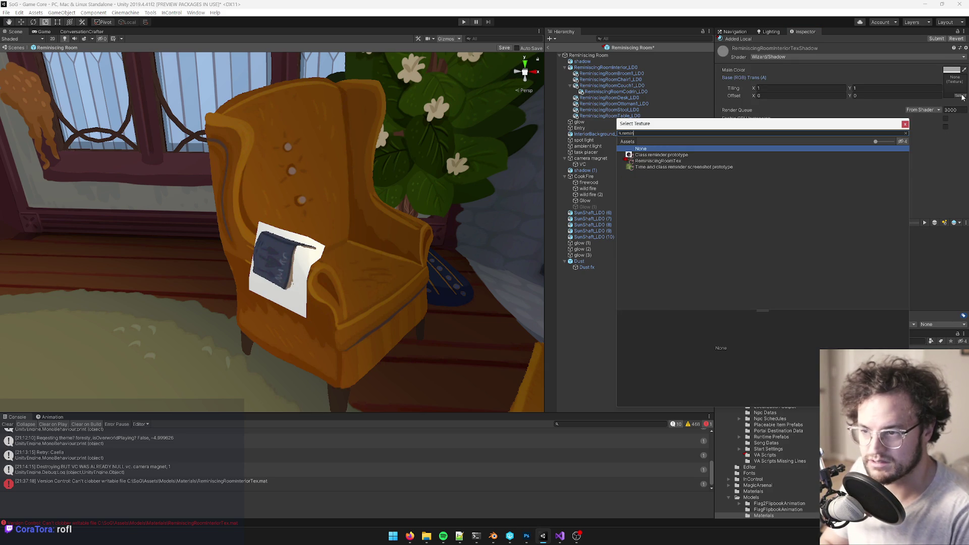
key("Down")
key("Down")
key("Return")
left_click(588, 188)
mouse_move(319, 209)
right_mouse_down()
mouse_move(320, 234)
mouse_move(414, 222)
right_mouse_up()
key("ctrl+z")
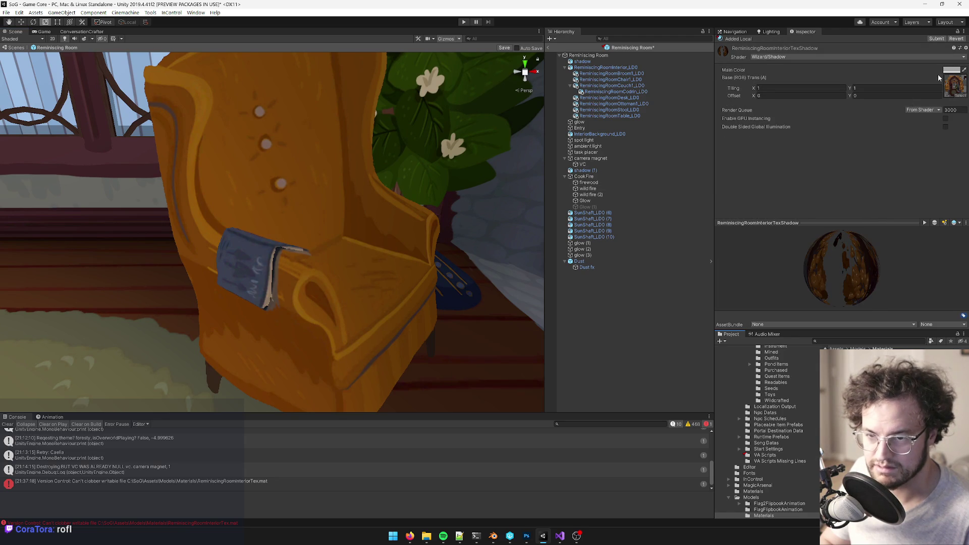
Step: Make the shadow material's Main Color black and lower its alpha below 213
left_click(951, 70)
left_click_drag(487, 206, 480, 216)
left_click_drag(473, 222, 459, 228)
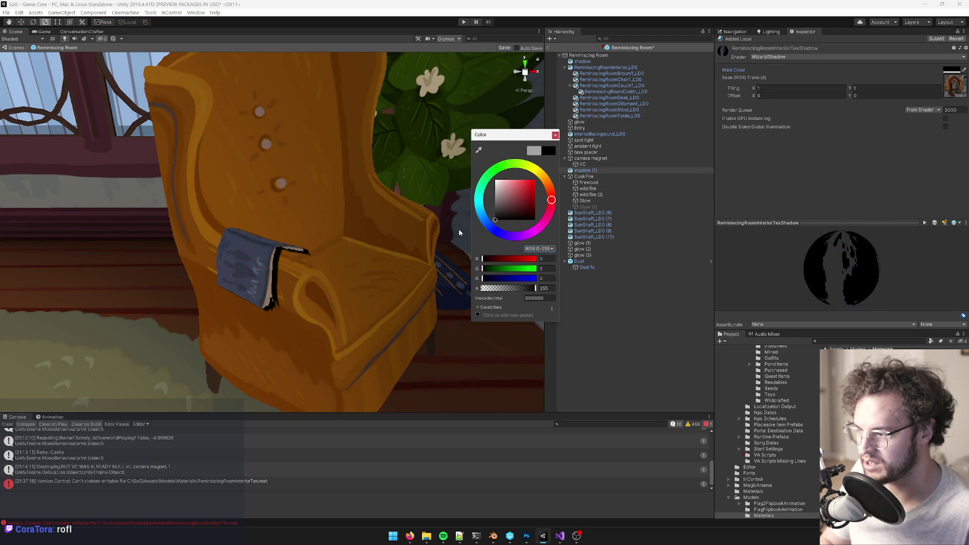
left_click_drag(535, 288, 518, 298)
left_click(556, 135)
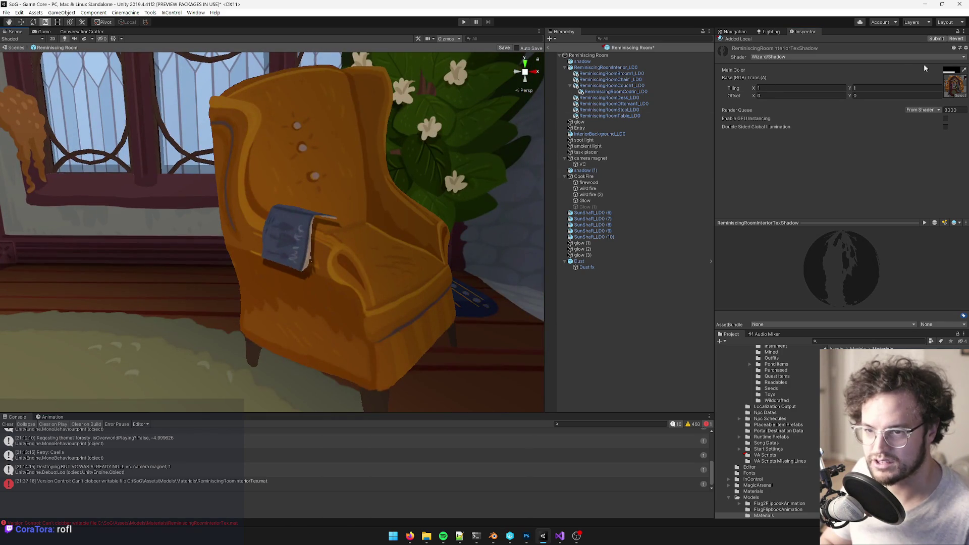
left_click(952, 70)
left_click_drag(514, 287, 499, 291)
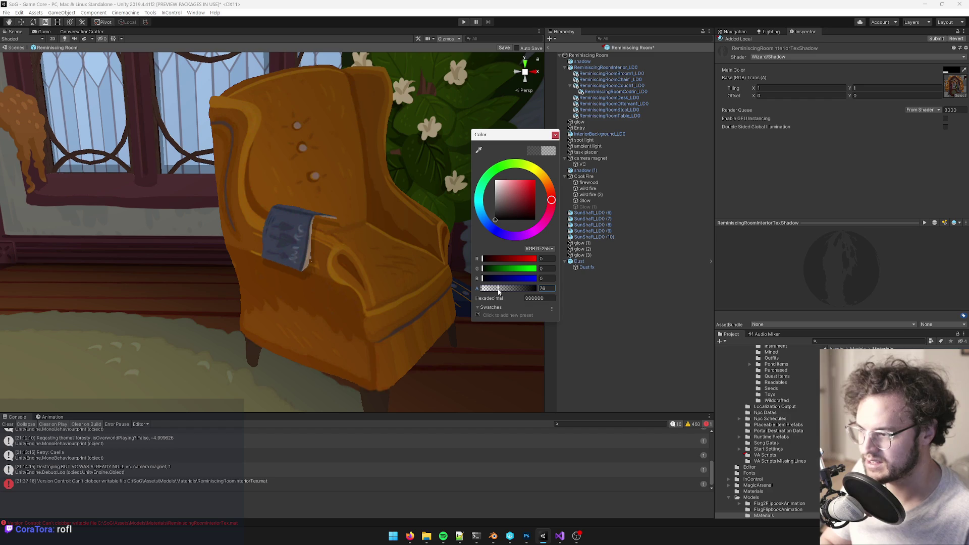
scroll(307, 225, "down", 10)
Step: Zoom in and out around the armchair and ottoman, then bring Blender to the front
scroll(307, 225, "down", 5)
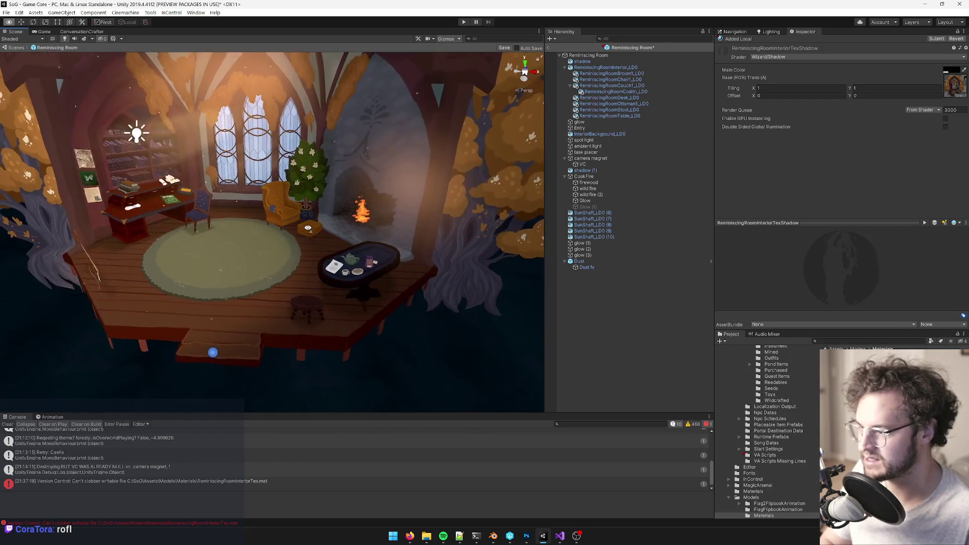
scroll(307, 224, "up", 5)
scroll(308, 223, "down", 2)
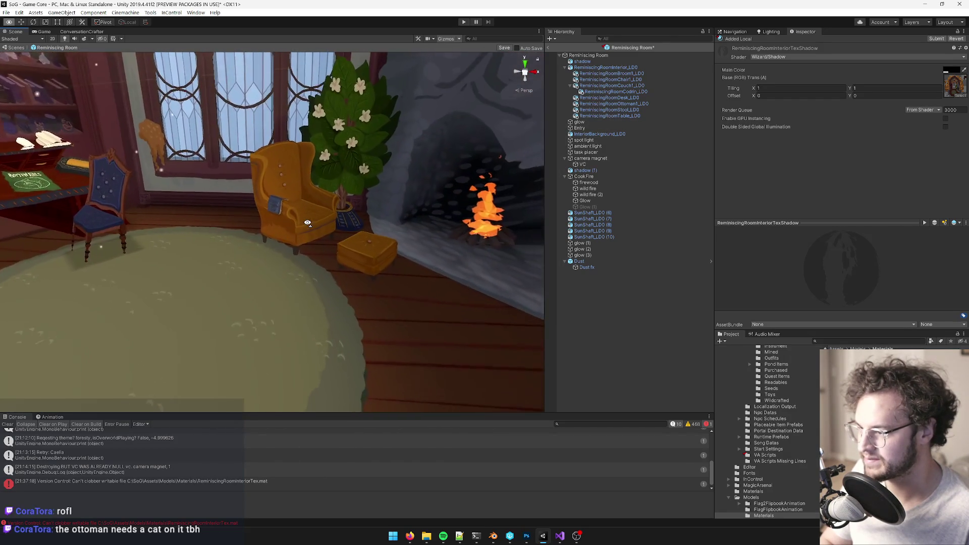
scroll(308, 222, "up", 6)
scroll(308, 221, "down", 4)
scroll(309, 221, "down", 8)
scroll(313, 227, "up", 5)
scroll(320, 235, "down", 4)
scroll(326, 241, "up", 1)
scroll(326, 242, "up", 8)
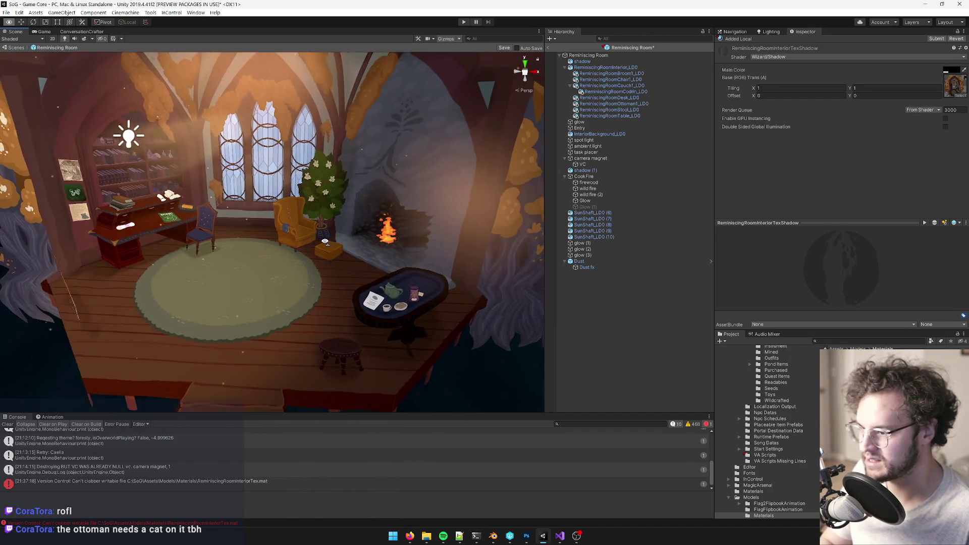
scroll(325, 242, "up", 2)
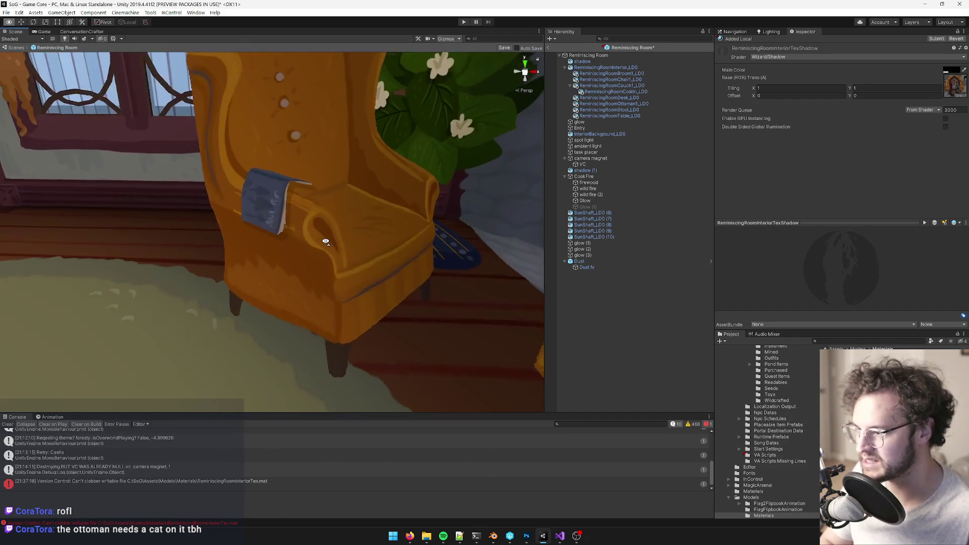
scroll(325, 241, "down", 8)
scroll(326, 241, "up", 2)
scroll(326, 241, "up", 2)
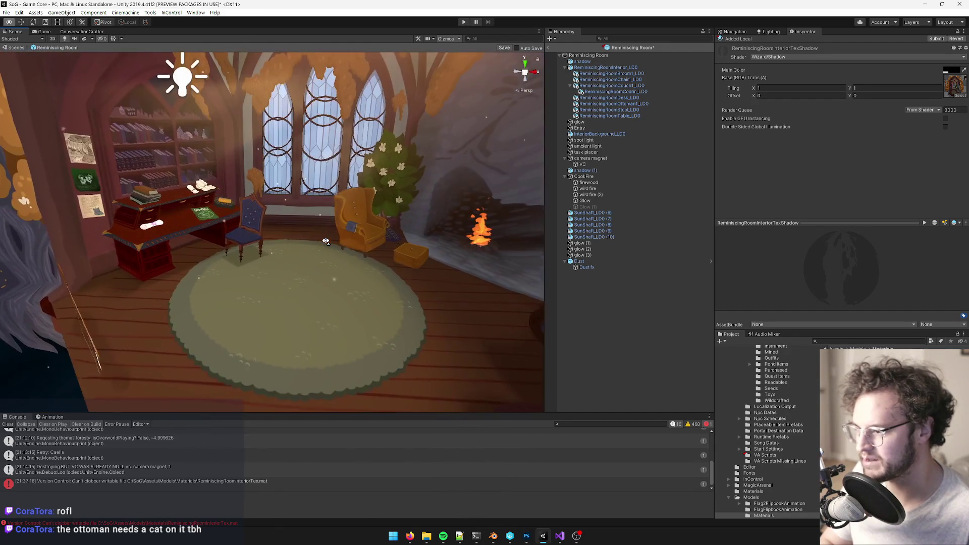
scroll(326, 241, "up", 4)
scroll(327, 242, "up", 2)
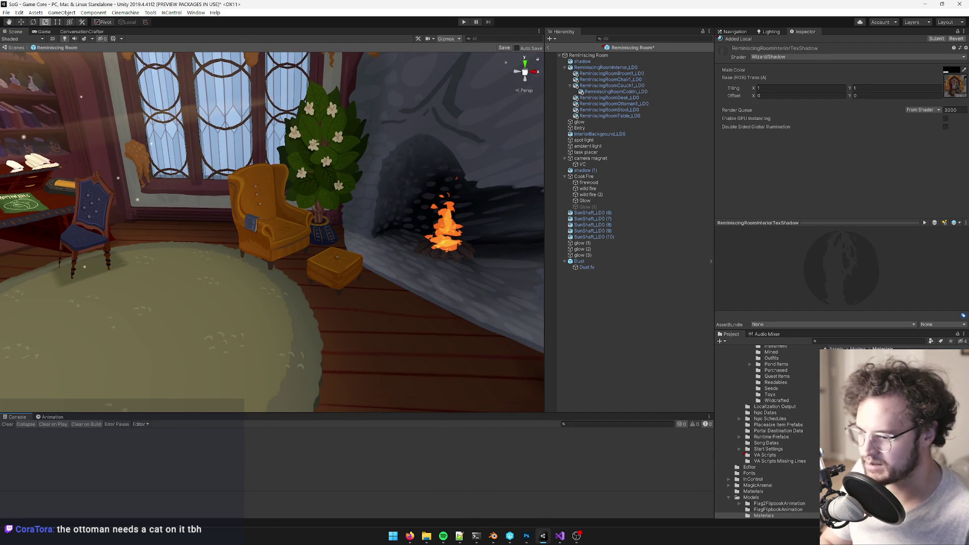
left_click(493, 536)
scroll(402, 329, "up", 2)
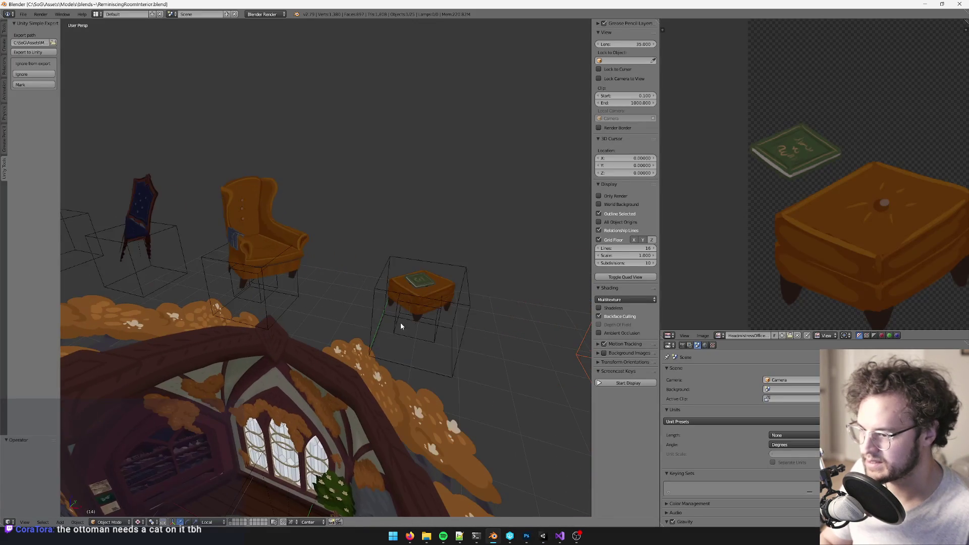
Step: Select the green book on the ottoman, frame it and inspect it from several angles
right_click(421, 286)
key("KP_Decimal")
scroll(433, 307, "down", 5)
mouse_move(439, 277)
middle_mouse_down()
mouse_move(431, 296)
mouse_move(374, 310)
mouse_move(408, 328)
middle_mouse_up()
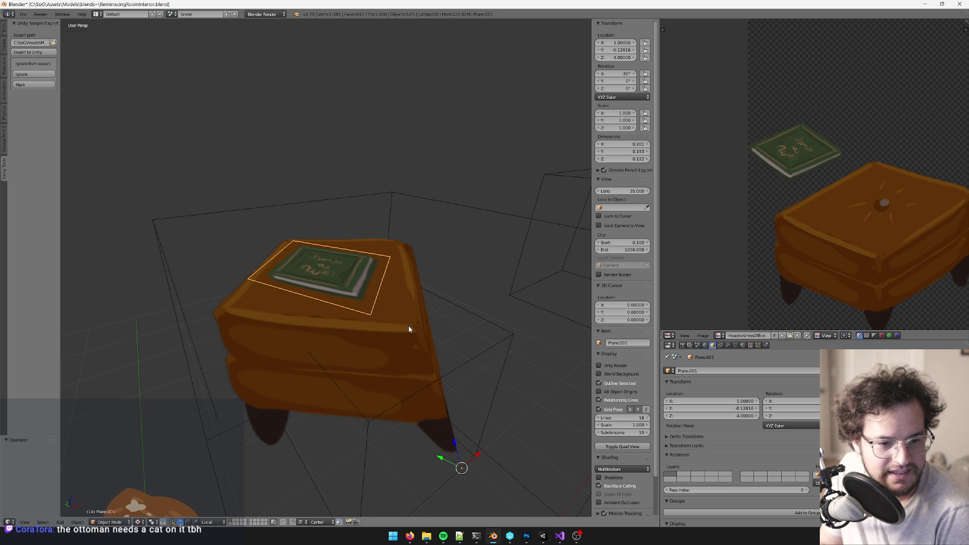
middle_click_drag(407, 325, 392, 253)
key("Tab")
key("Tab")
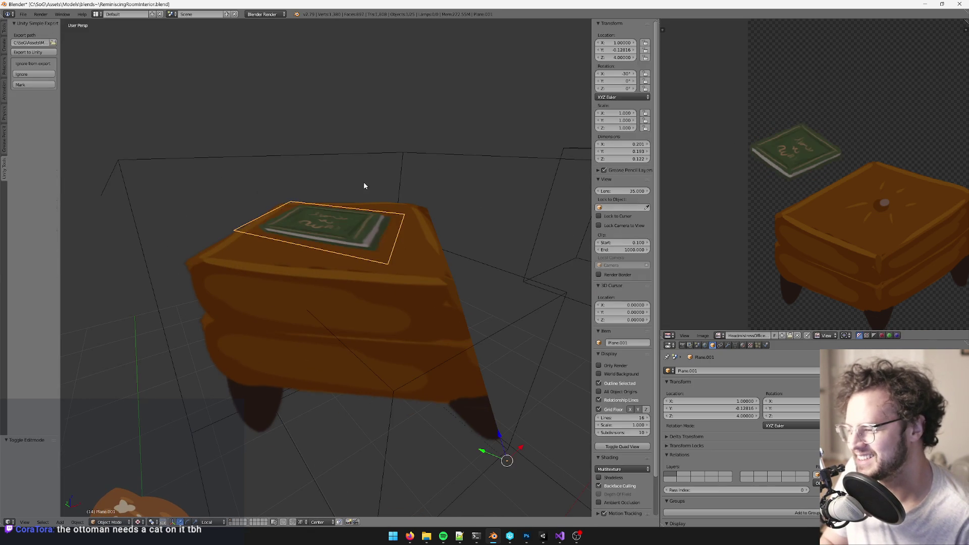
mouse_move(379, 305)
middle_mouse_down()
mouse_move(426, 303)
mouse_move(419, 272)
mouse_move(374, 498)
middle_mouse_up()
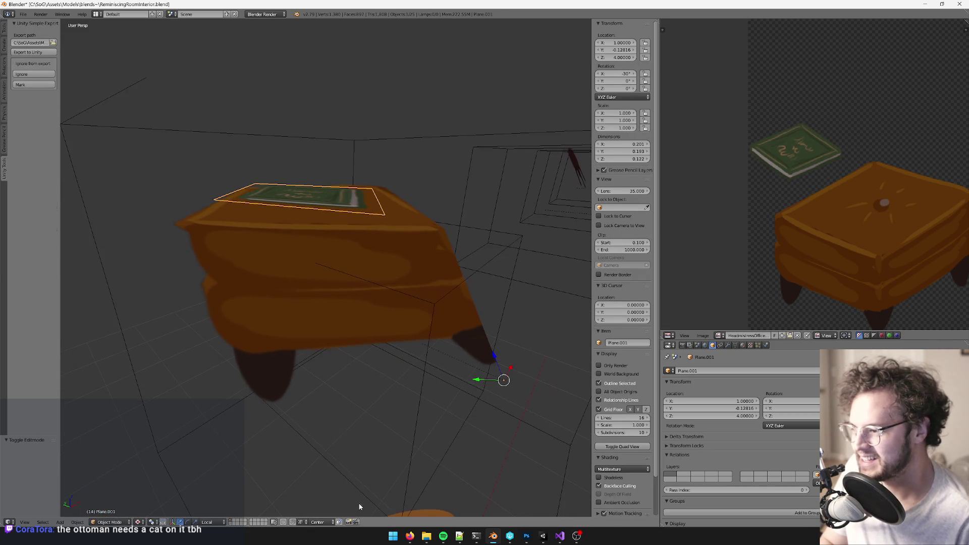
Step: With Global orientation, duplicate the book and move the copy just below the original
left_click(212, 521)
left_click(237, 512)
middle_click_drag(237, 512, 345, 337)
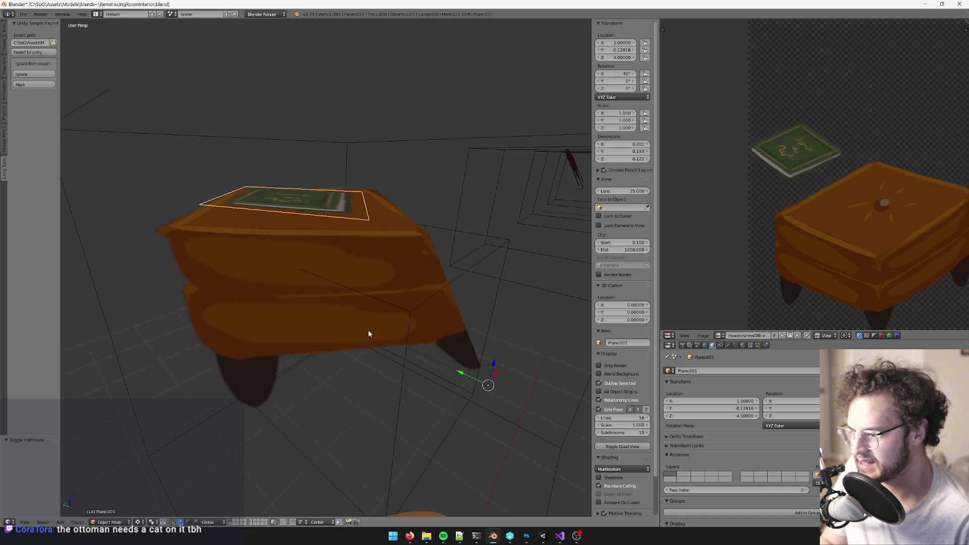
left_click_drag(495, 366, 493, 360)
key("shift+d")
key("z")
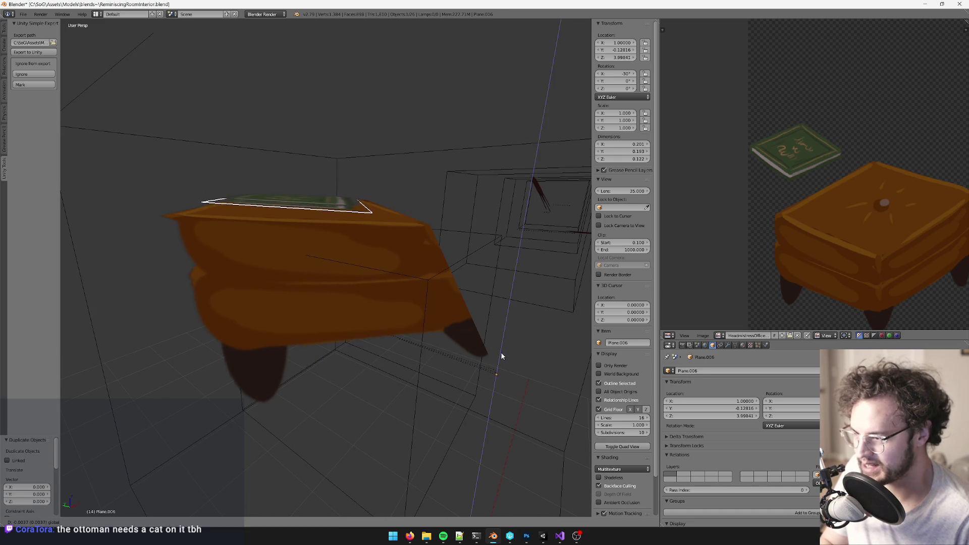
left_click(501, 355)
mouse_move(500, 355)
middle_mouse_down()
mouse_move(485, 358)
mouse_move(476, 296)
mouse_move(393, 324)
middle_mouse_up()
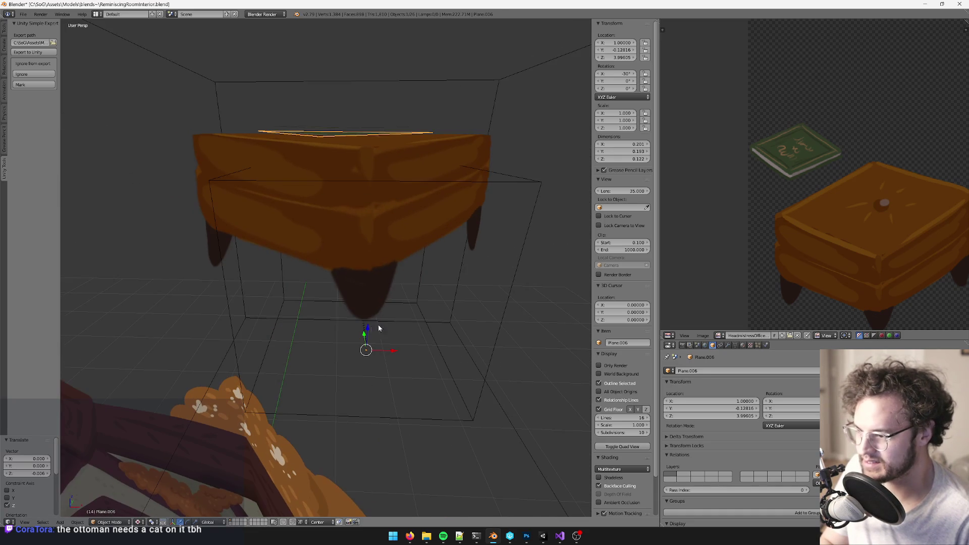
left_click_drag(368, 328, 370, 333)
mouse_move(370, 333)
middle_mouse_down()
mouse_move(407, 346)
mouse_move(399, 303)
middle_mouse_up()
Step: Raise the original book slightly and settle the copy directly beneath it
right_click(332, 161)
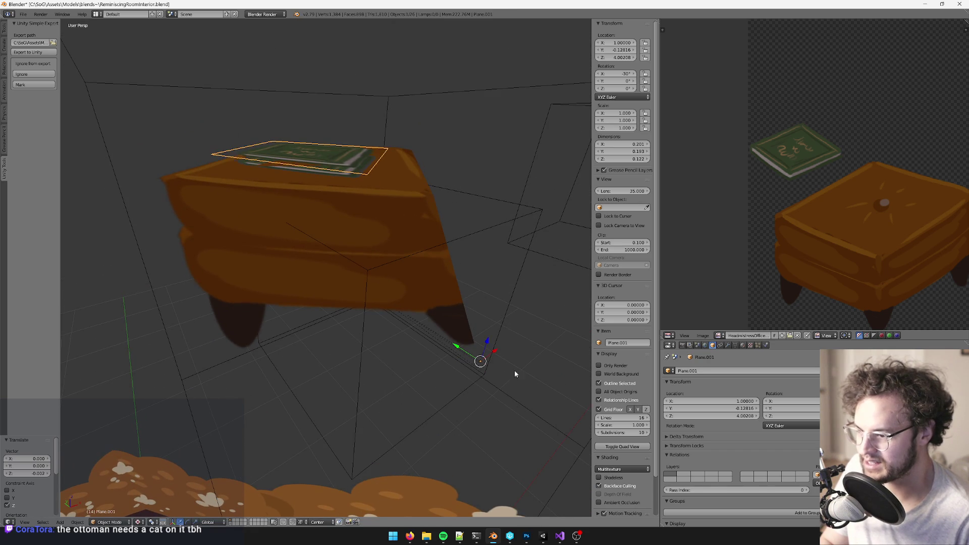
left_click_drag(485, 344, 486, 342)
right_click(347, 177)
right_click(344, 173)
left_click_drag(483, 349, 482, 346)
mouse_move(483, 346)
middle_mouse_down()
mouse_move(435, 340)
mouse_move(427, 360)
middle_mouse_up()
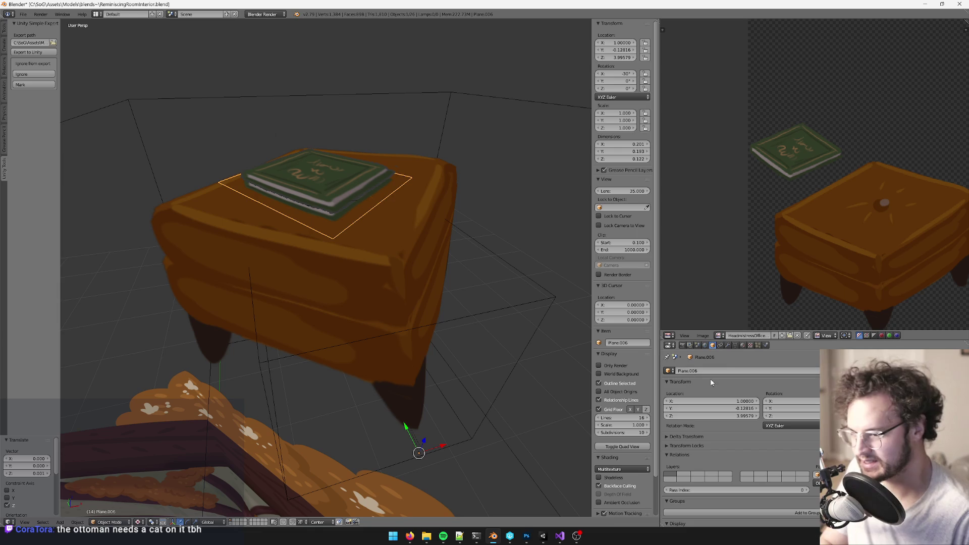
Step: Assign the ReminiscingRoomInteriorTexShadow material to the copied book
left_click(734, 345)
left_click(743, 345)
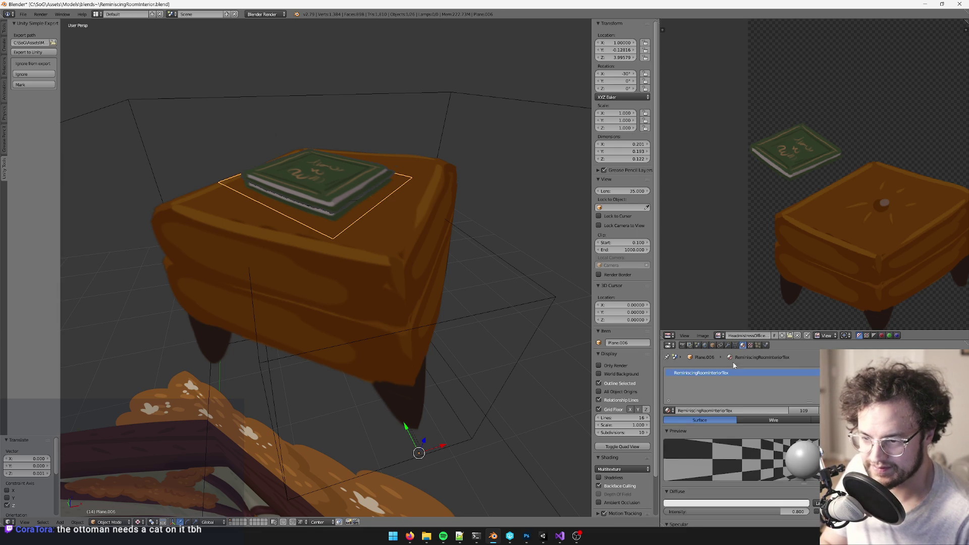
left_click(669, 411)
left_click(696, 449)
mouse_move(377, 239)
middle_mouse_down()
mouse_move(392, 261)
mouse_move(333, 281)
mouse_move(345, 277)
mouse_move(327, 262)
mouse_move(424, 311)
mouse_move(464, 489)
middle_mouse_up()
Step: Reimport the model in Unity with Keep Changes, then return to Blender
right_click(358, 202)
scroll(358, 201, "down", 5)
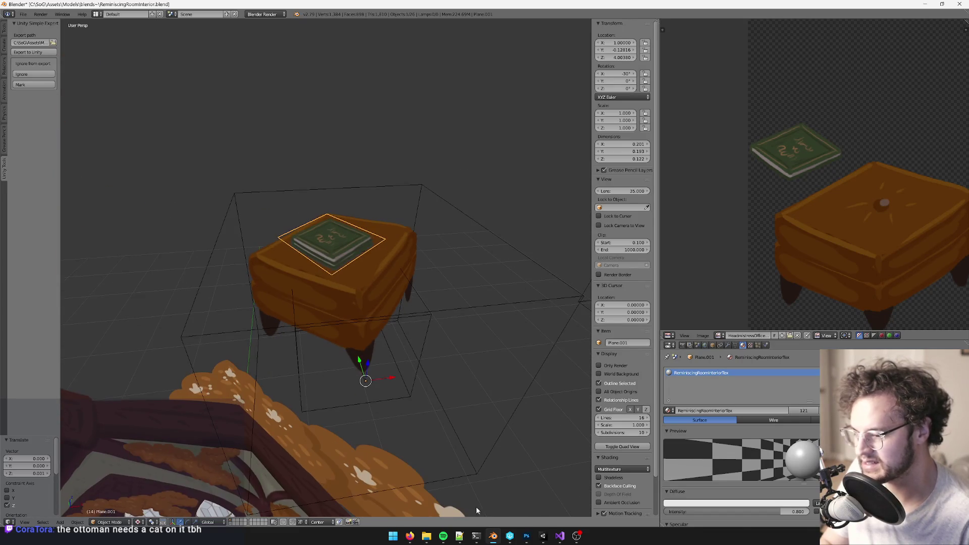
left_click(542, 536)
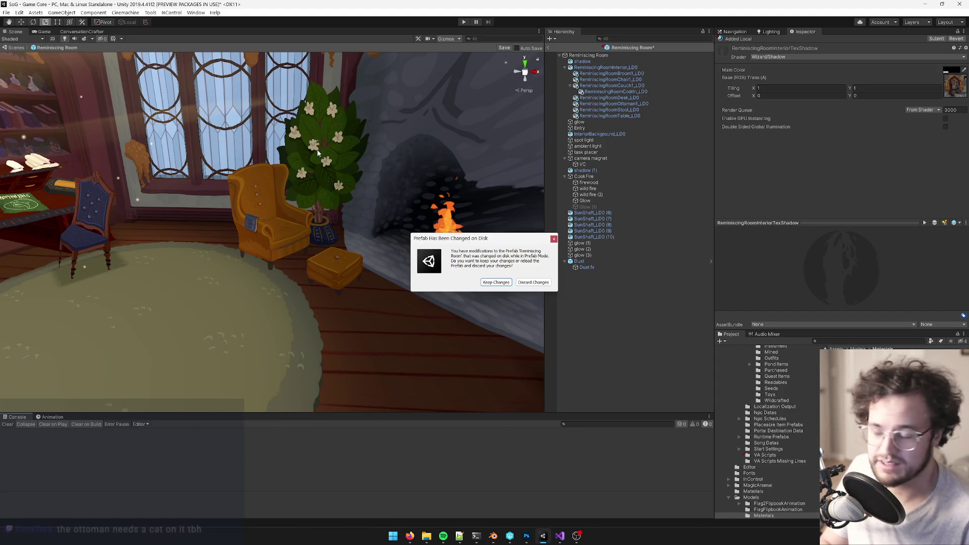
left_click(496, 282)
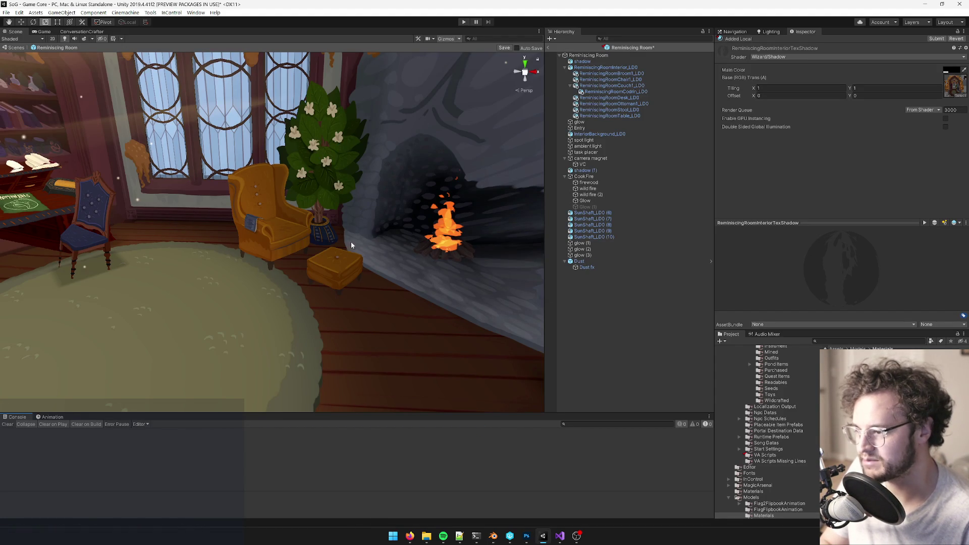
key("alt+Tab")
right_click(425, 356)
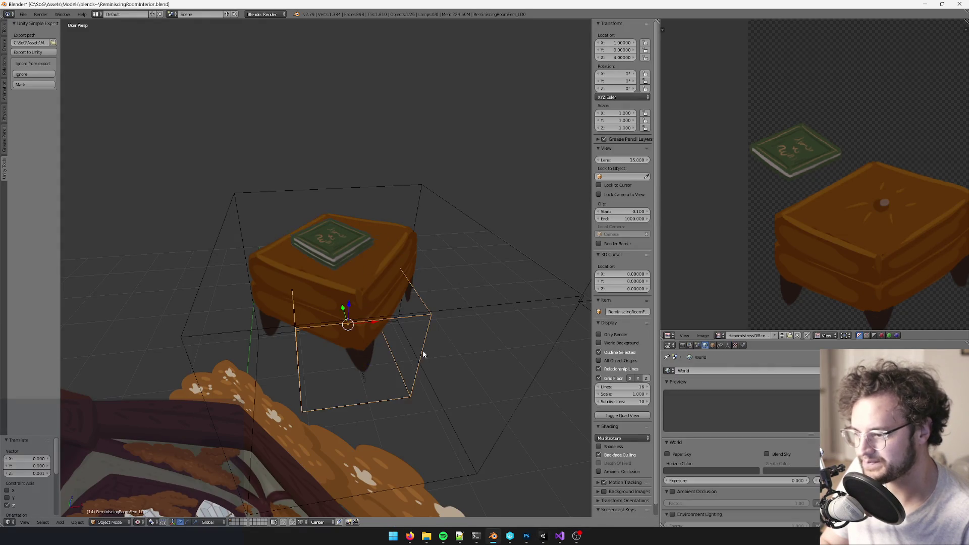
Step: Inspect the fern and ottoman LOD boxes and their object properties
middle_click_drag(425, 356, 440, 335)
key("a")
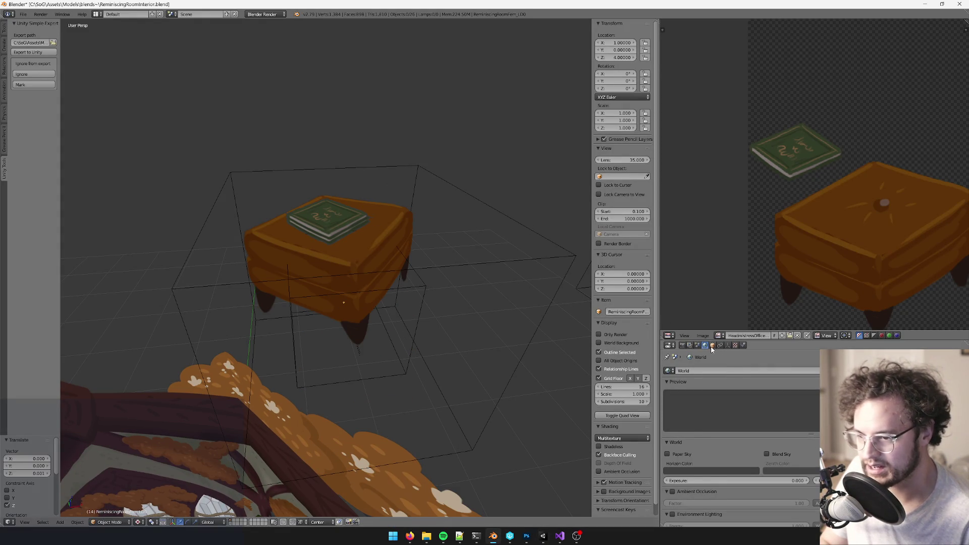
left_click(711, 347)
right_click(428, 335)
scroll(404, 325, "down", 5)
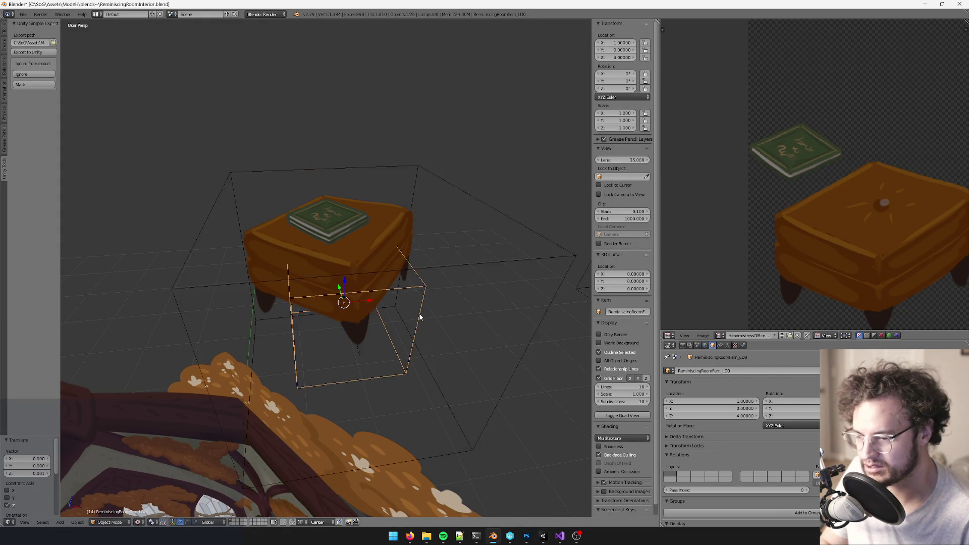
right_click(412, 265)
scroll(415, 266, "up", 4)
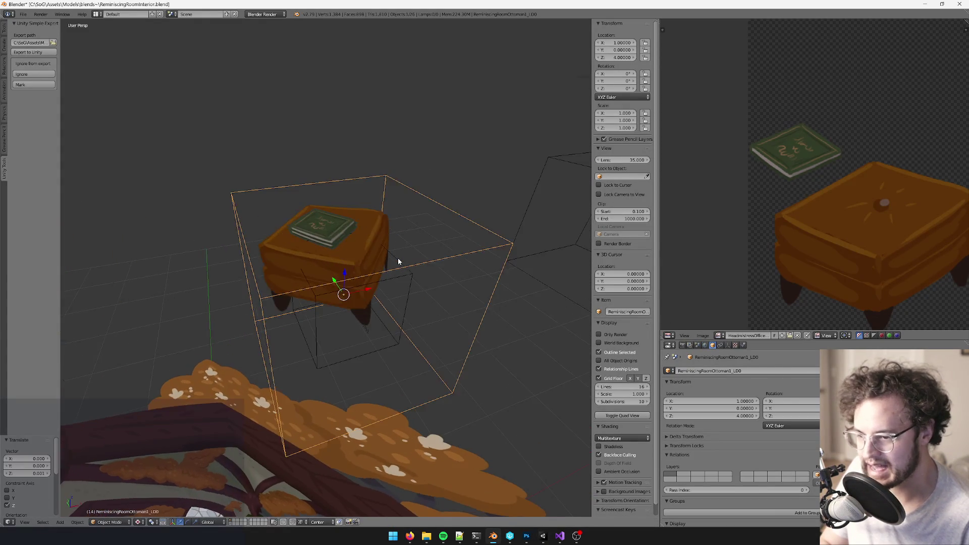
Step: Save the interior .blend file with Ctrl+S, confirming Save Over
key("ctrl+s")
left_click(409, 261)
scroll(402, 273, "down", 1)
right_click(382, 277)
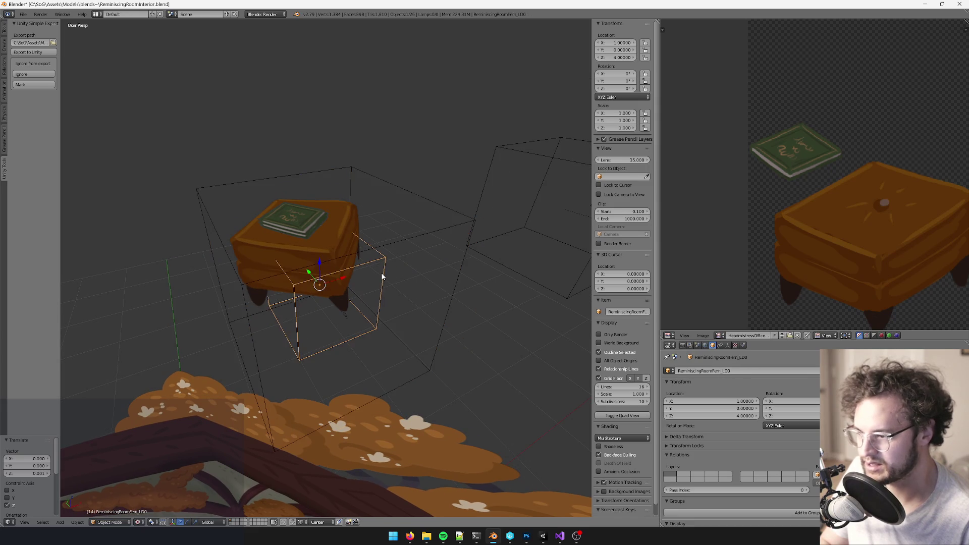
scroll(381, 277, "up", 1)
Step: Recheck the ottoman's book and the fern and ottoman LOD boxes from a lower angle
middle_click_drag(380, 280, 262, 214)
right_click(261, 214)
right_click(408, 298)
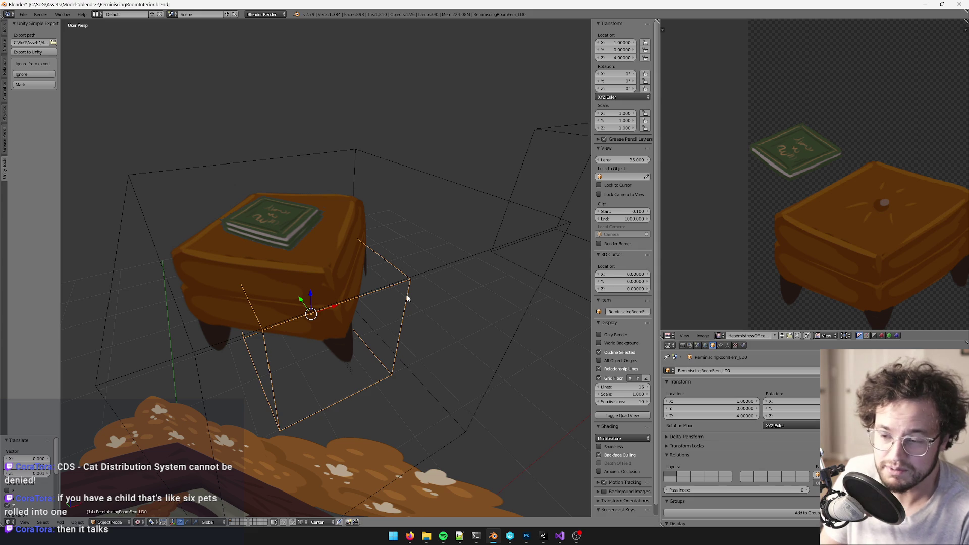
right_click(520, 236)
scroll(519, 234, "down", 5)
mouse_move(498, 262)
middle_mouse_down()
mouse_move(391, 285)
mouse_move(417, 286)
middle_mouse_up()
right_click(418, 285)
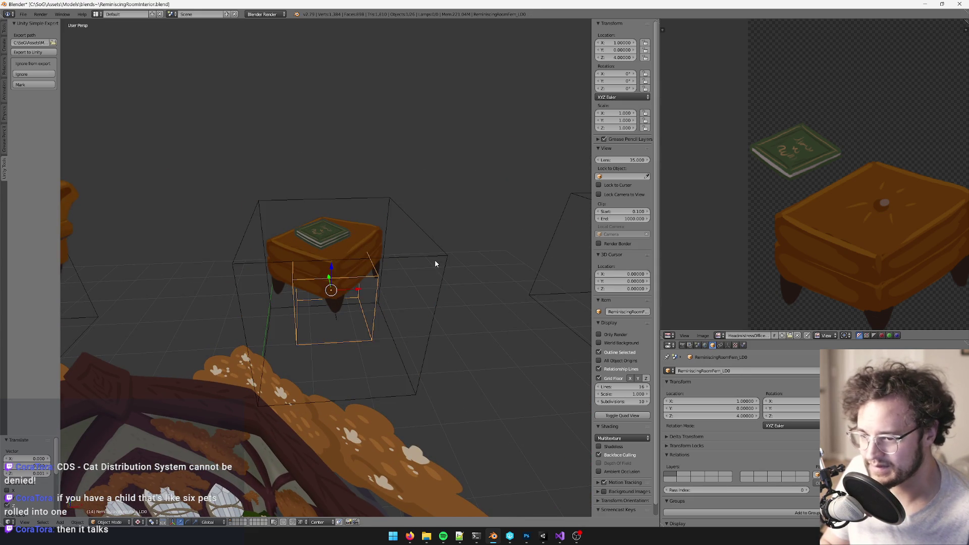
right_click(436, 264)
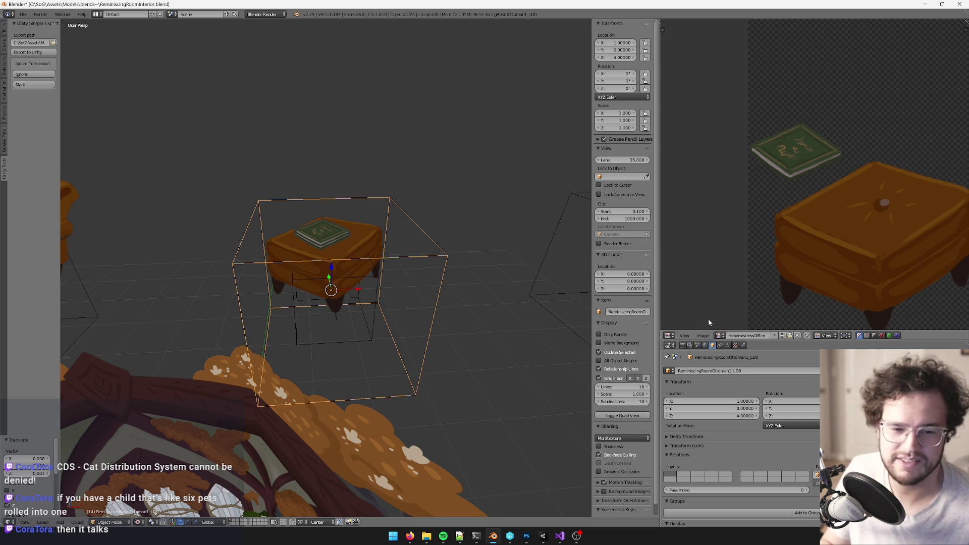
right_click(372, 291)
mouse_move(378, 283)
middle_mouse_down()
mouse_move(379, 296)
mouse_move(391, 290)
mouse_move(382, 299)
middle_mouse_up()
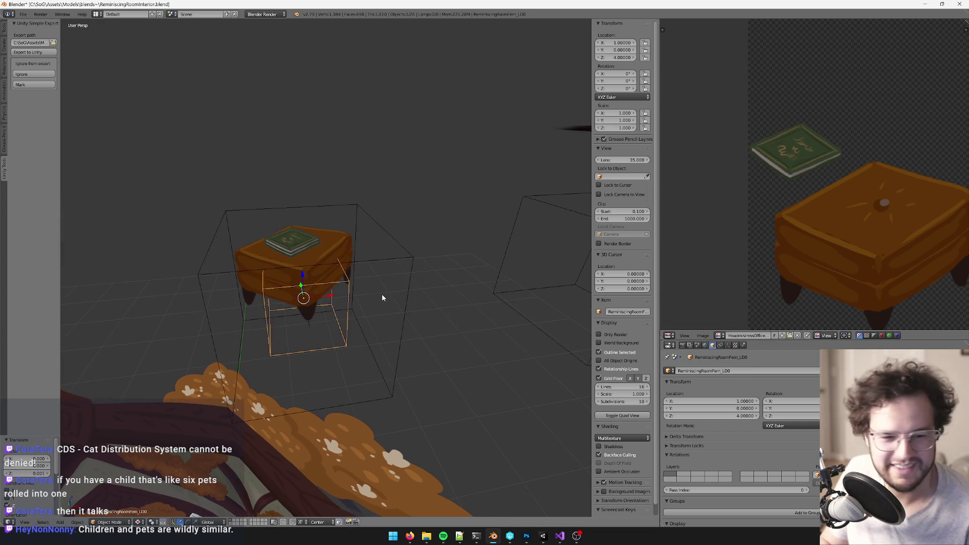
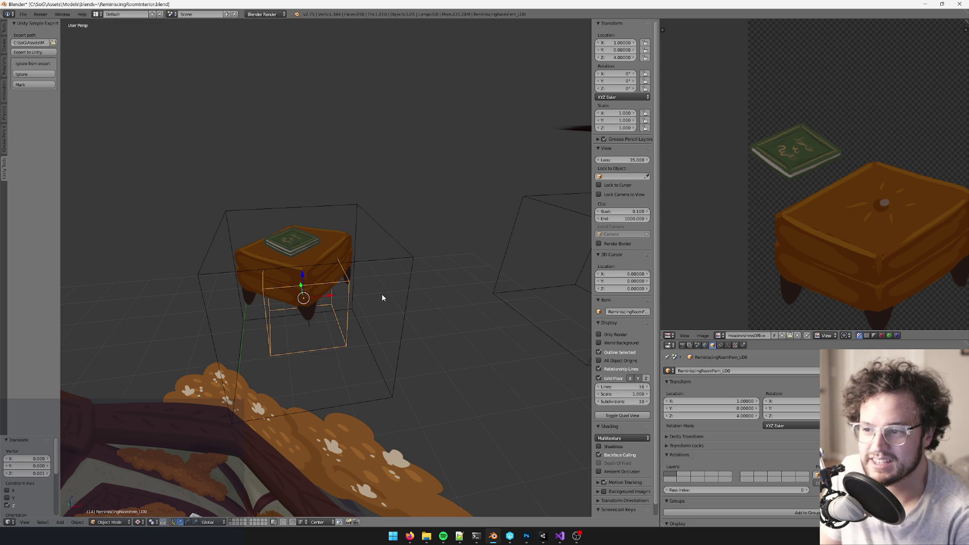
Step: Inspect the ottoman from closer angles and compare the ottoman and fern bounding boxes
middle_click_drag(344, 255, 356, 241)
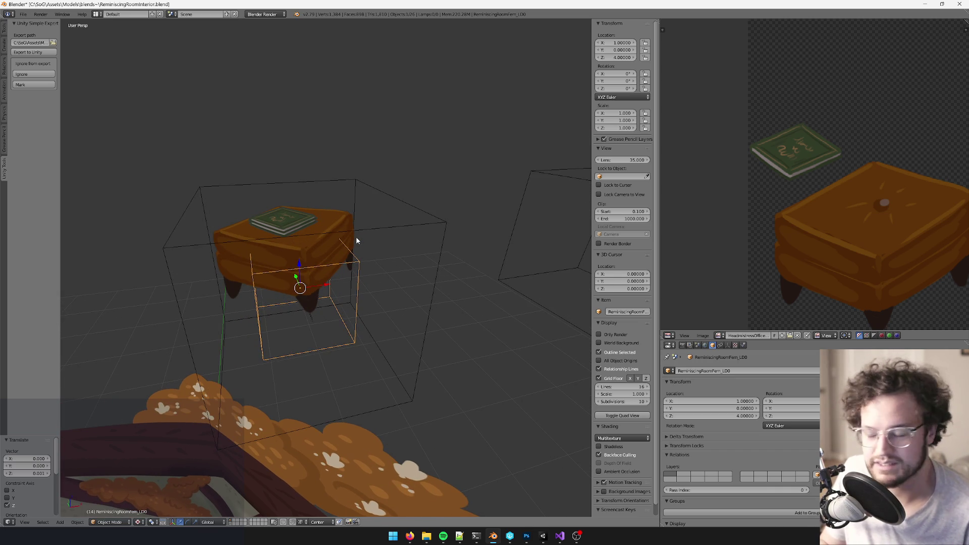
middle_click_drag(375, 314, 398, 318)
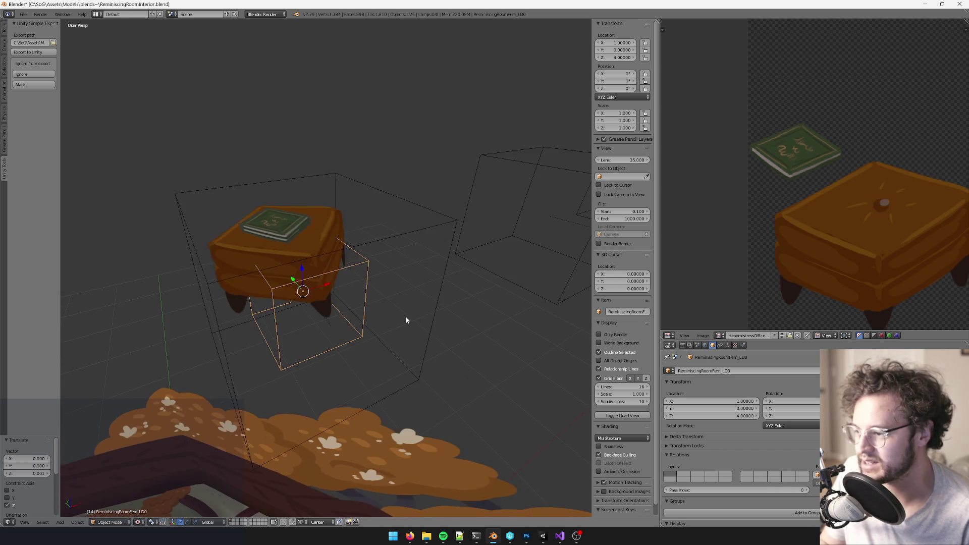
scroll(405, 299, "up", 2)
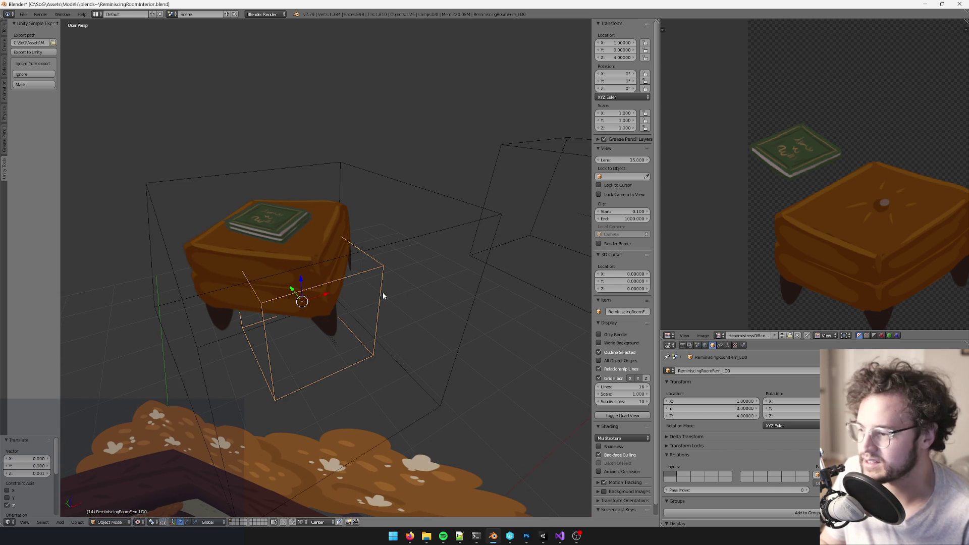
middle_click_drag(393, 274, 391, 270)
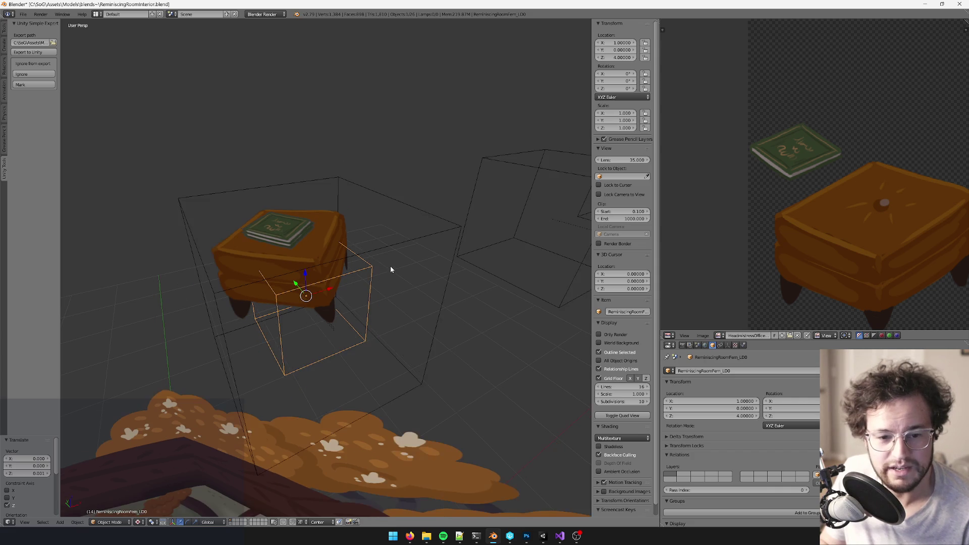
left_click_drag(766, 336, 764, 296)
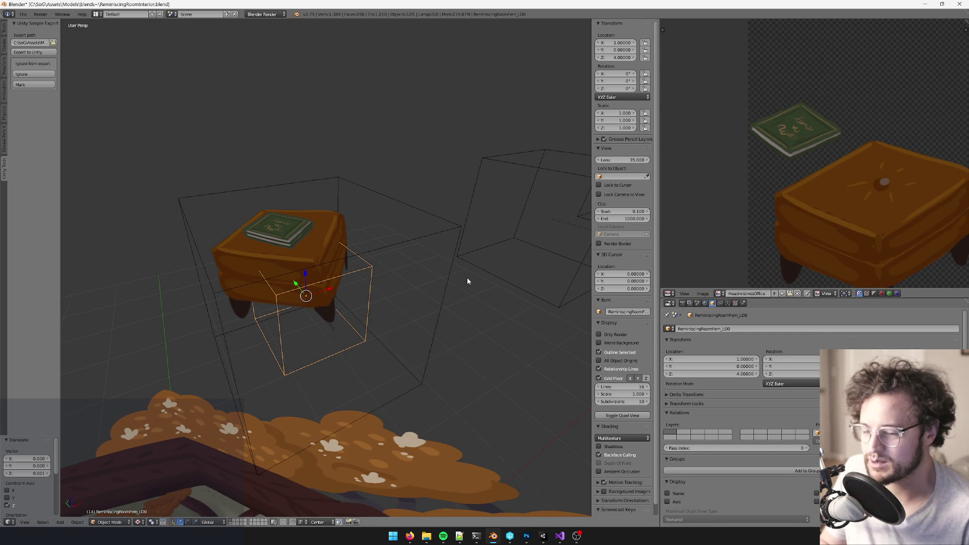
right_click(445, 235)
right_click(372, 287)
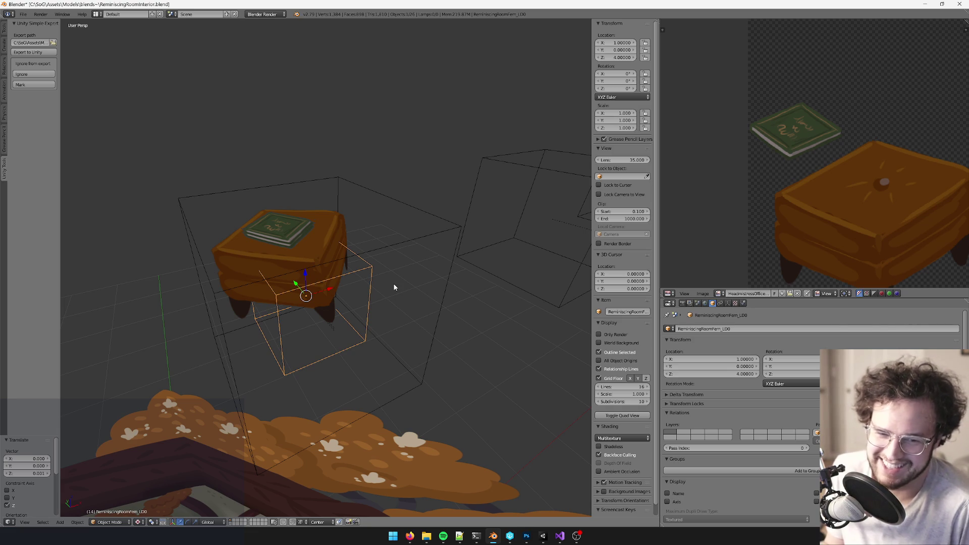
Step: Reselect the large ottoman bounding box and switch to the Unity editor
mouse_move(374, 285)
middle_mouse_down()
mouse_move(407, 330)
mouse_move(431, 323)
mouse_move(448, 341)
mouse_move(409, 351)
middle_mouse_up()
right_click(402, 271)
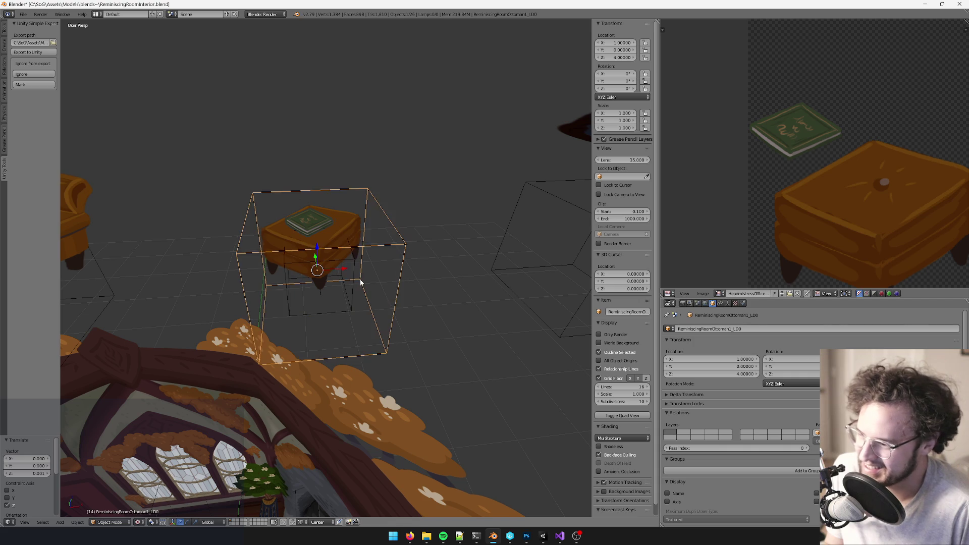
right_click(401, 271)
key("alt+Tab")
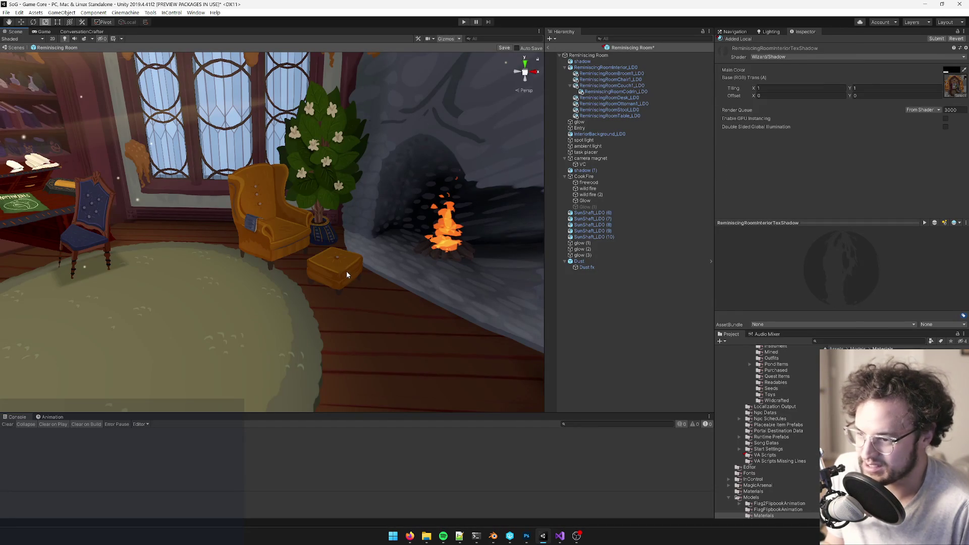
Step: Search the project for 'fern' and place the Fern model under ReminiscingRoomOttoman1_LD0
left_click(347, 274)
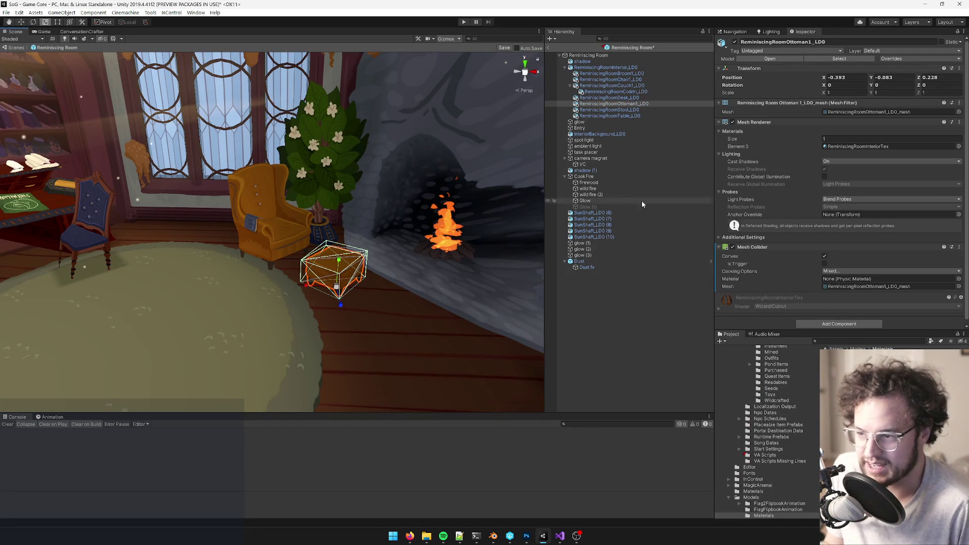
left_click(847, 340)
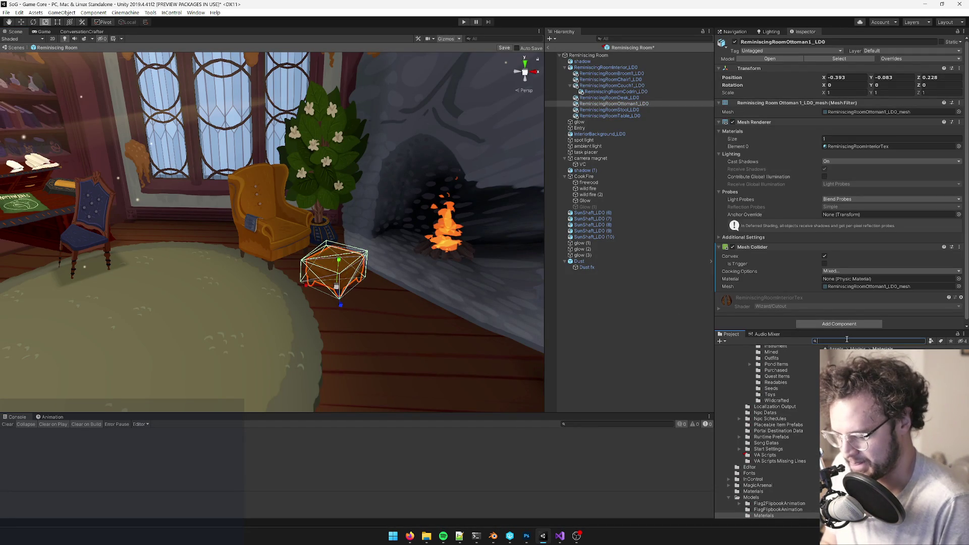
type("*fern")
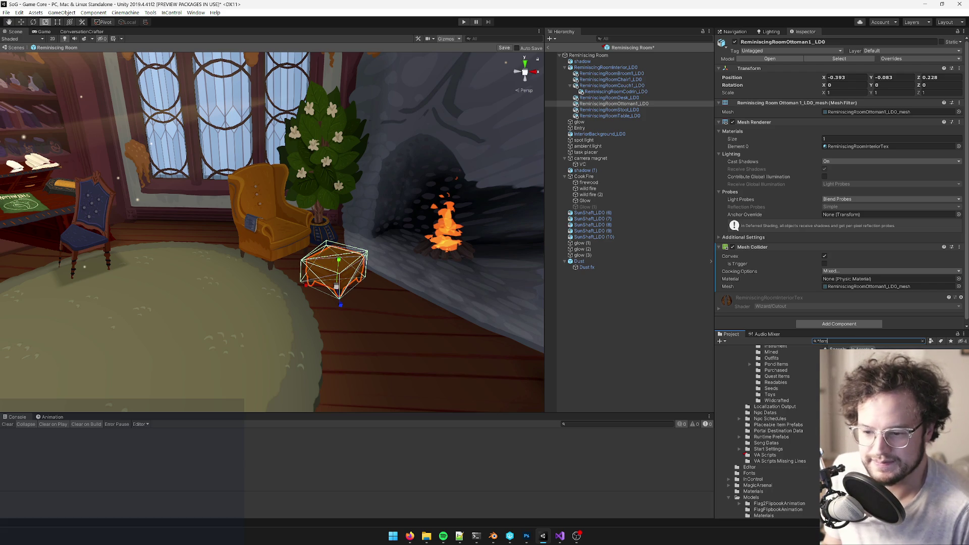
left_click(624, 103)
left_click_drag(626, 106, 626, 106)
key("f")
mouse_move(404, 191)
left_mouse_down("alt")
mouse_move(429, 180)
mouse_move(410, 190)
mouse_move(403, 181)
left_mouse_up("alt")
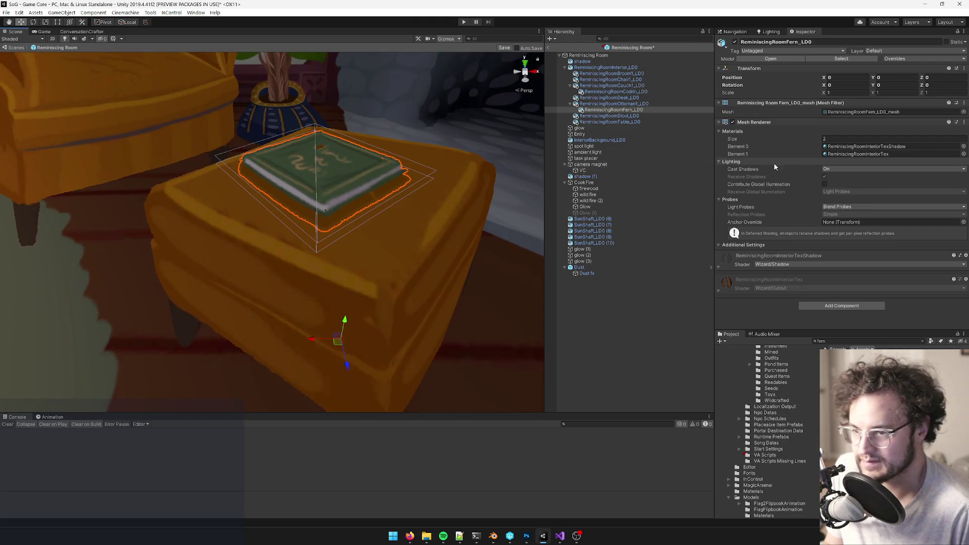
Step: Add a Box Collider to ReminiscingRoomFern_LD0
left_click(834, 305)
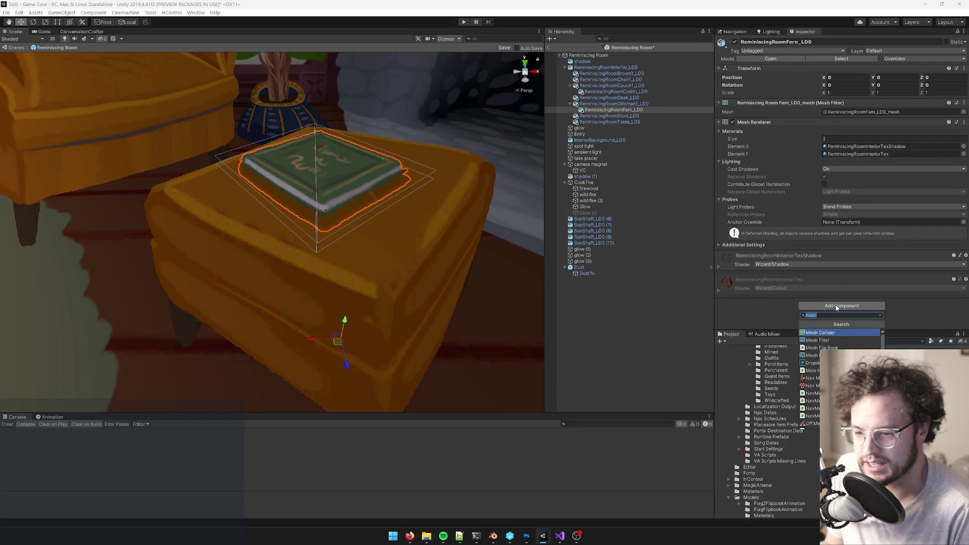
type("box")
key("Return")
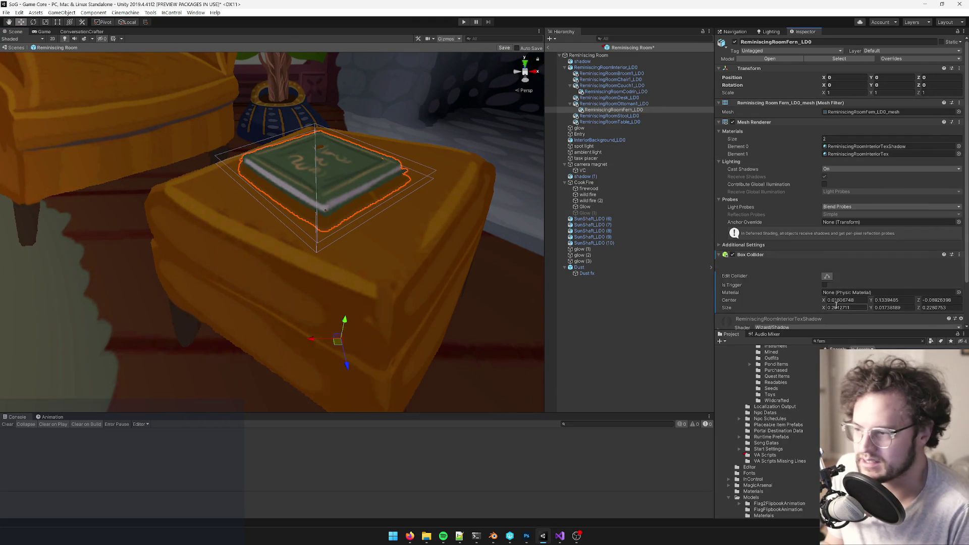
scroll(348, 184, "down", 5)
left_click_drag(348, 185, 342, 185, "alt")
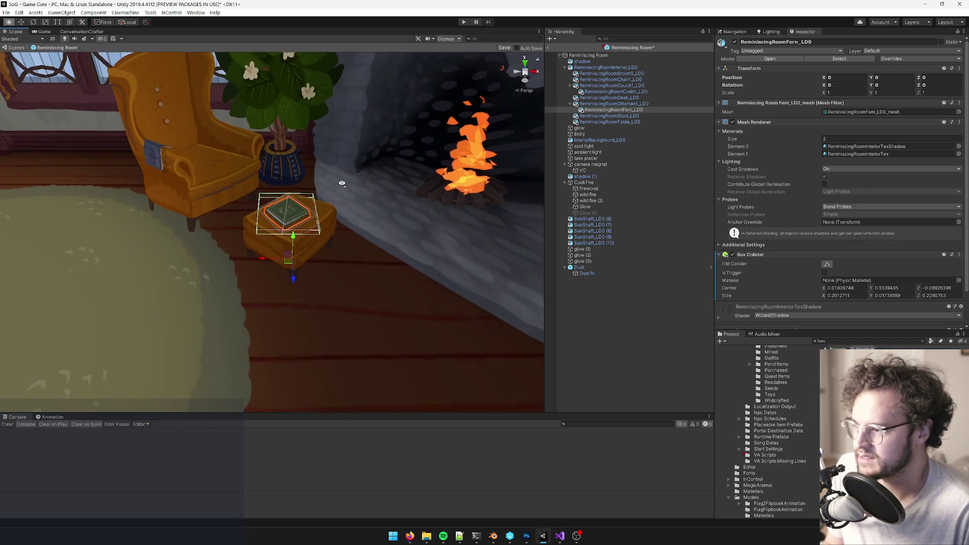
scroll(343, 186, "up", 6)
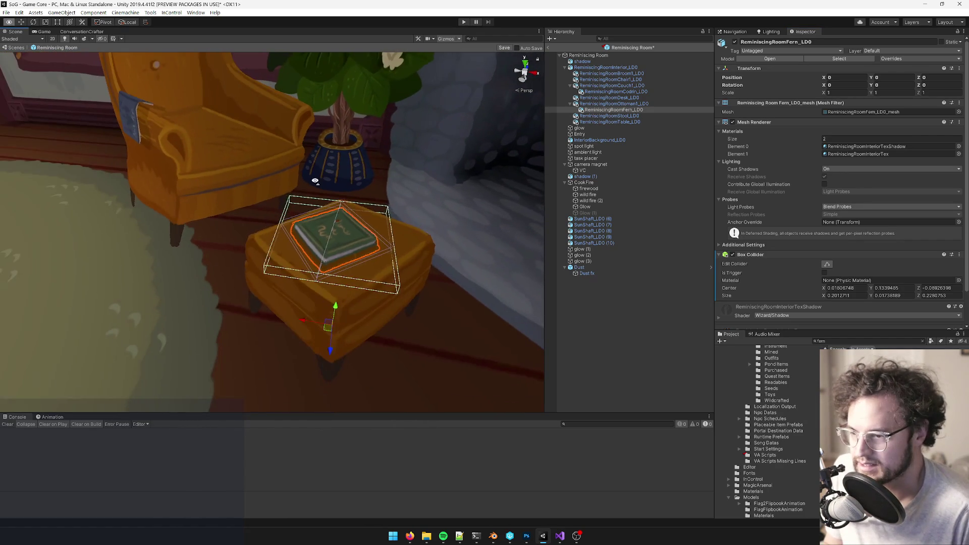
Step: Select ReminiscingRoomCodrin_LD0 along with Fern and add the Interactive component to both
left_click(615, 92, "ctrl")
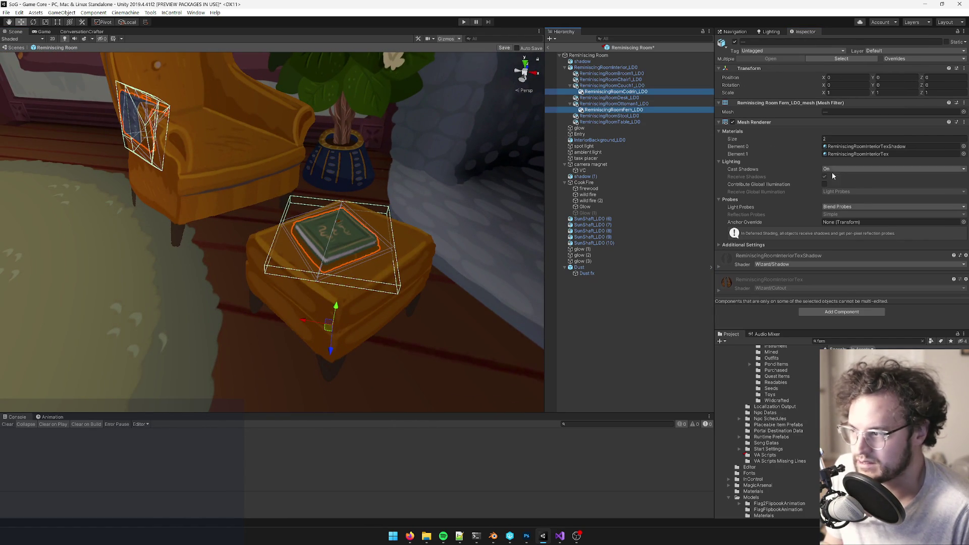
left_click(841, 312)
type("box")
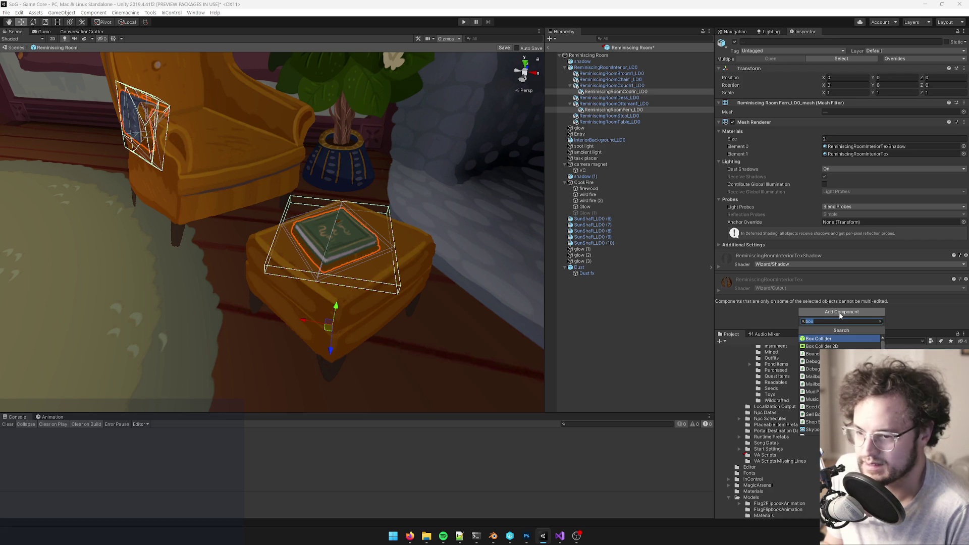
type("interacti")
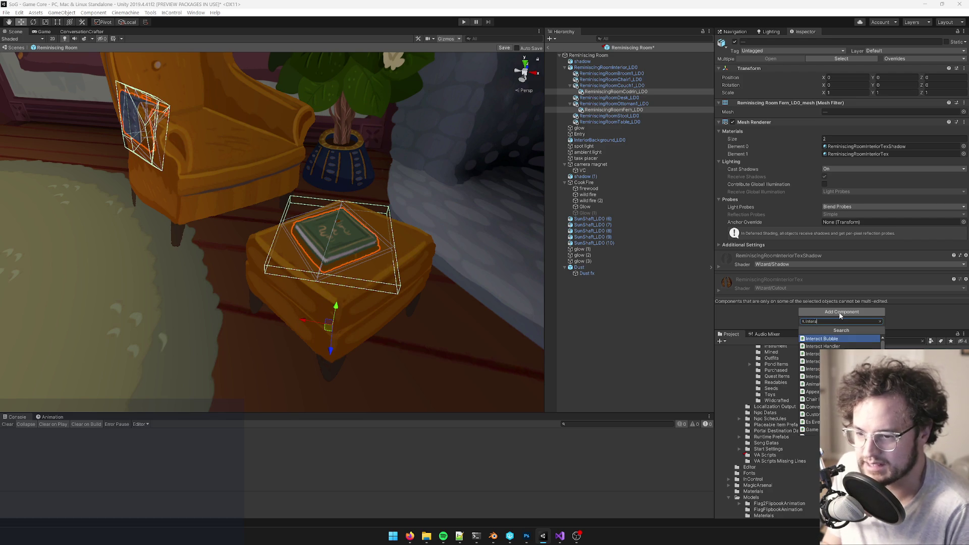
key("Return")
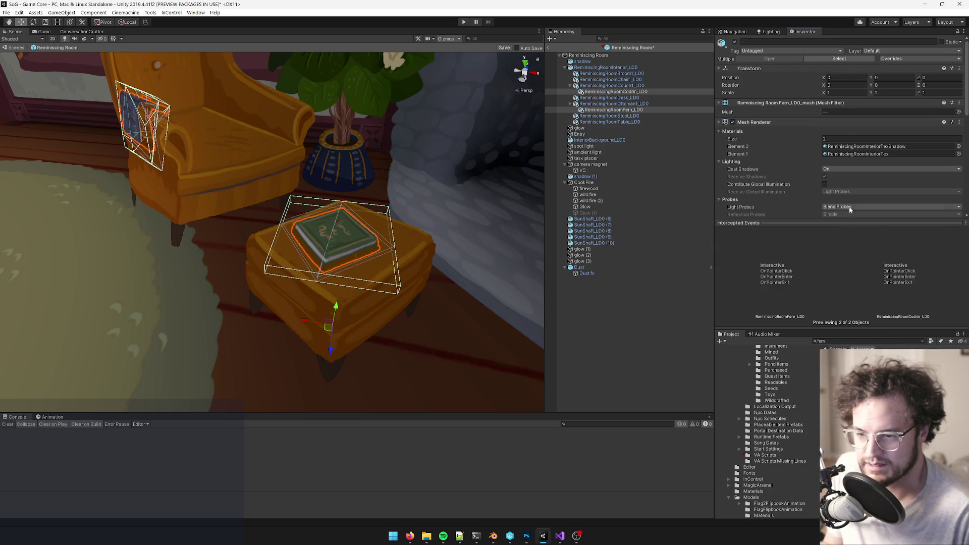
scroll(849, 216, "down", 5)
Step: Add the Custom UI On Interact script and set its open sound to Paper2
left_click(840, 209)
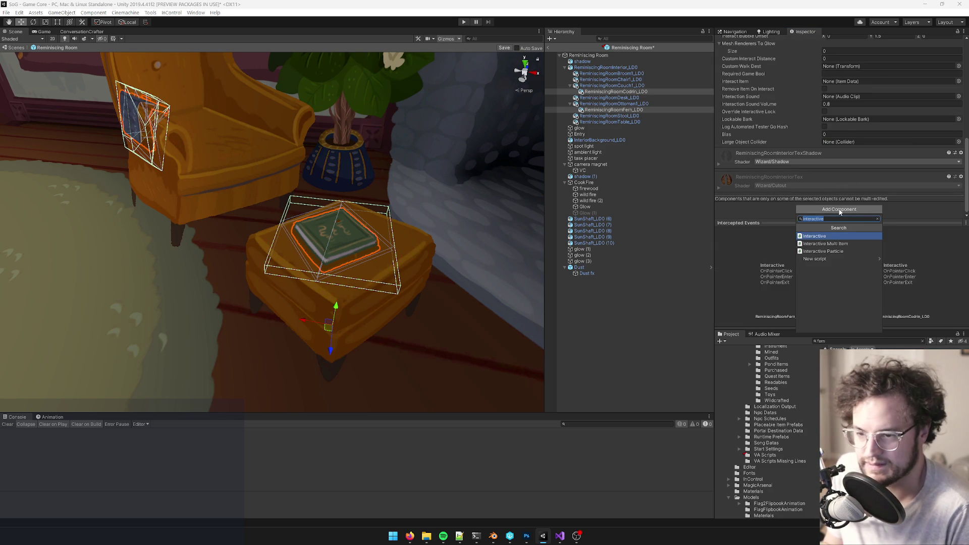
type("custom ui")
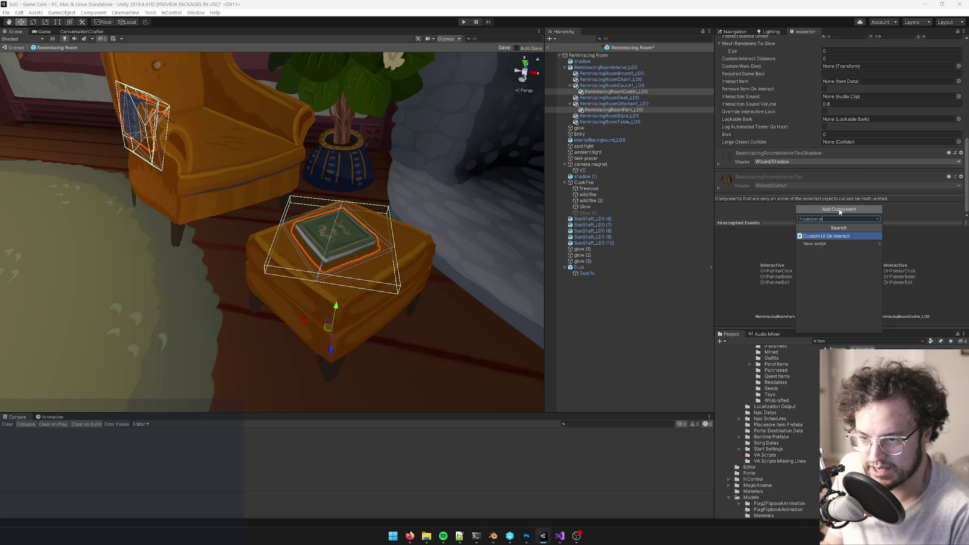
key("Return")
left_click(959, 176)
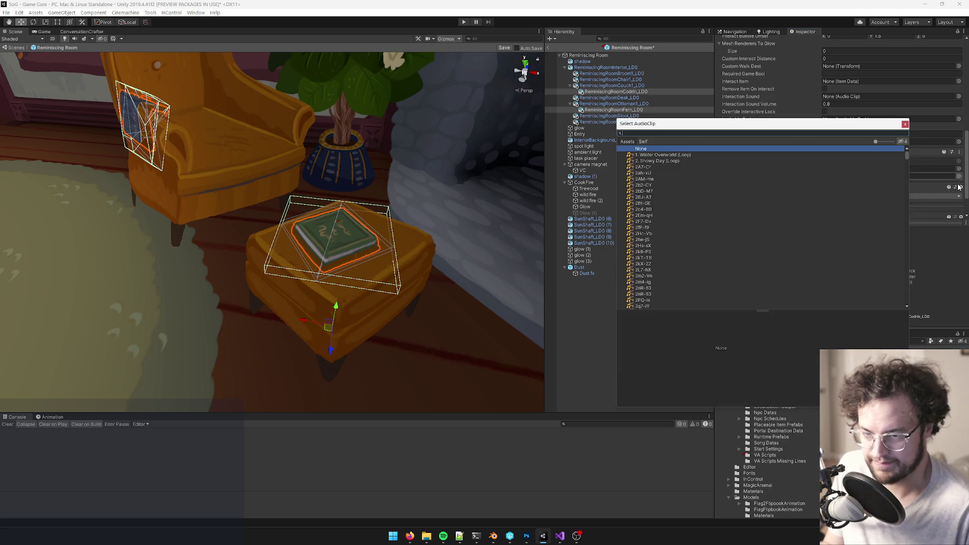
type("paper")
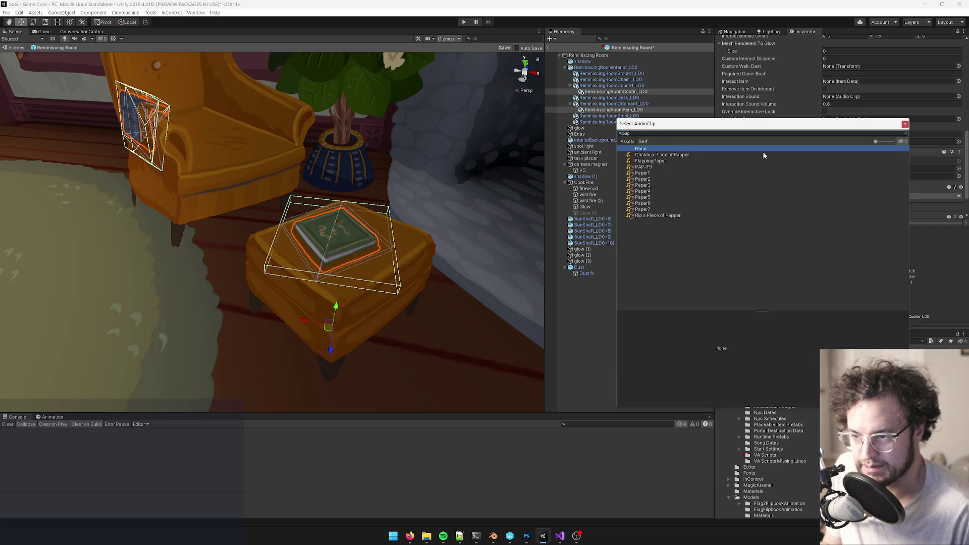
double_click(645, 182)
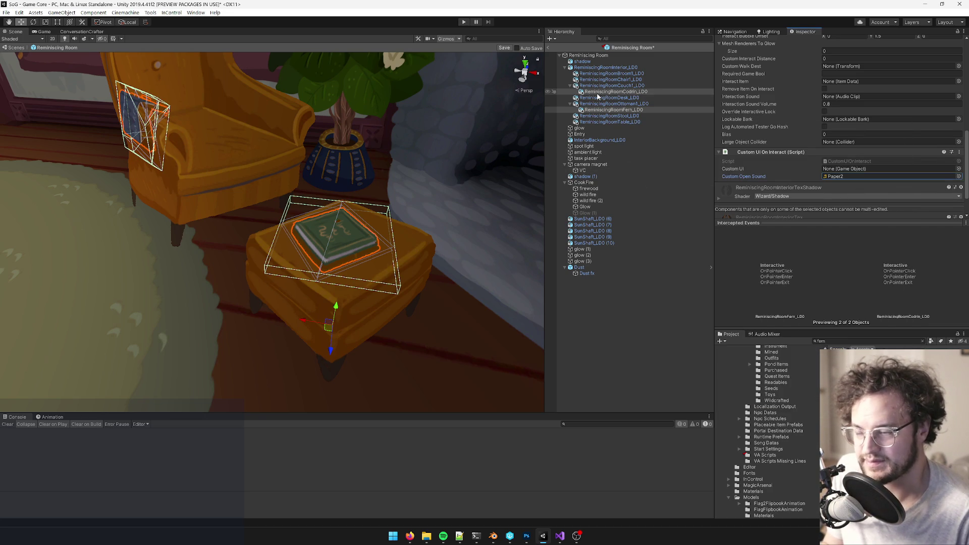
left_click(636, 91)
scroll(793, 119, "down", 3)
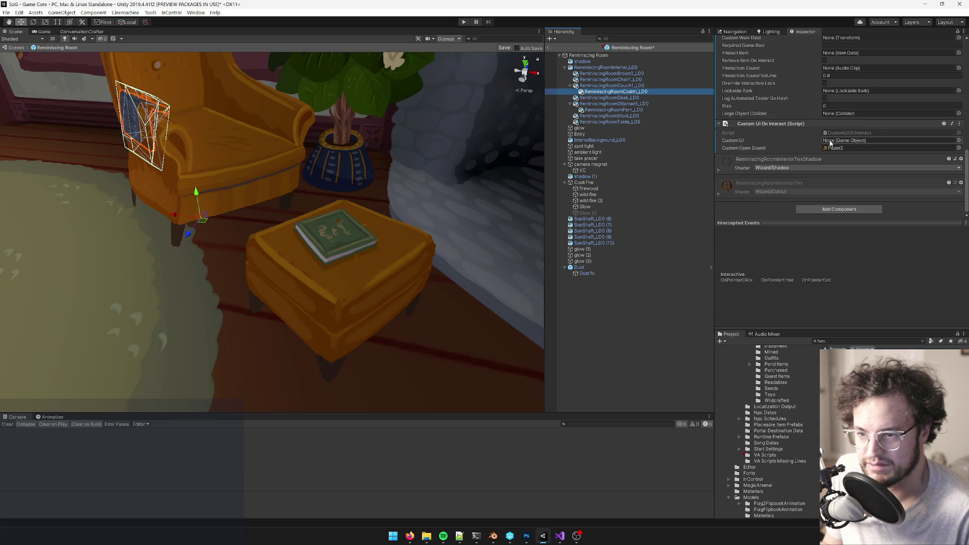
left_click(613, 109, "ctrl")
left_click(958, 134)
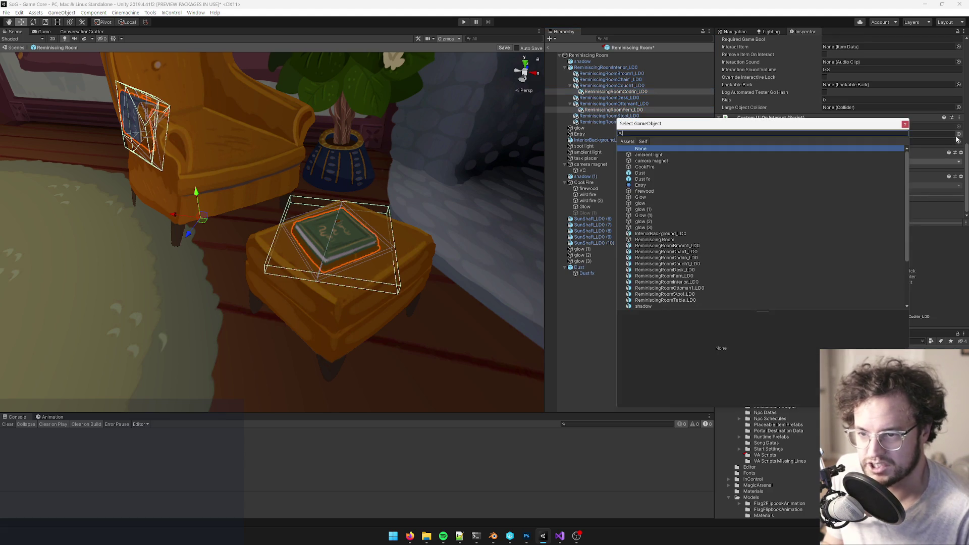
type("boat")
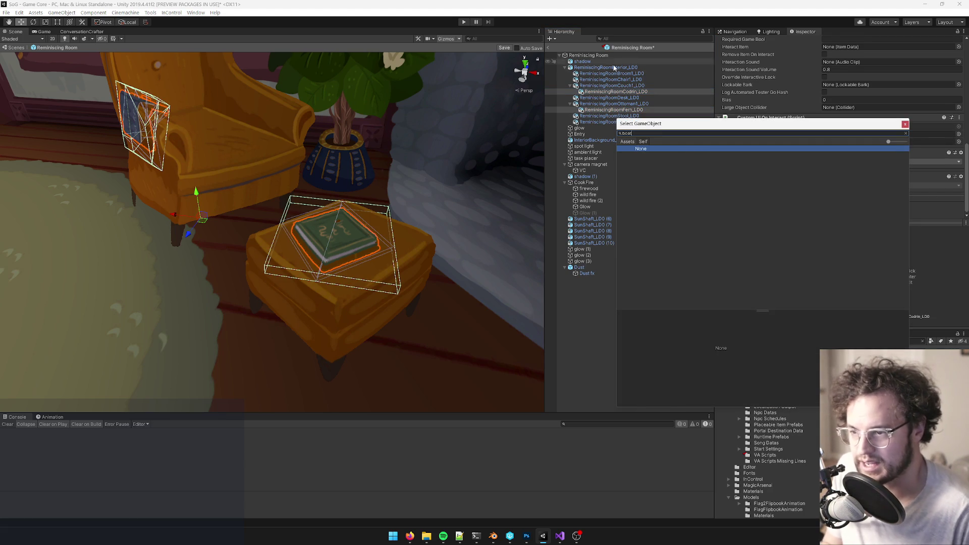
left_click(628, 143)
double_click(650, 156)
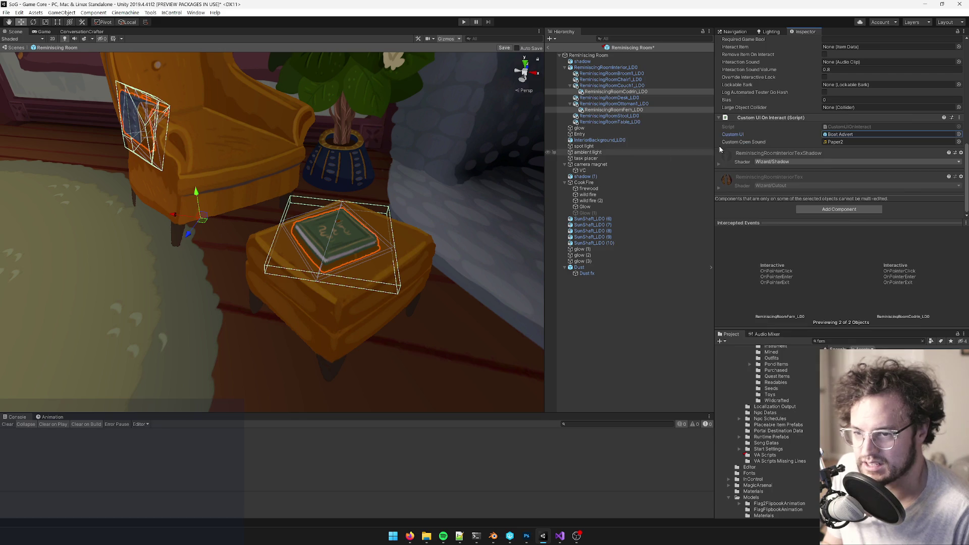
left_click(612, 92)
left_click_drag(611, 94, 780, 123)
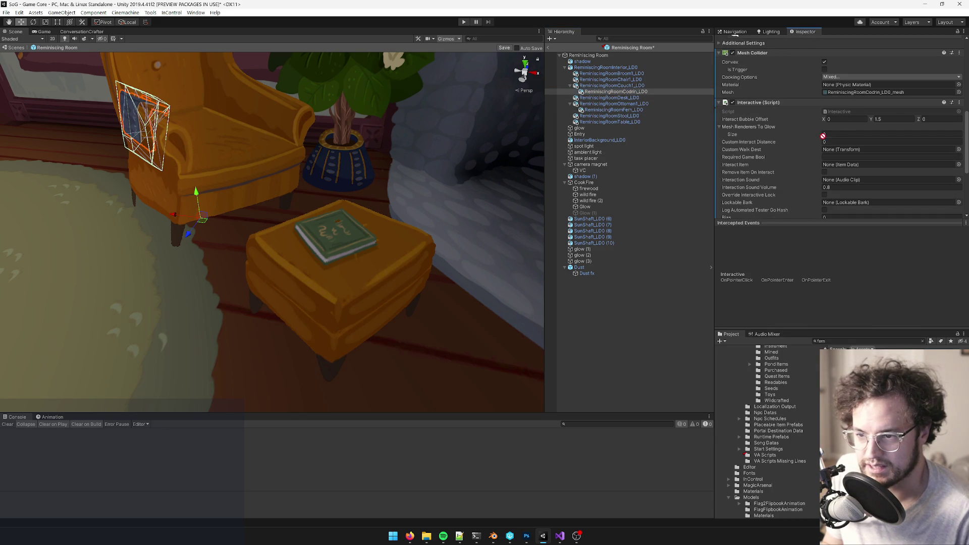
left_click(648, 110)
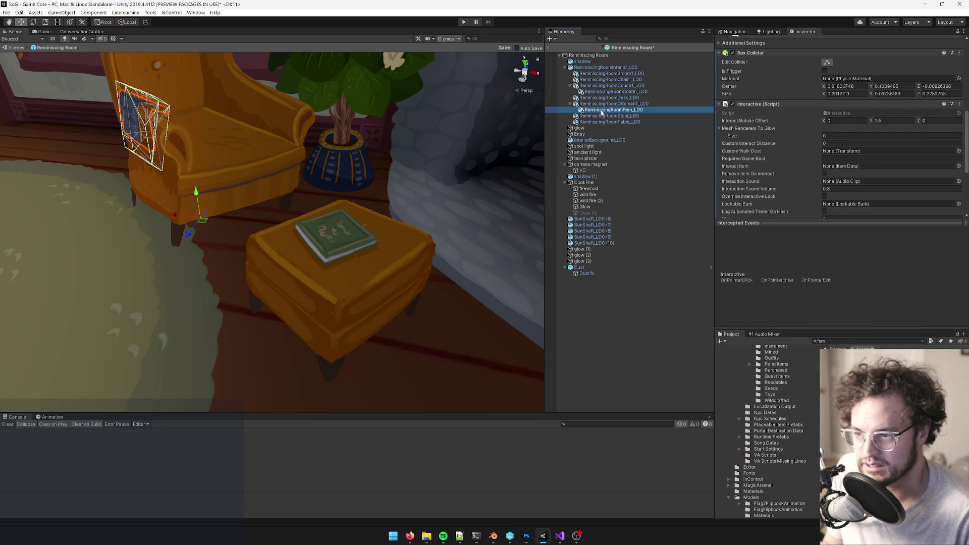
scroll(851, 144, "down", 5)
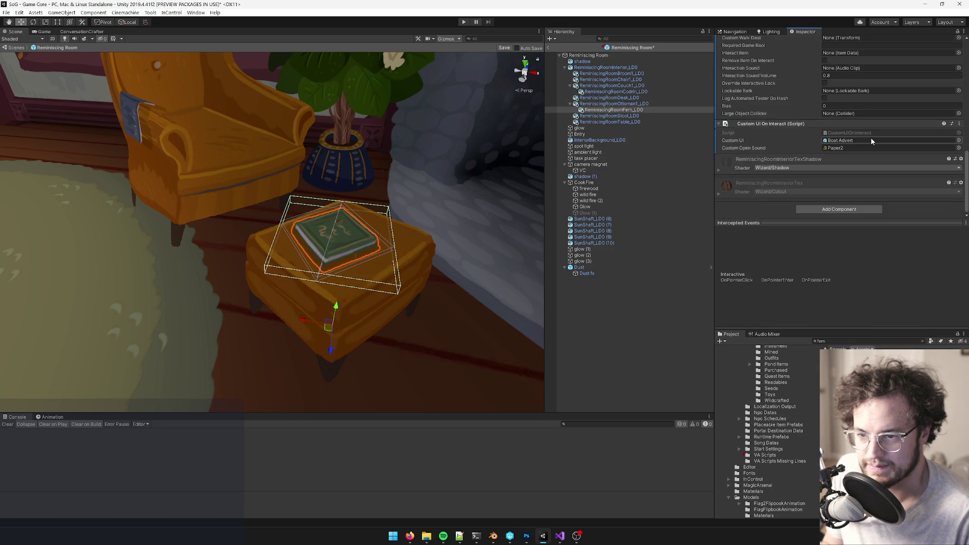
left_click(615, 92)
right_click_drag(461, 131, 283, 129)
scroll(855, 112, "up", 5)
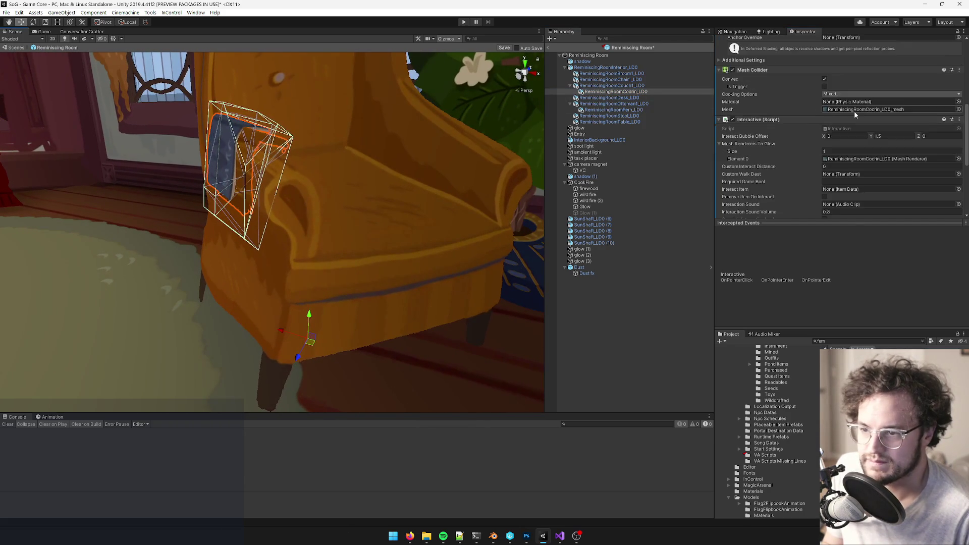
scroll(854, 112, "up", 3)
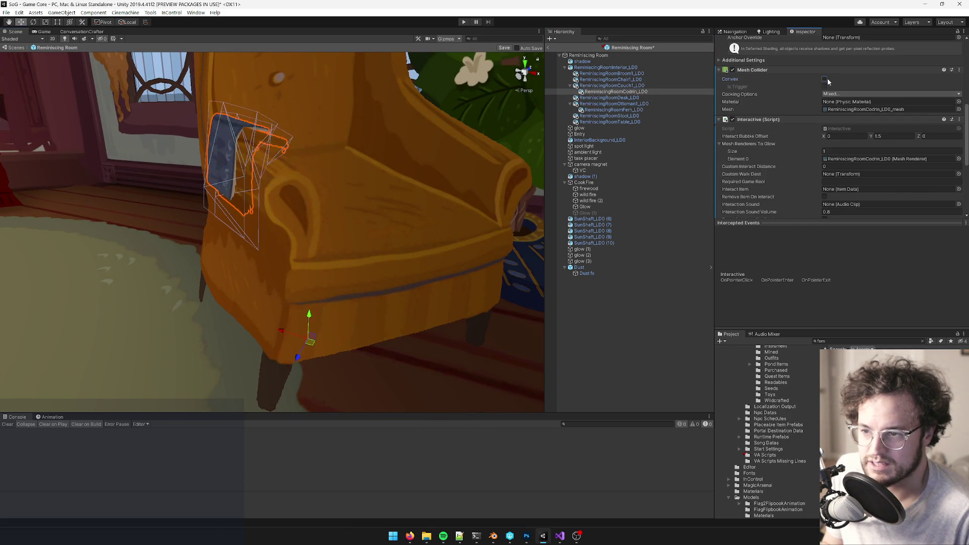
mouse_move(404, 106)
right_mouse_down()
mouse_move(341, 106)
mouse_move(444, 151)
mouse_move(329, 237)
mouse_move(368, 231)
mouse_move(396, 242)
mouse_move(402, 347)
right_mouse_up()
left_click(297, 262)
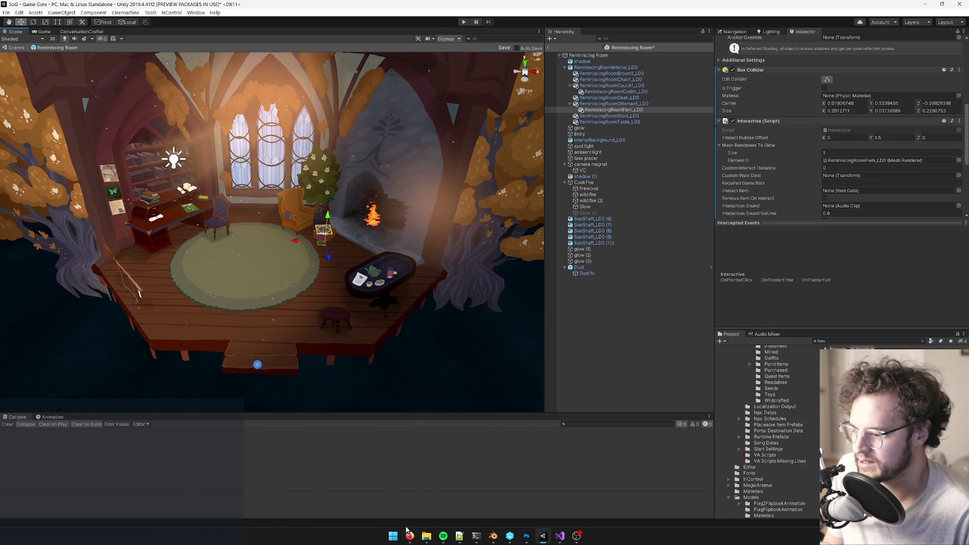
Step: Strike through 'fern' in the Trello card's character list, then return to Unity
mouse_move(410, 536)
left_click(449, 502)
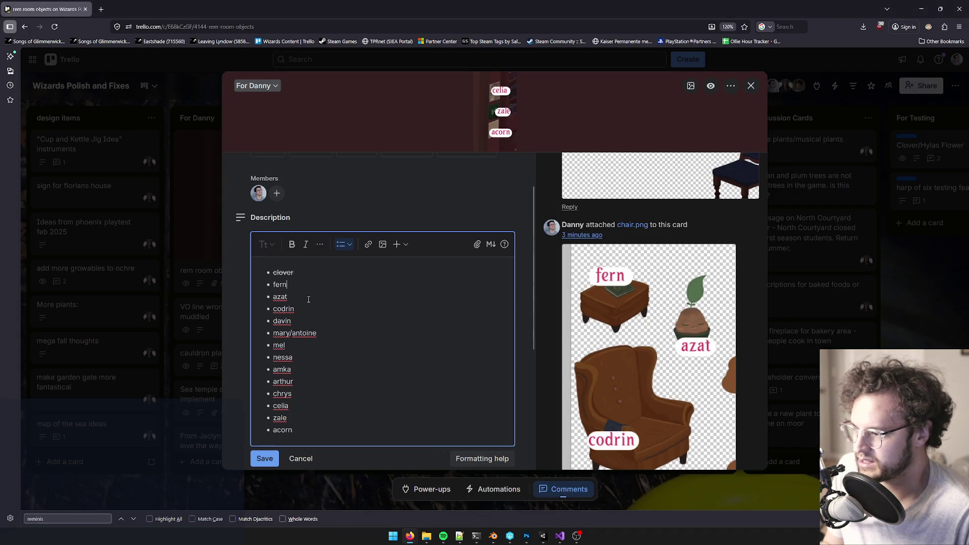
key("ctrl+shift+s")
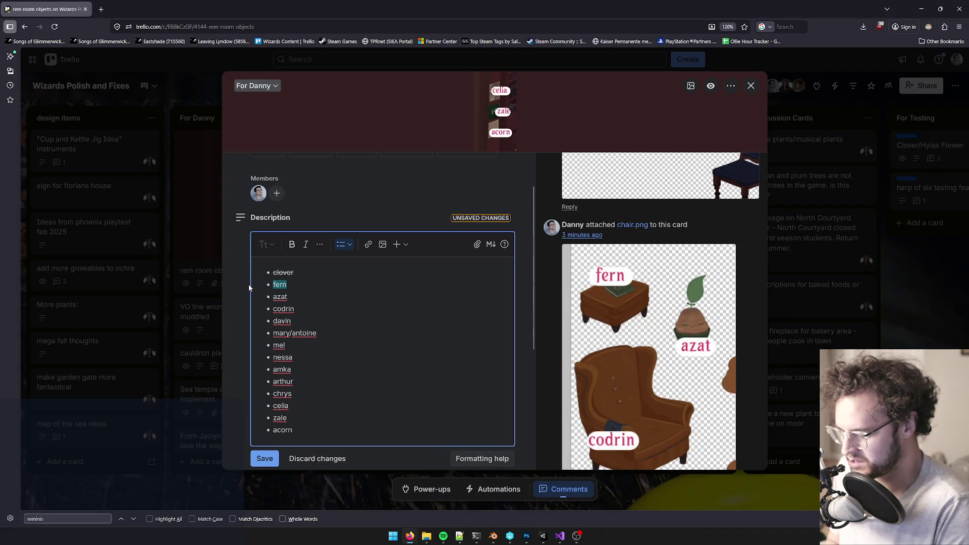
left_click(319, 244)
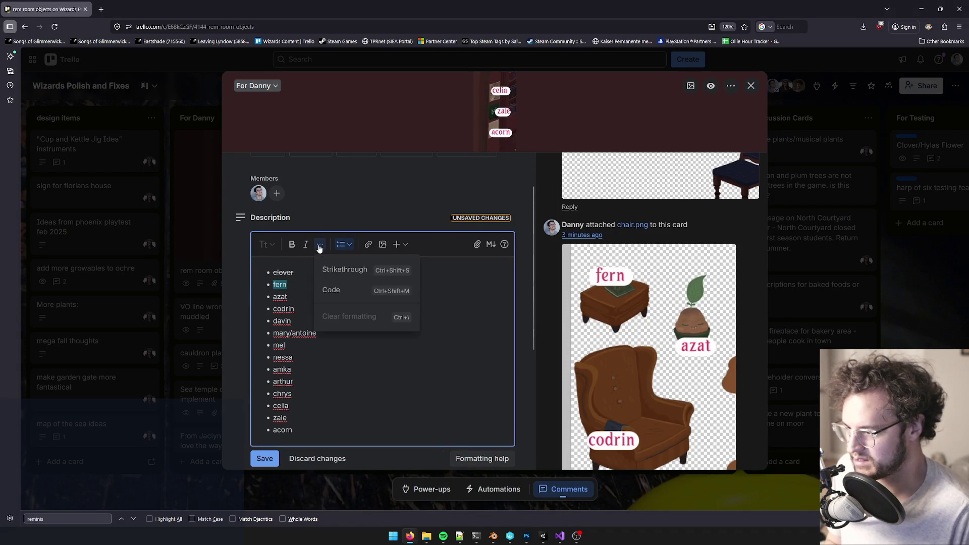
left_click(343, 270)
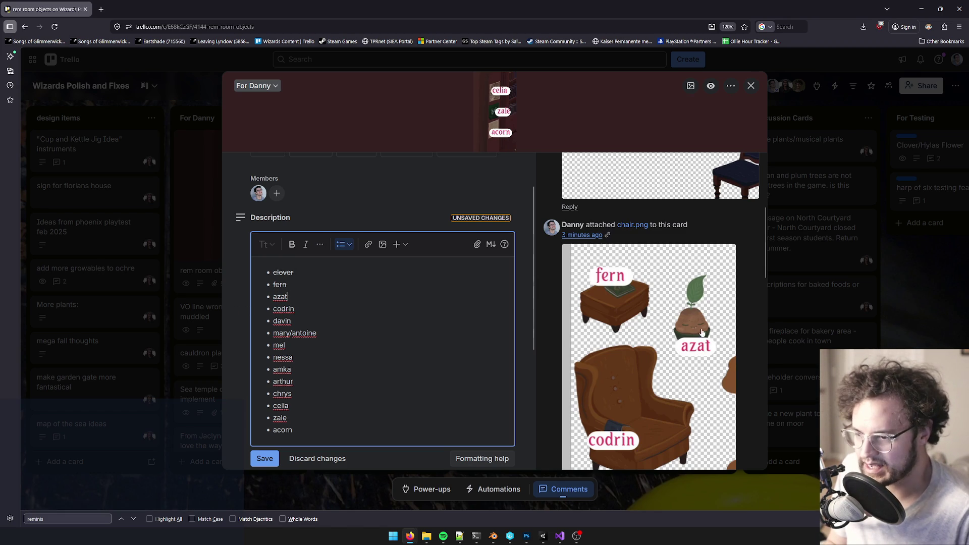
left_click(542, 536)
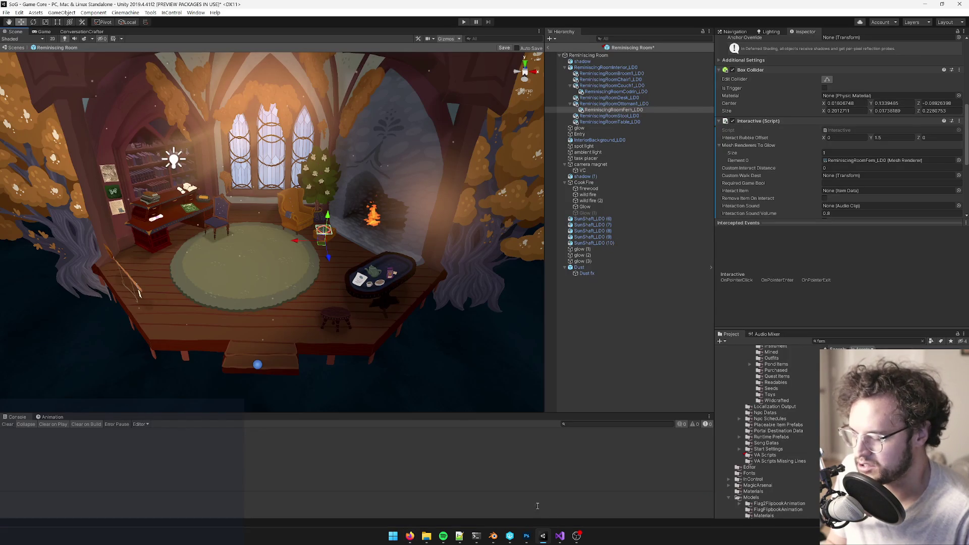
Step: In Blender, duplicate the broom empty and move the copy -1 along X
left_click(493, 536)
scroll(306, 302, "down", 8)
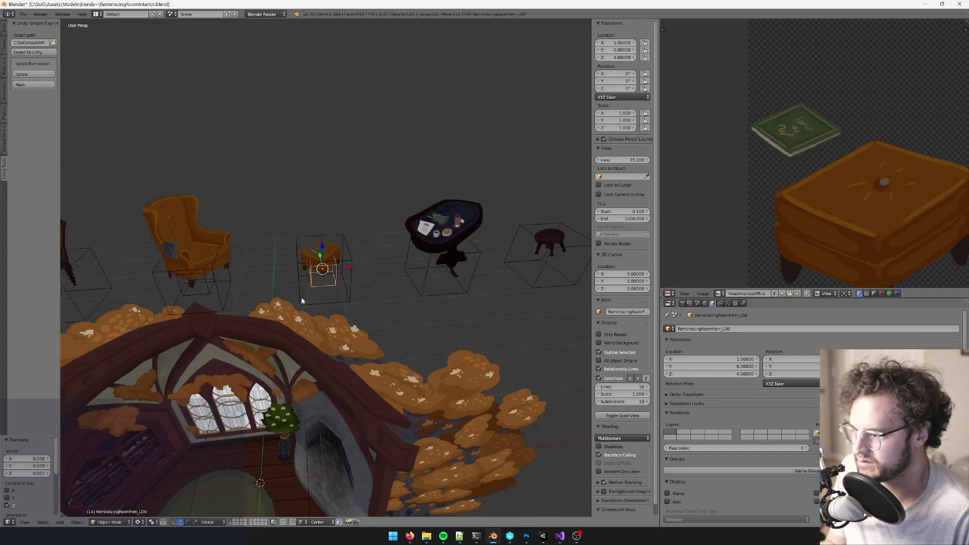
scroll(383, 252, "up", 8)
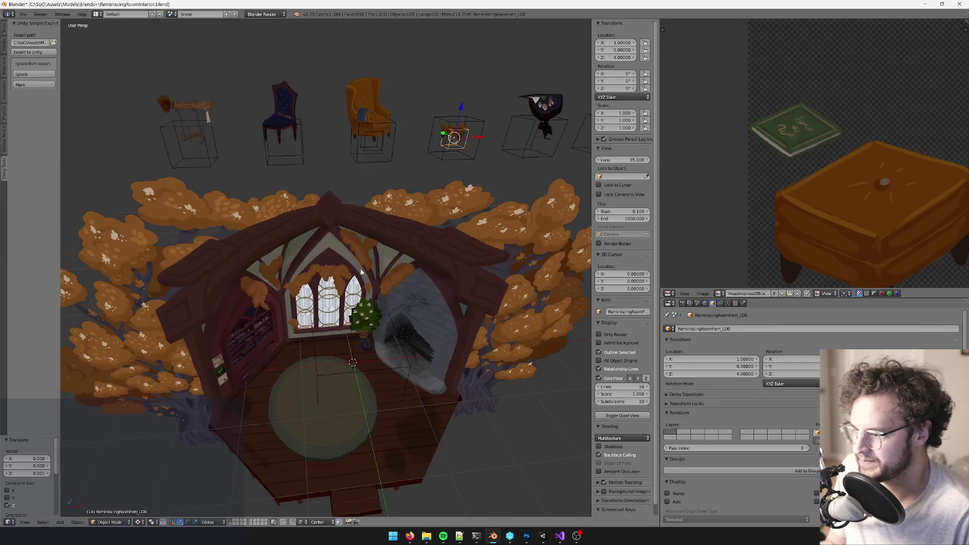
scroll(368, 236, "down", 5)
scroll(338, 208, "up", 4)
right_click(338, 209)
scroll(344, 212, "up", 1)
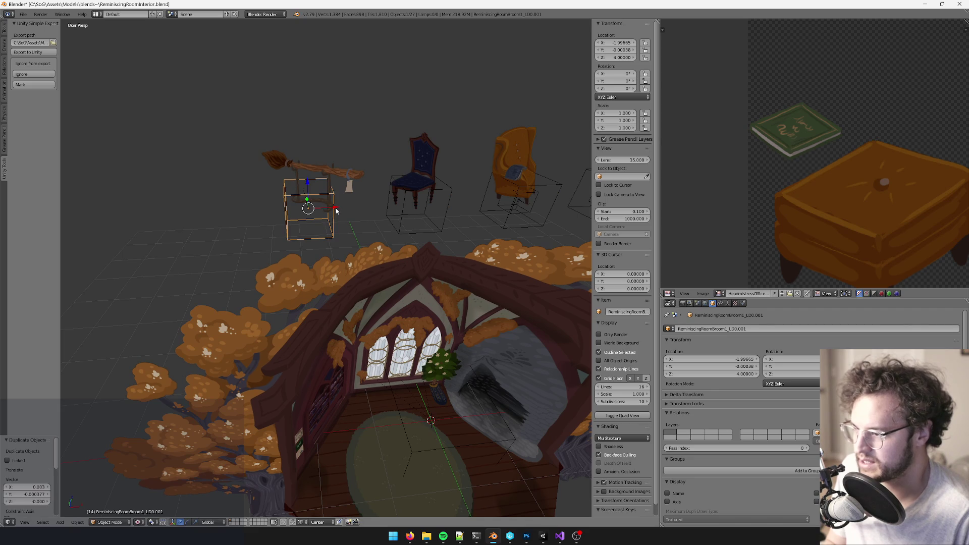
scroll(344, 212, "up", 3)
key("shift+d")
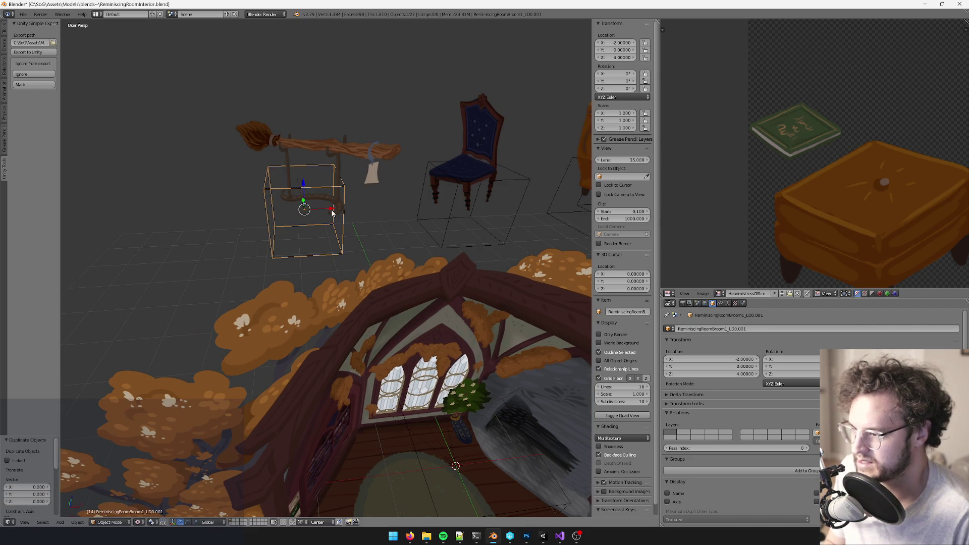
type("gx")
type("-1")
key("Return")
Step: Shrink the copy's empty display size to 0.2 and move it 0.5 along X
mouse_move(314, 214)
middle_mouse_down()
mouse_move(385, 217)
mouse_move(244, 221)
mouse_move(282, 222)
middle_mouse_up()
left_click(727, 303)
left_click(844, 347)
type("0.2")
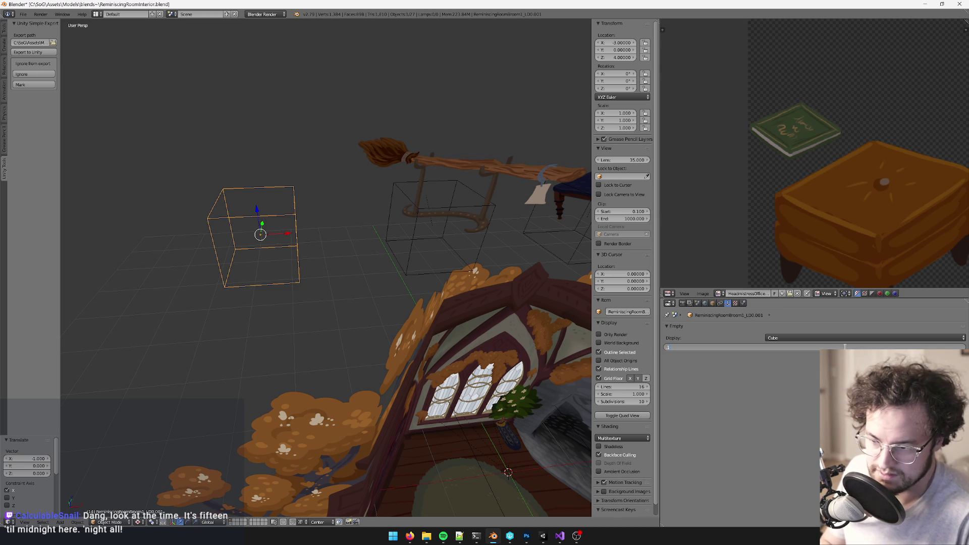
key("Return")
type("gx.5")
key("Return")
Step: Snap the 3D cursor to the empty and add a mesh plane there
mouse_move(309, 243)
middle_mouse_down()
mouse_move(350, 223)
mouse_move(337, 231)
middle_mouse_up()
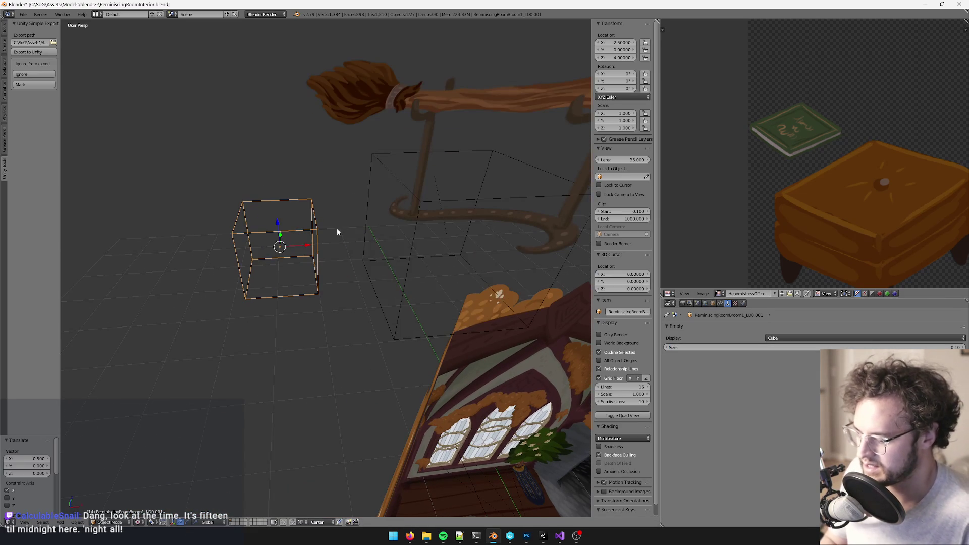
key("space")
type("cursor to ac")
key("Return")
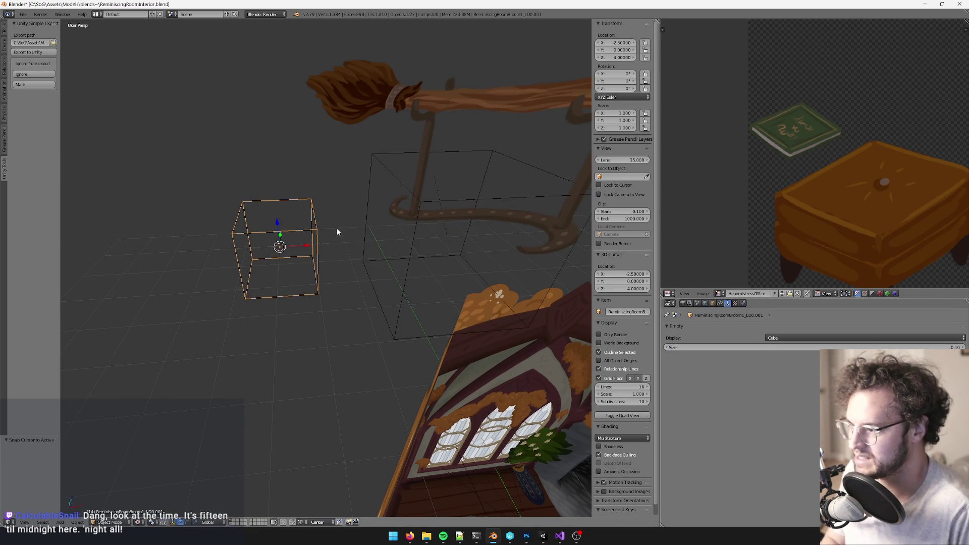
key("shift+a")
left_click(356, 231)
middle_click_drag(327, 239, 383, 207)
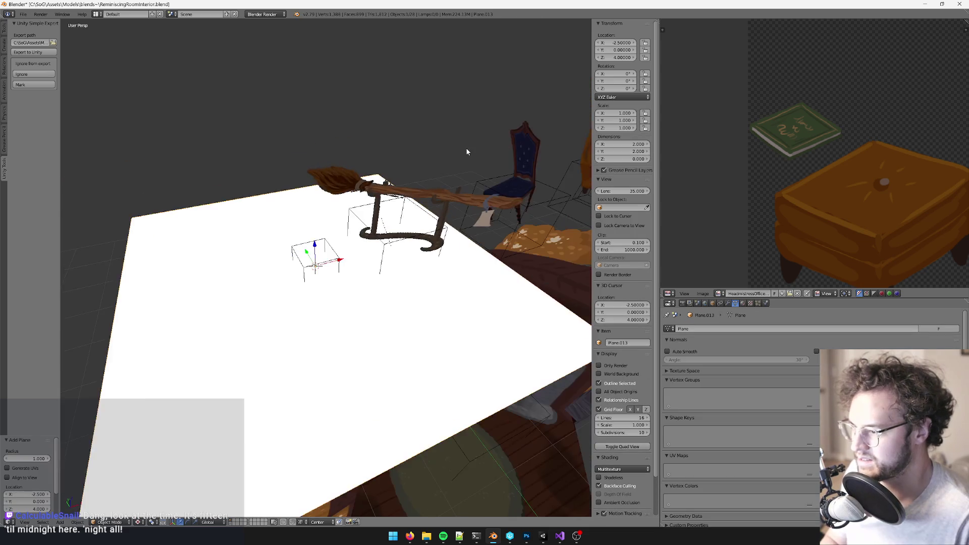
Step: Loop-cut the plane in Edit Mode and delete its lower face
scroll(384, 207, "down", 3)
key("Tab")
scroll(386, 243, "up", 2)
key("ctrl+r")
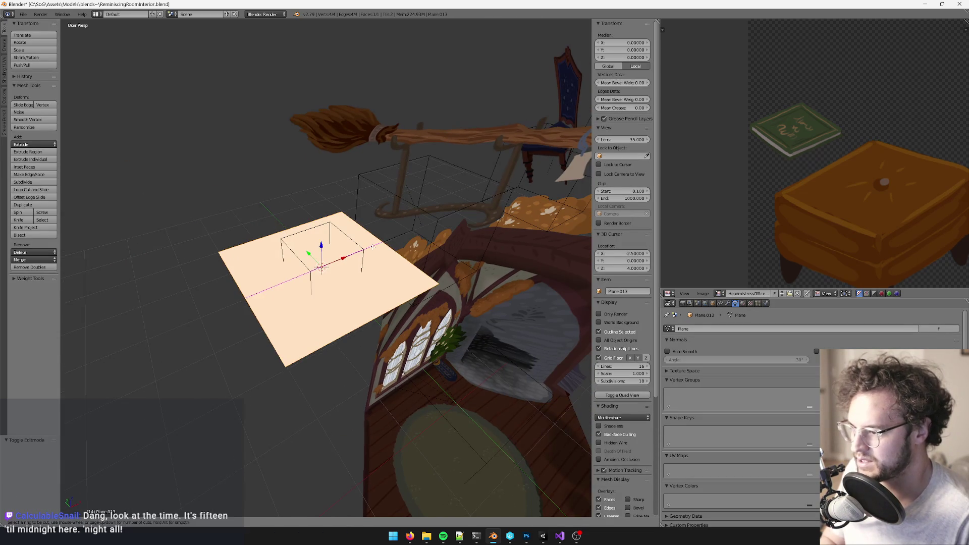
left_click(278, 392)
right_click(277, 391)
left_click(232, 522)
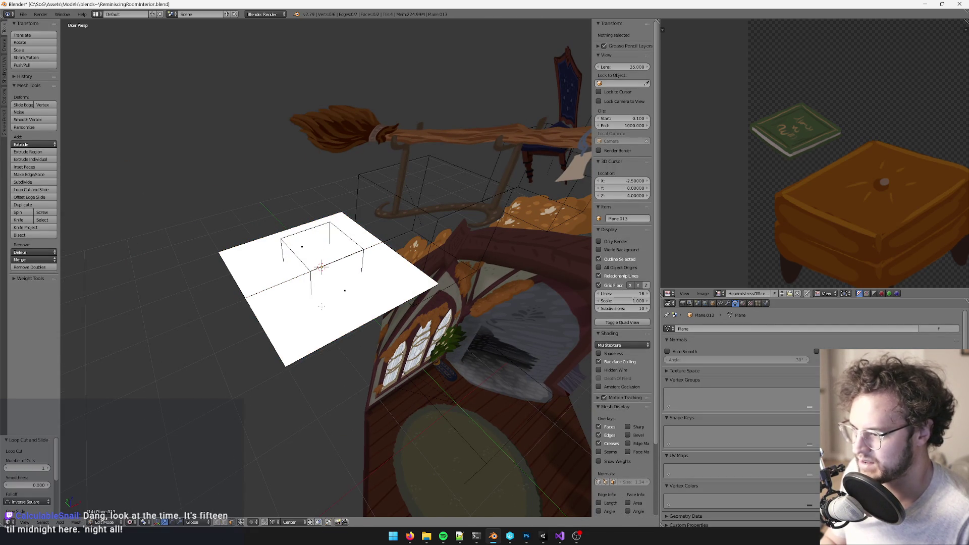
right_click(349, 288)
key("x")
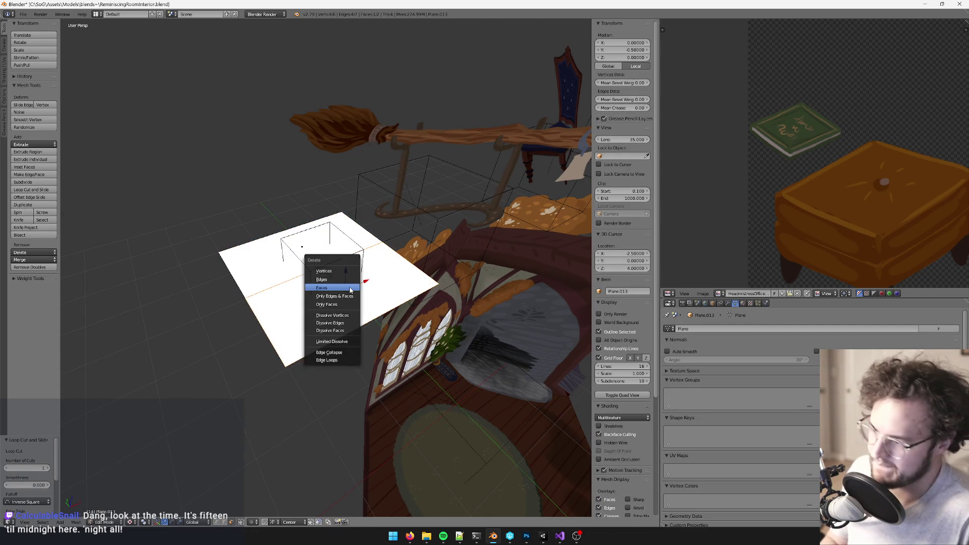
left_click(351, 283)
mouse_move(369, 291)
middle_mouse_down()
mouse_move(351, 275)
mouse_move(367, 262)
middle_mouse_up()
Step: Make a second loop cut, delete the right face, and centre the remaining face at X 0
key("ctrl+r")
left_click(367, 262)
right_click(314, 491)
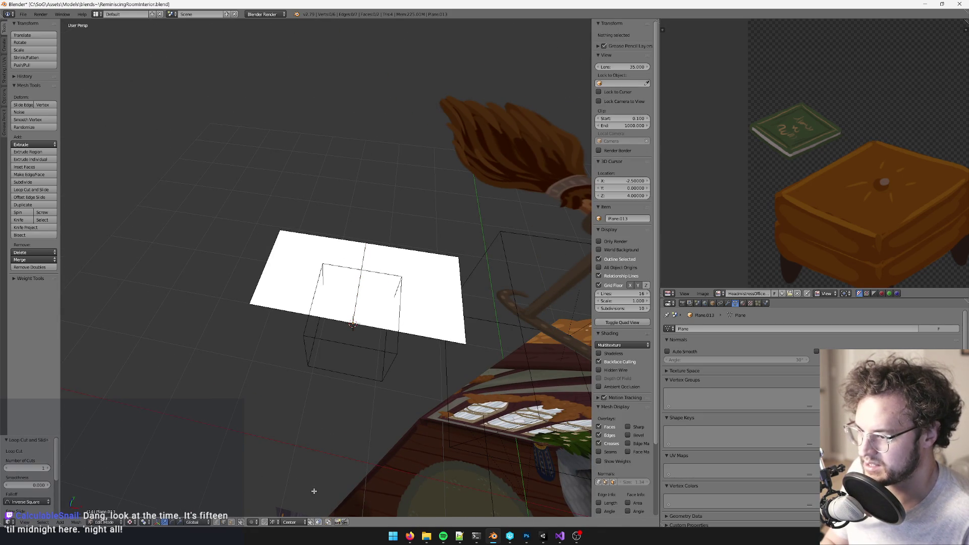
right_click(406, 286)
key("x")
left_click(402, 284)
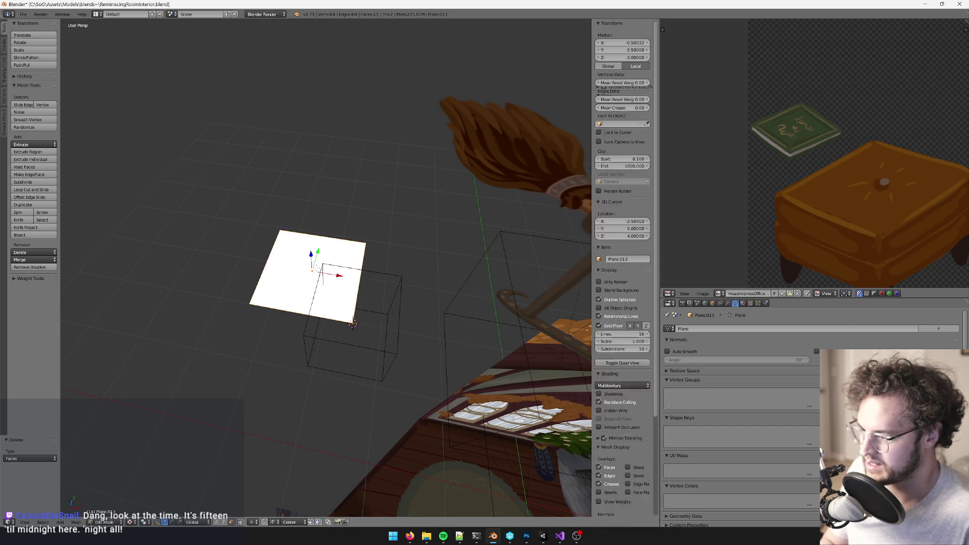
key("g")
key("x")
left_click(516, 221)
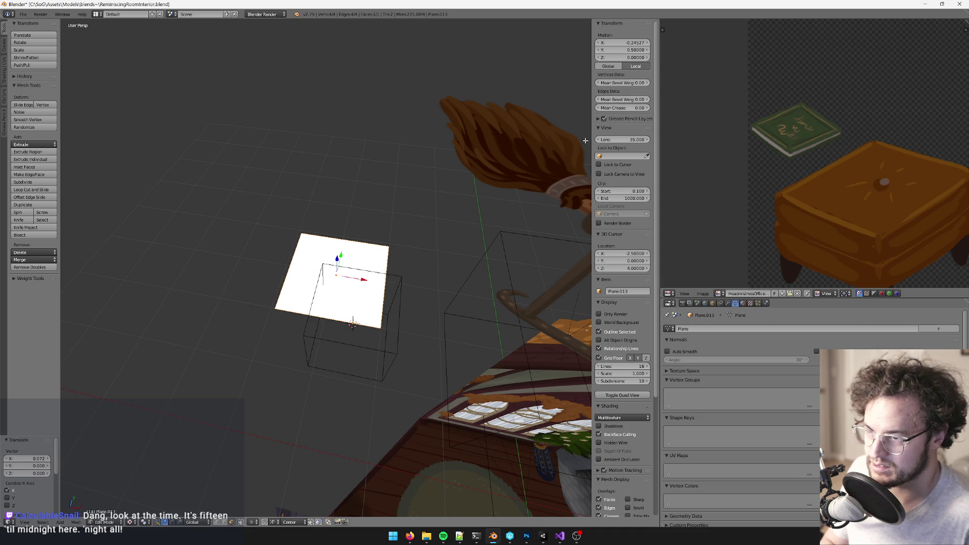
type("0")
key("Return")
Step: In Object Mode, rotate the plane about X until it stands upright at 90°
middle_click_drag(128, 256, 422, 291)
key("Tab")
left_click_drag(421, 299, 432, 309)
type("60")
key("Return")
mouse_move(433, 309)
middle_mouse_down()
mouse_move(426, 282)
mouse_move(413, 296)
mouse_move(447, 284)
mouse_move(500, 298)
mouse_move(482, 298)
mouse_move(480, 288)
middle_mouse_up()
scroll(480, 288, "up", 2)
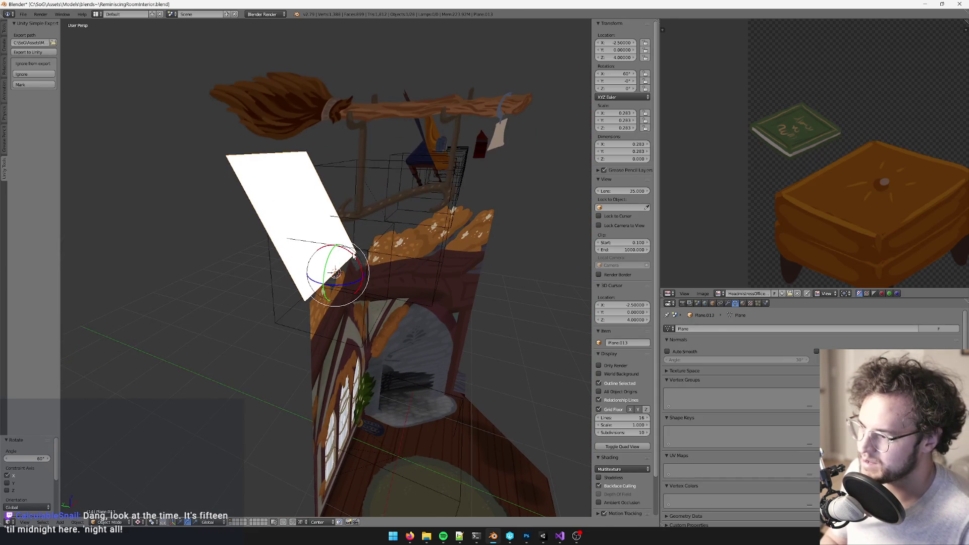
middle_click_drag(353, 255, 372, 256)
mouse_move(358, 268)
left_mouse_down()
mouse_move(438, 278)
mouse_move(423, 350)
left_mouse_up()
middle_click_drag(423, 350, 415, 250)
Step: Re-enter Edit Mode, frame the plane, and look through the scene camera
key("Tab")
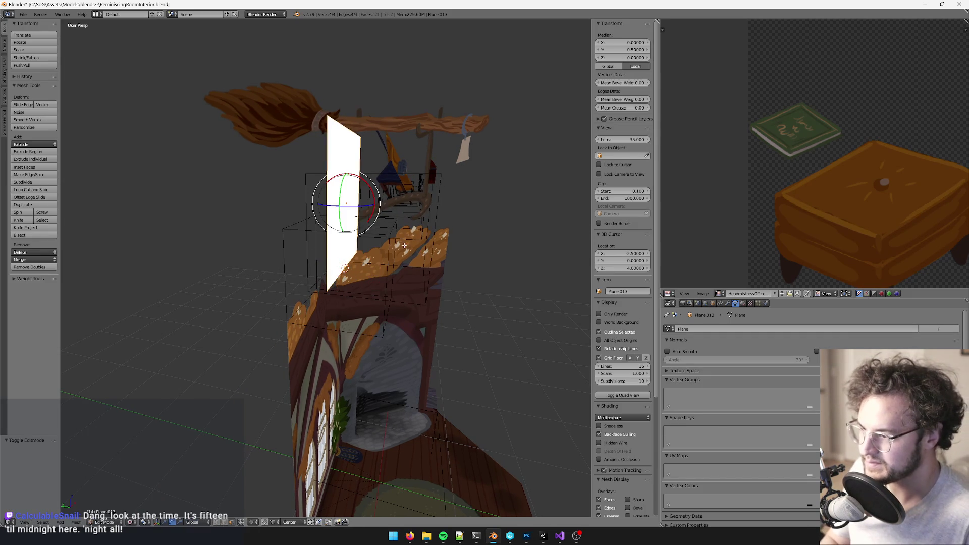
key("KP_Decimal")
key("KP_0")
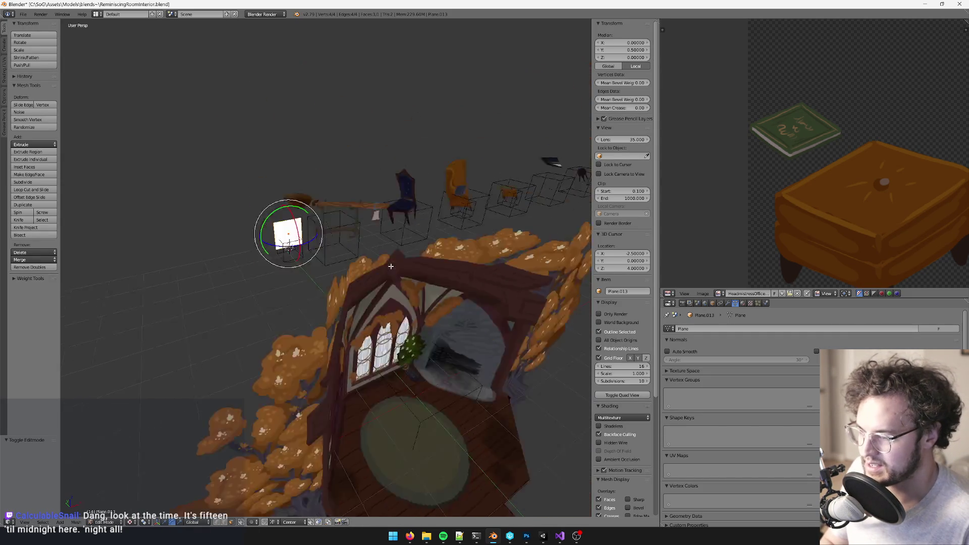
scroll(337, 259, "up", 2)
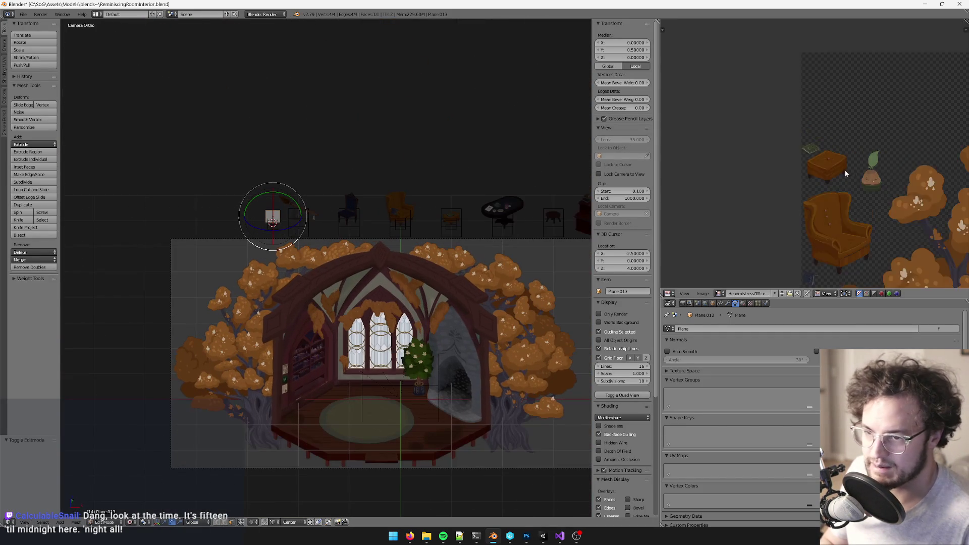
Step: Make a first UV projection of the plane's face from the camera view
scroll(361, 223, "up", 1)
key("u")
left_click(360, 217)
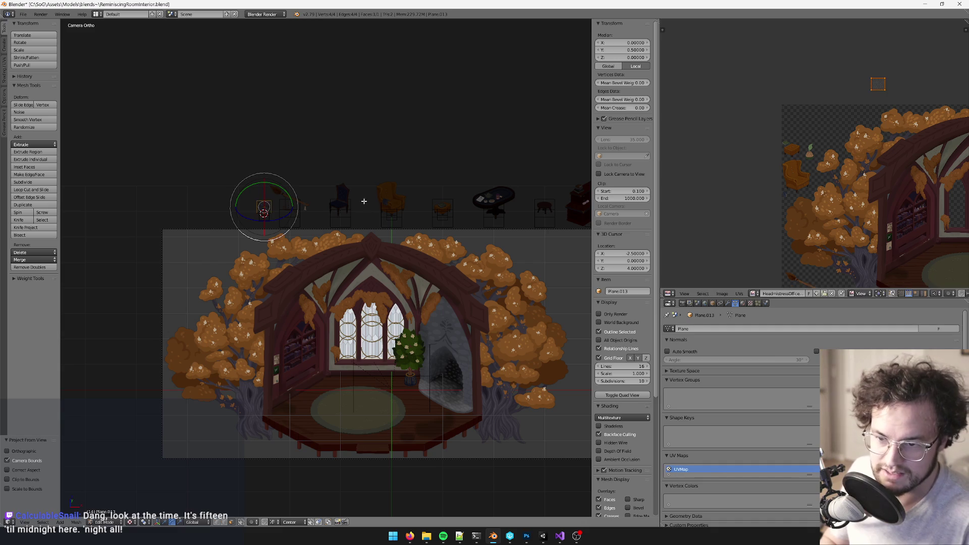
key("g")
left_click(804, 152)
scroll(804, 152, "up", 4)
key("KP_0")
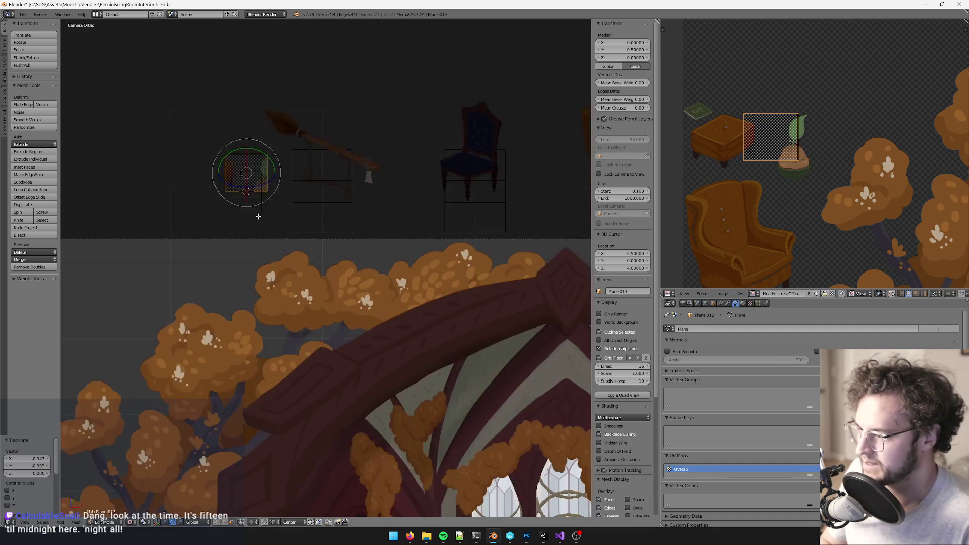
mouse_move(256, 216)
middle_mouse_down()
mouse_move(282, 242)
mouse_move(268, 506)
mouse_move(290, 281)
mouse_move(240, 320)
middle_mouse_up()
Step: Select all vertices, reproject UVs from the camera, and move them onto the plant sprite
right_click(306, 217)
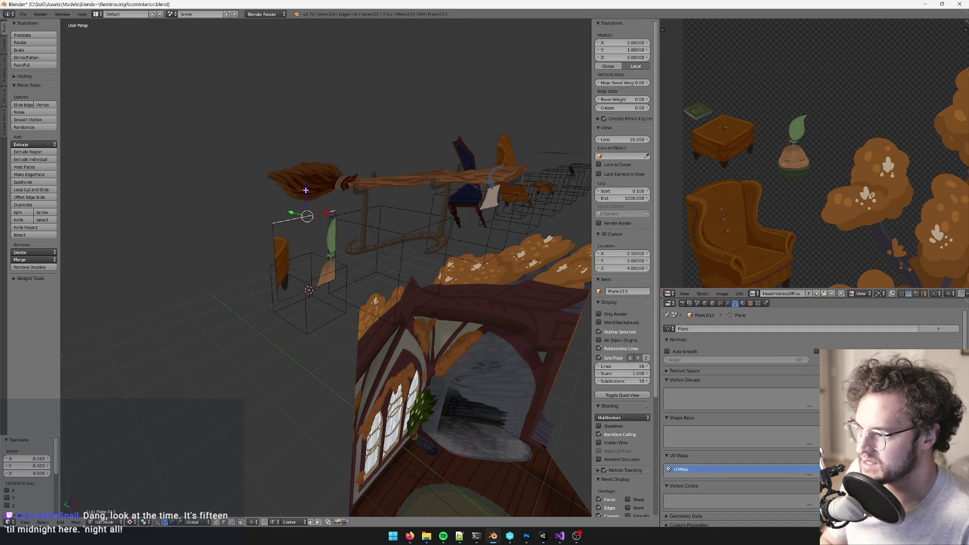
key("a")
key("a")
middle_click_drag(299, 156, 299, 156)
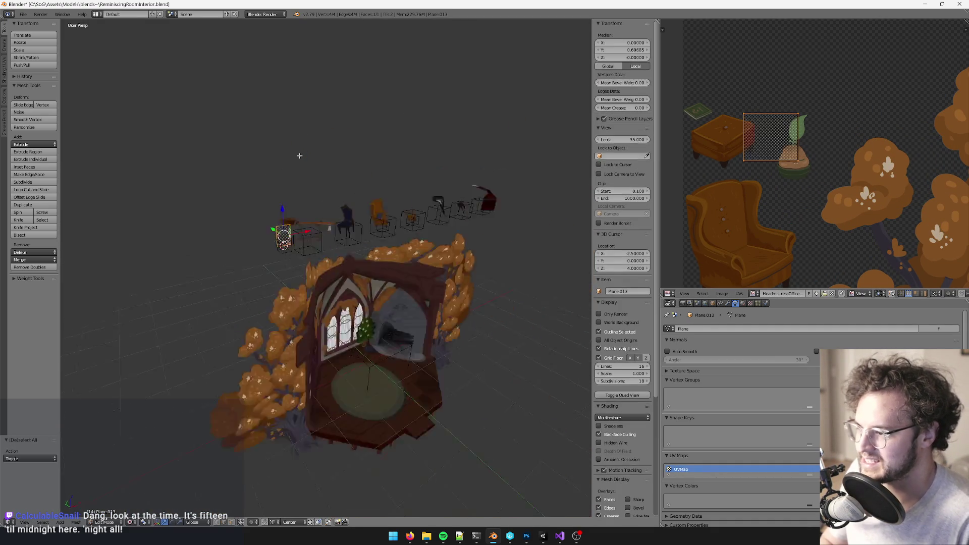
key("KP_0")
key("u")
left_click(300, 156)
scroll(898, 179, "down", 3)
scroll(898, 179, "up", 2)
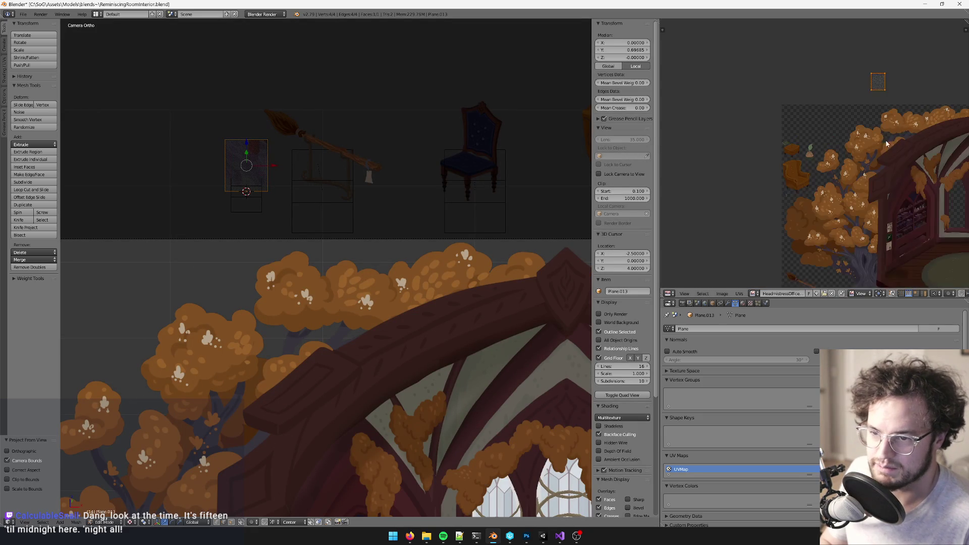
scroll(887, 146, "up", 3)
key("g")
left_click(785, 202)
scroll(807, 167, "up", 2)
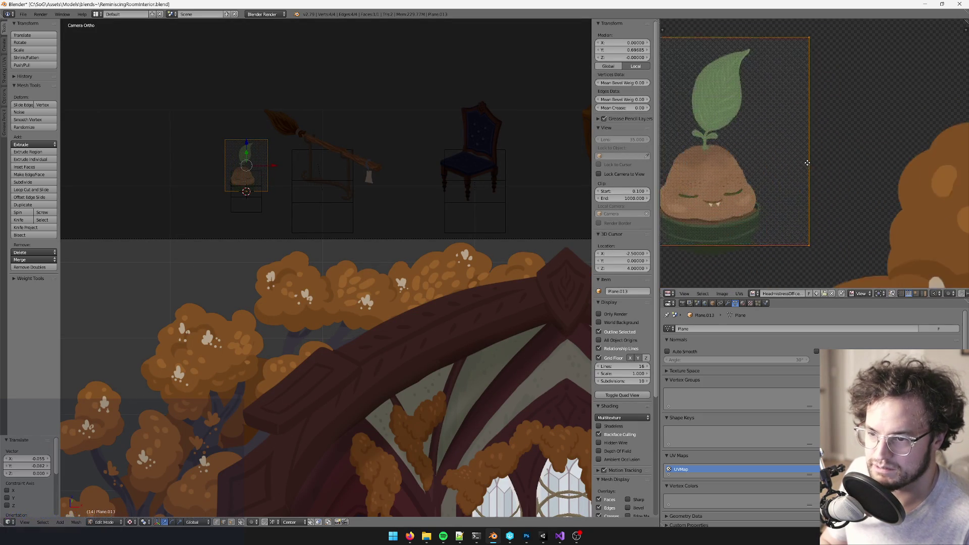
key("g")
left_click(848, 195)
Step: Reproject the UVs within camera bounds and fit them around the potato plant sprite
key("KP_0")
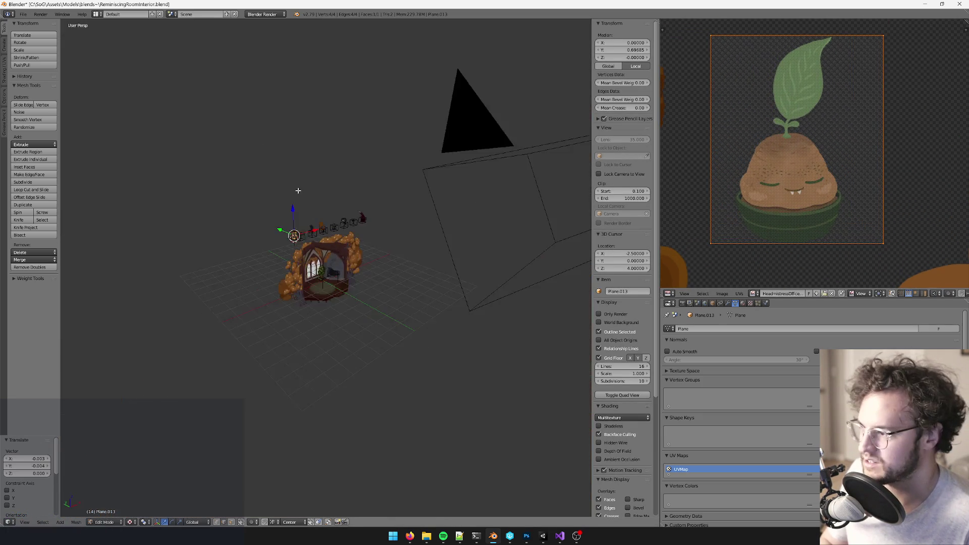
key("KP_Decimal")
scroll(331, 142, "down", 4)
right_click(331, 141)
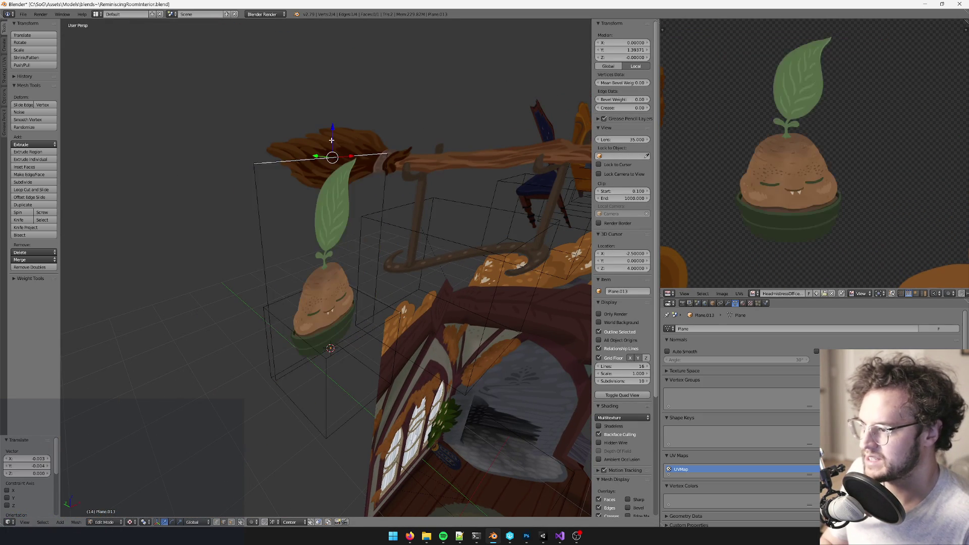
key("a")
key("a")
key("KP_0")
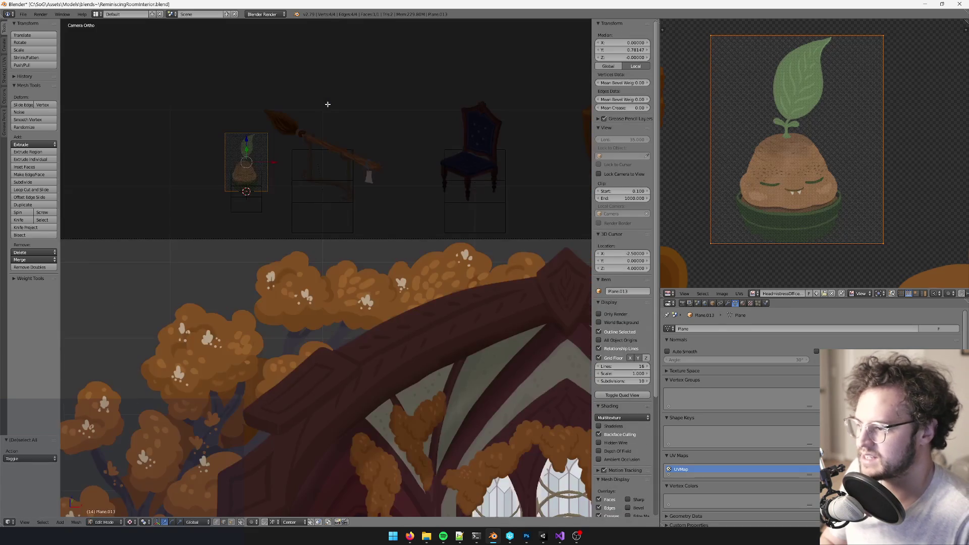
key("u")
left_click(327, 104)
scroll(785, 151, "down", 5)
key("g")
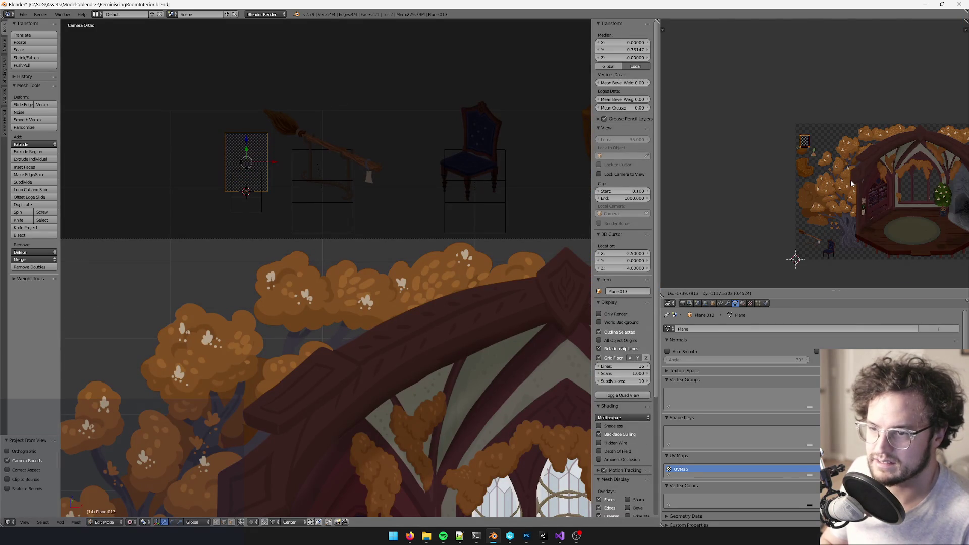
left_click(851, 183)
scroll(828, 138, "up", 5)
key("g")
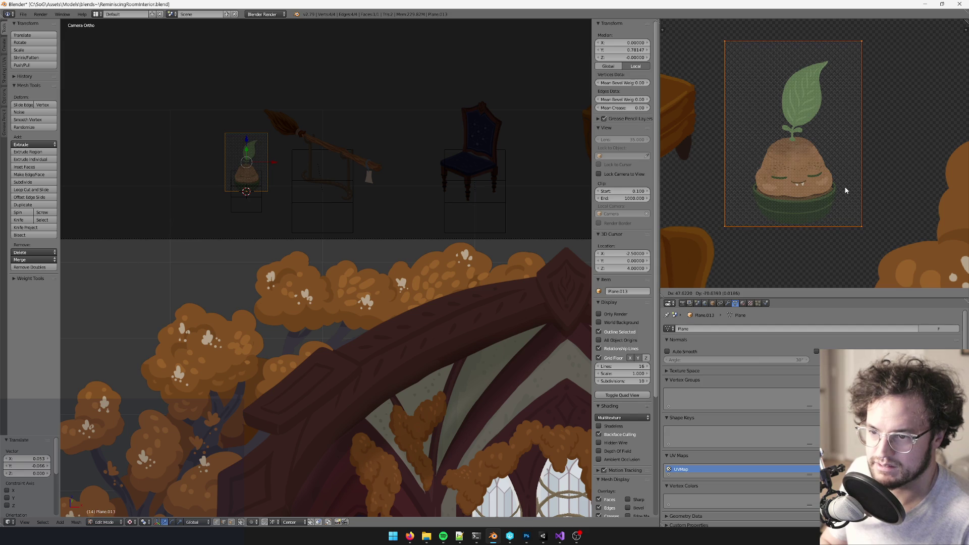
left_click(846, 188)
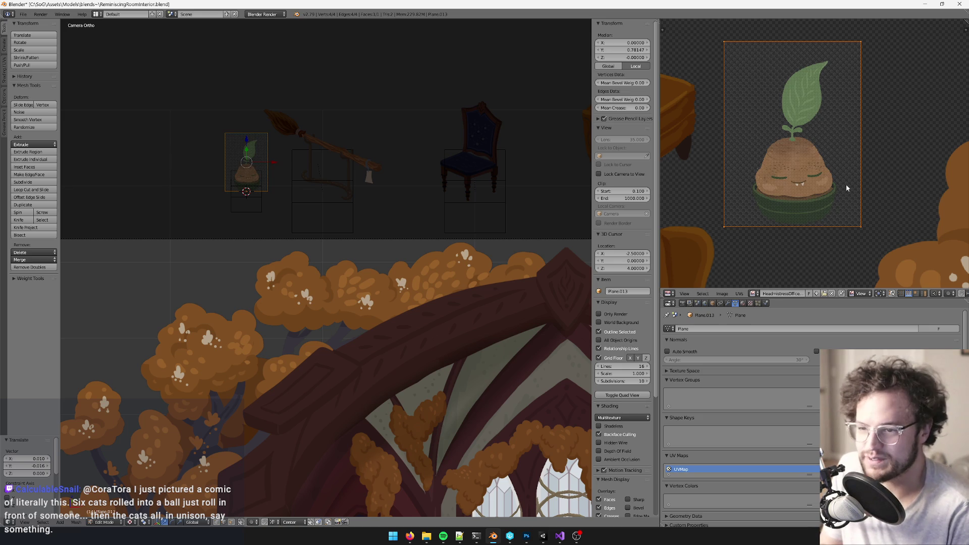
Step: Frame the upright potato-sprite plane in the perspective view
key("KP_Decimal")
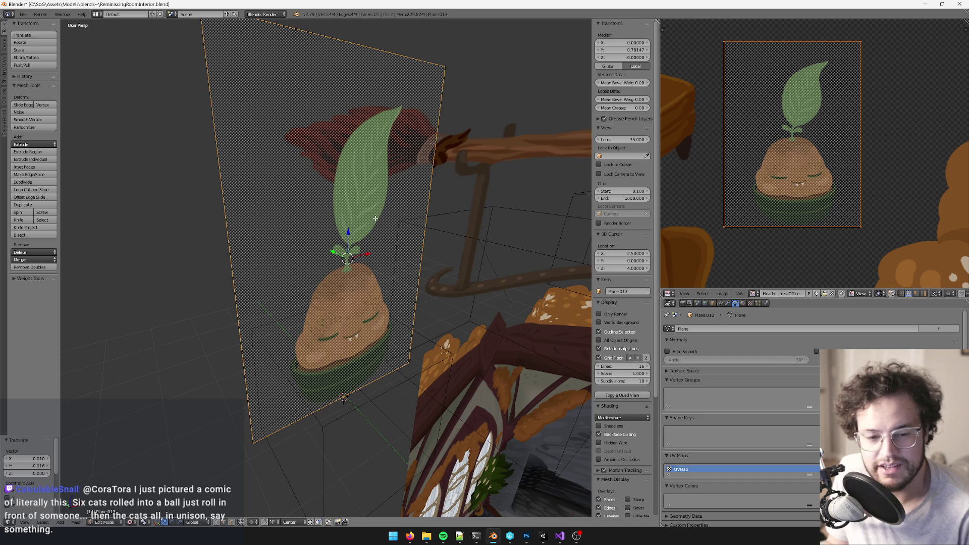
Step: Add three edge loops across the plant plane around the potato and its leaf
middle_click_drag(381, 230, 371, 126)
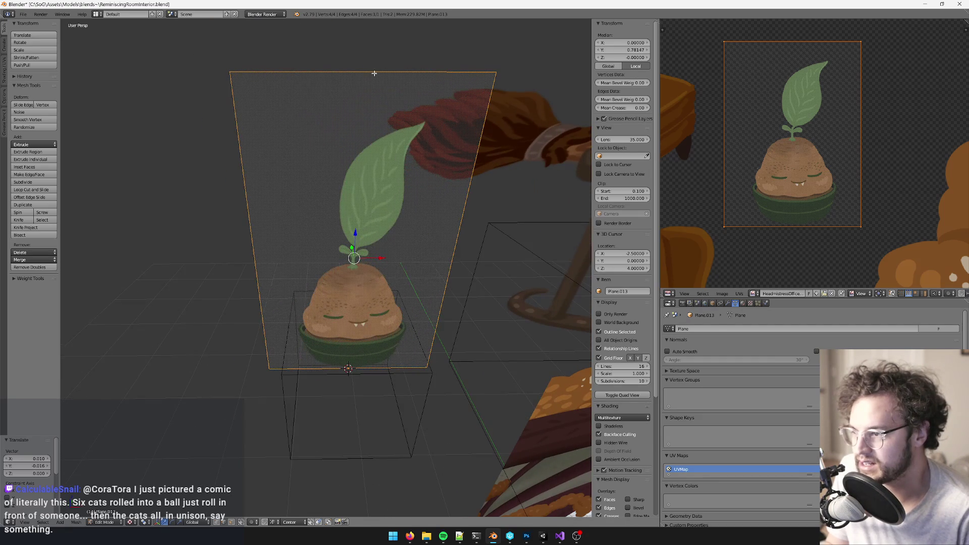
key("ctrl+r")
left_click(366, 84)
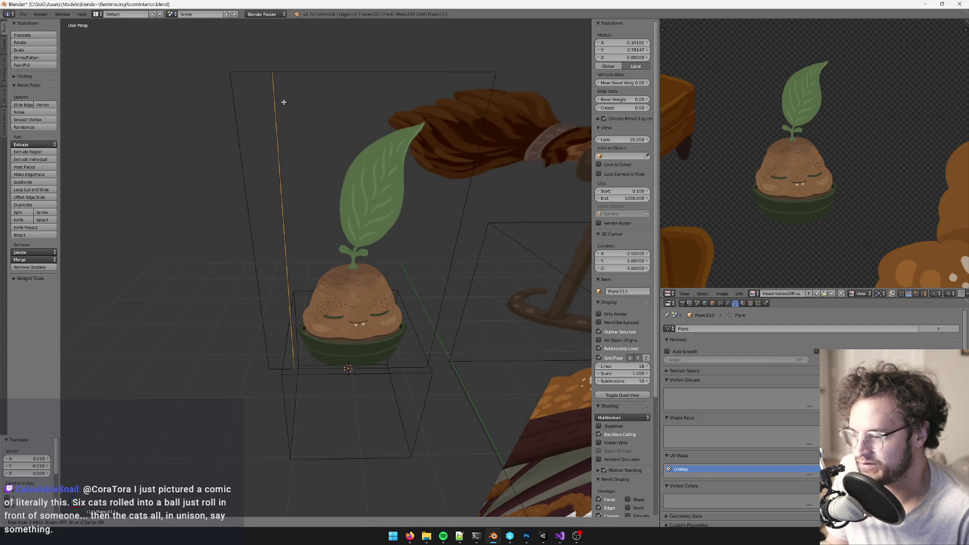
left_click(281, 102)
middle_click_drag(281, 101, 313, 130)
key("ctrl+r")
left_click(324, 97)
left_click(394, 102)
middle_click_drag(395, 102, 391, 217)
key("ctrl+r")
left_click(366, 277)
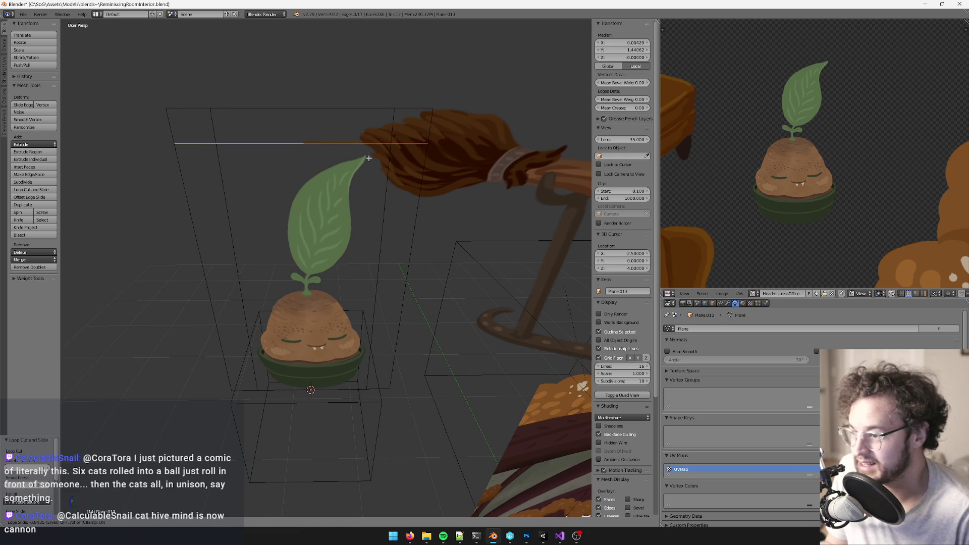
left_click(368, 160)
middle_click_drag(369, 160, 399, 199)
Step: Delete the empty top and side border faces of the plant plane
key("a")
middle_click_drag(355, 278, 376, 273)
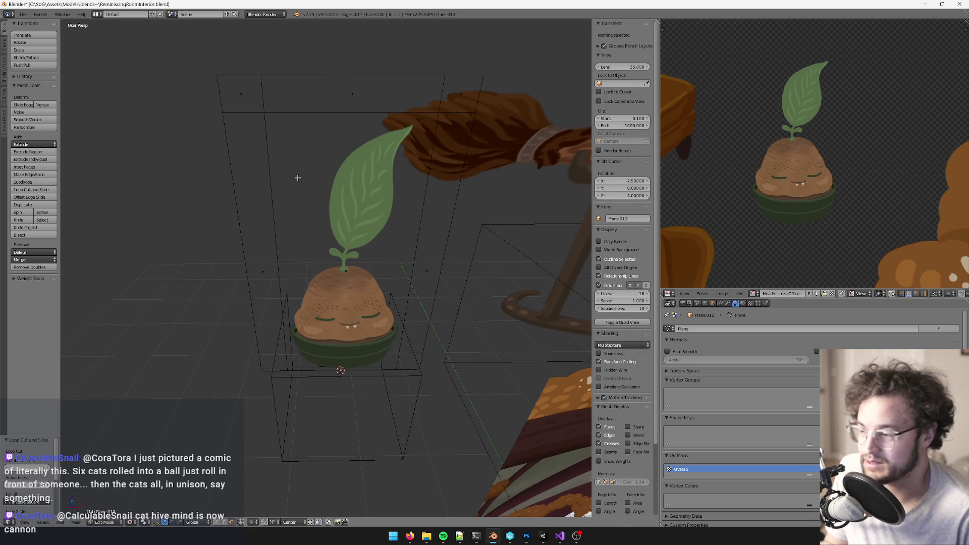
left_click(261, 94, "alt")
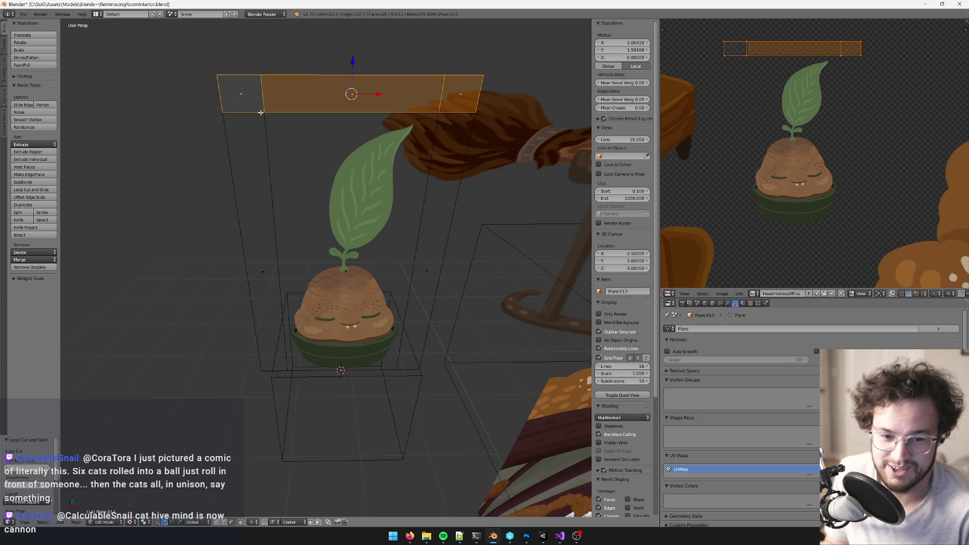
left_click(262, 275, "shift")
middle_click_drag(261, 274, 389, 275)
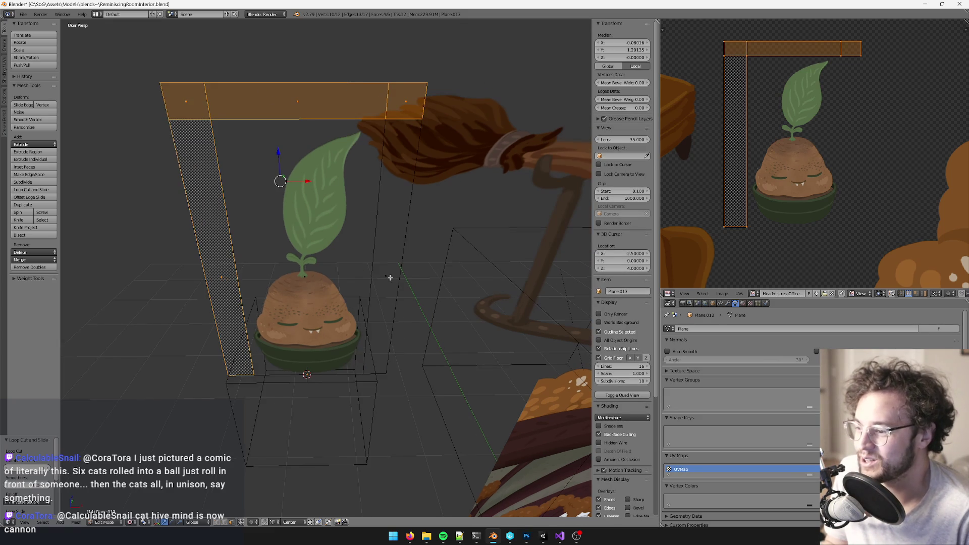
left_click(386, 275, "shift")
key("x")
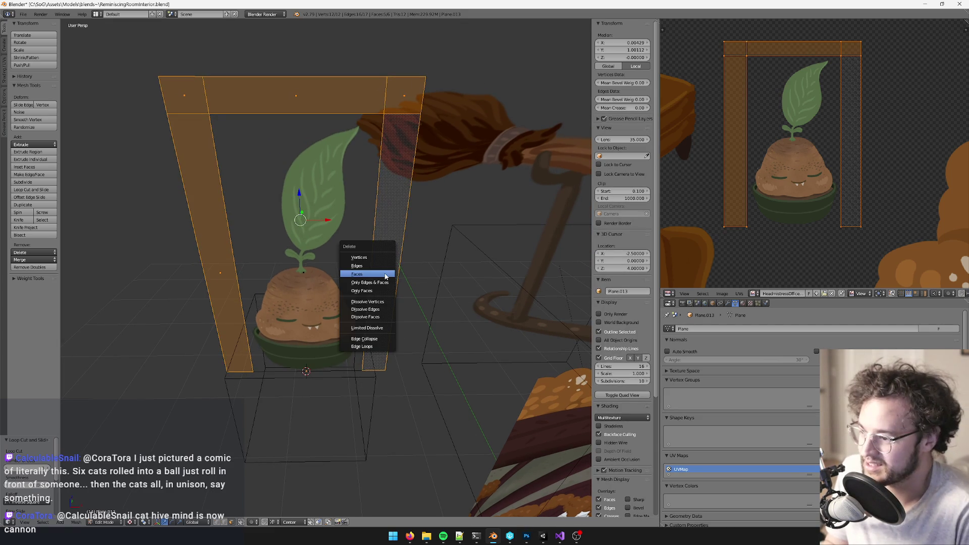
left_click(385, 273)
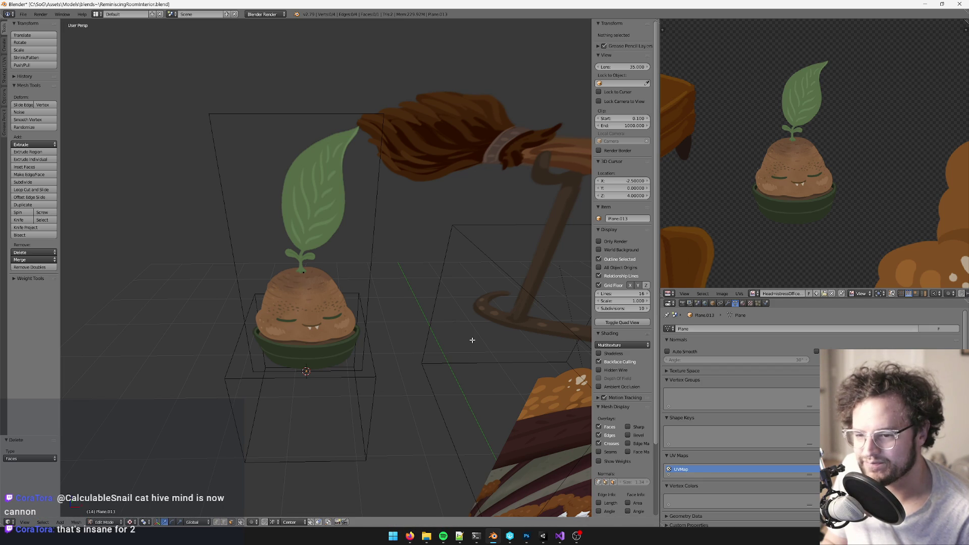
mouse_move(410, 535)
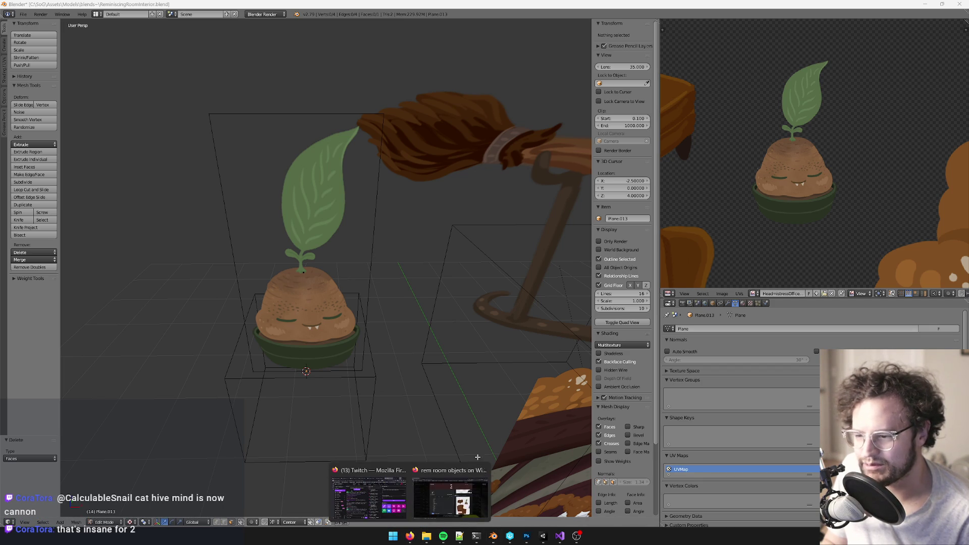
left_click(450, 497)
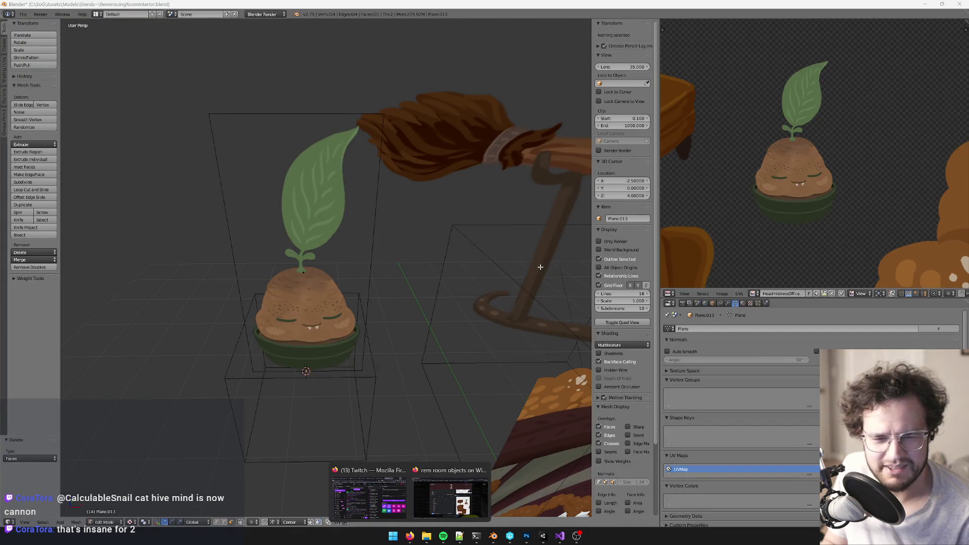
mouse_move(460, 244)
middle_mouse_down()
mouse_move(434, 259)
mouse_move(436, 322)
mouse_move(448, 321)
mouse_move(435, 299)
middle_mouse_up()
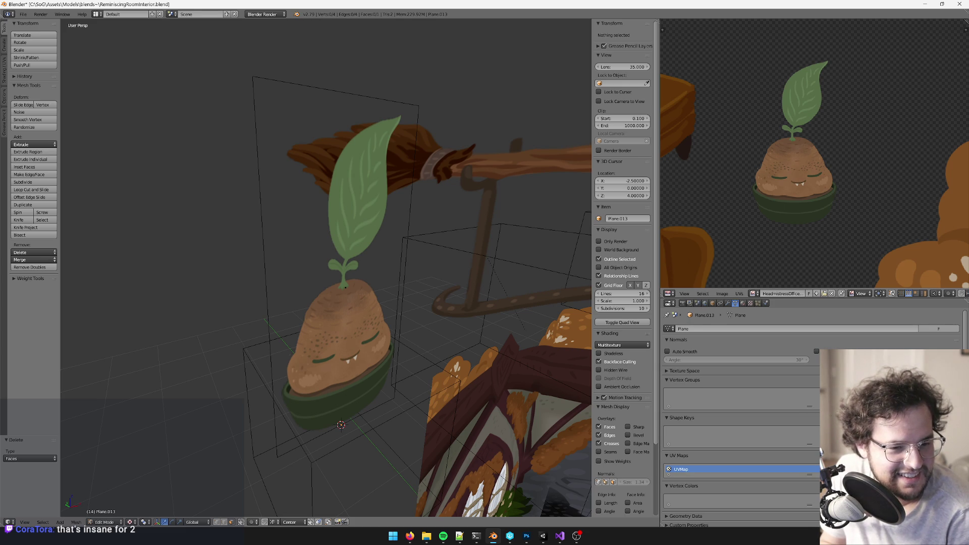
Step: Select the whole plant plane and return to Object mode
right_click(330, 291)
middle_click_drag(329, 291, 359, 290)
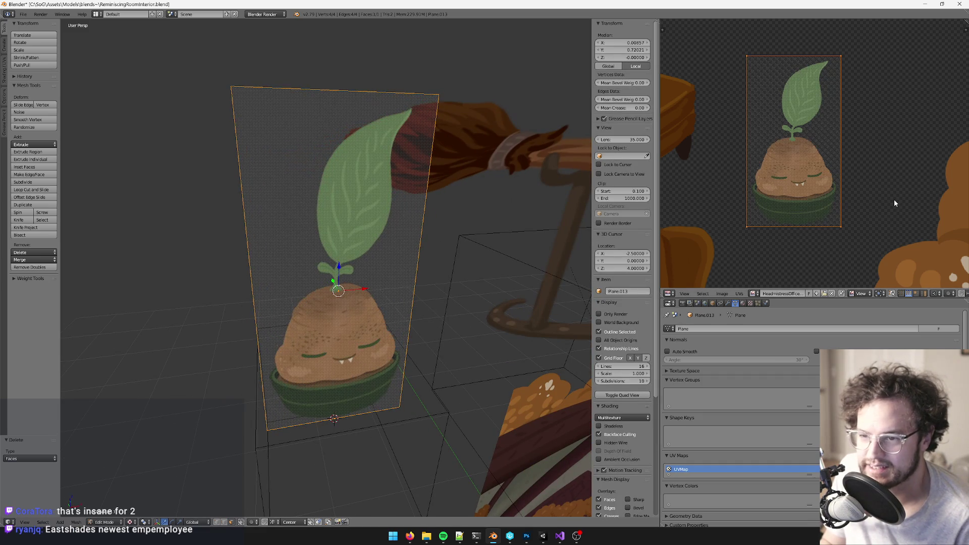
scroll(787, 195, "down", 3)
scroll(691, 238, "up", 2)
key("Tab")
mouse_move(384, 303)
middle_mouse_down()
mouse_move(374, 308)
mouse_move(398, 318)
mouse_move(350, 309)
middle_mouse_up()
scroll(350, 286, "down", 2)
scroll(350, 295, "up", 3)
Step: Parent the plant plane to the cube empty beneath it with Object (Keep Transform)
right_click(369, 292, "alt")
left_click(369, 293)
scroll(407, 259, "down", 3)
scroll(395, 312, "up", 1)
key("ctrl+z")
key("ctrl+shift+z")
right_click(326, 231)
right_click(365, 326, "shift")
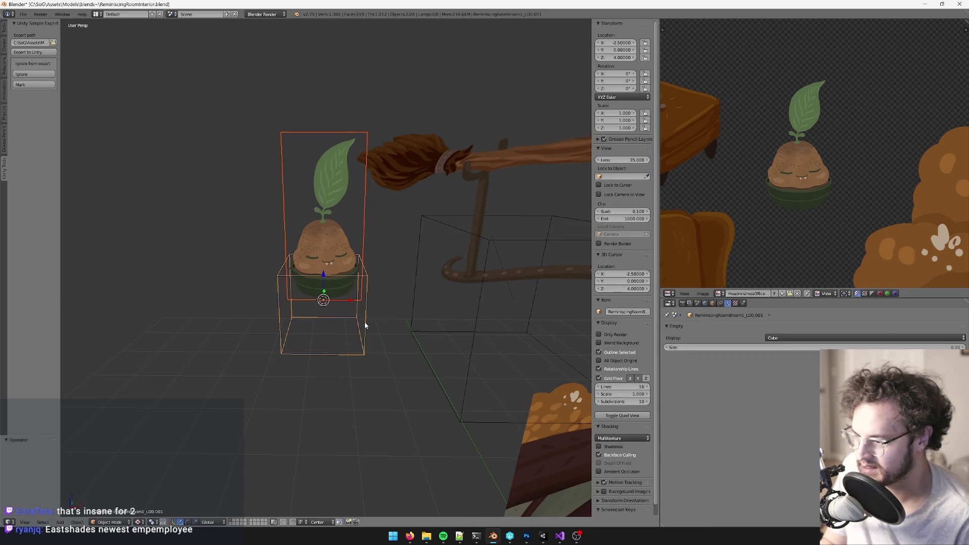
key("ctrl+p")
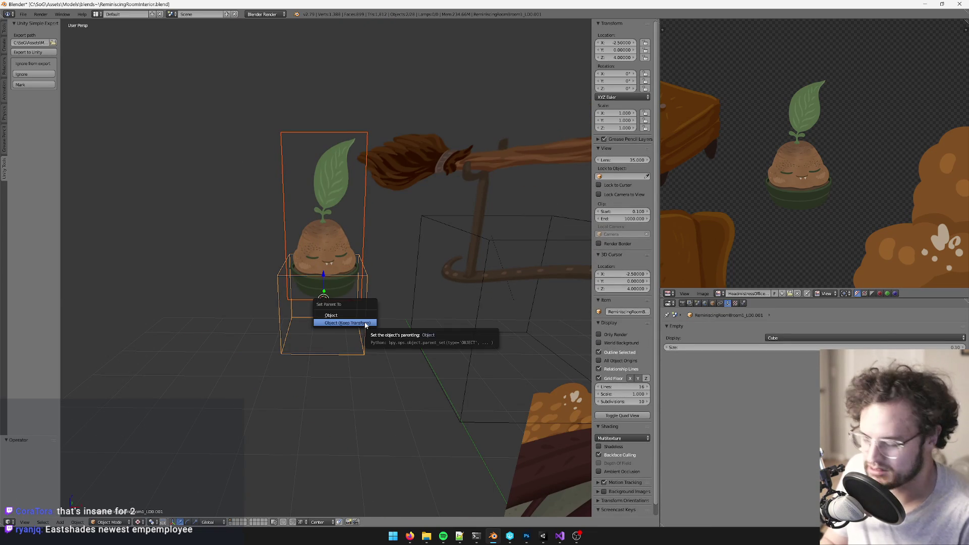
left_click(365, 324)
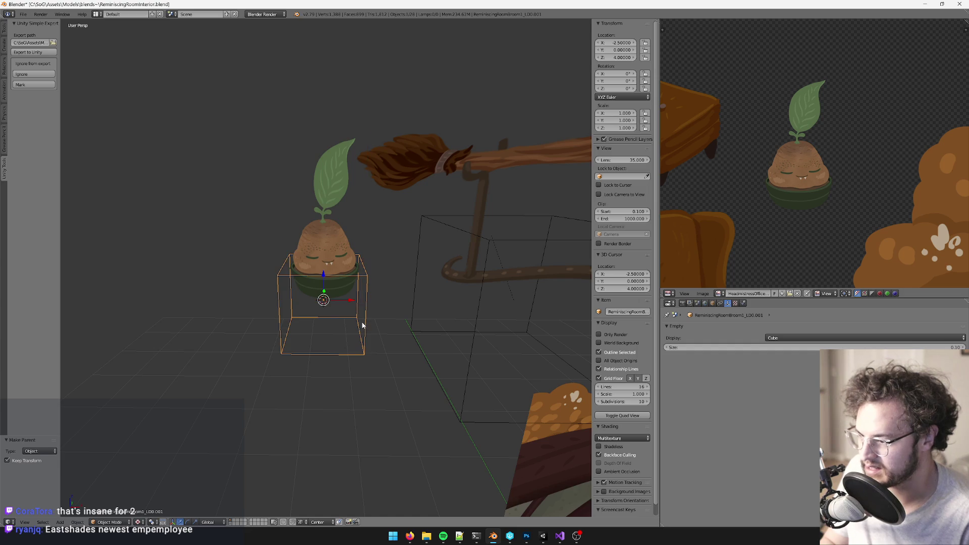
Step: Select the cube empty and save the blend file over the existing one
right_click(361, 324)
middle_click_drag(361, 325, 413, 340)
scroll(413, 340, "up", 5)
key("ctrl+s")
left_click(420, 345)
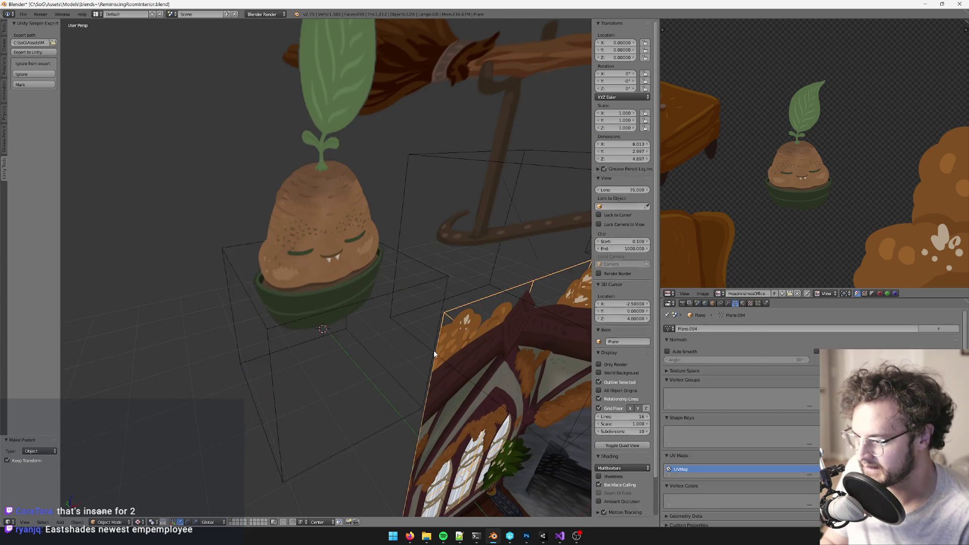
scroll(384, 352, "down", 3)
middle_click_drag(388, 332, 429, 313)
Step: Test the parenting with a cancelled move of the cube, then save again
key("g")
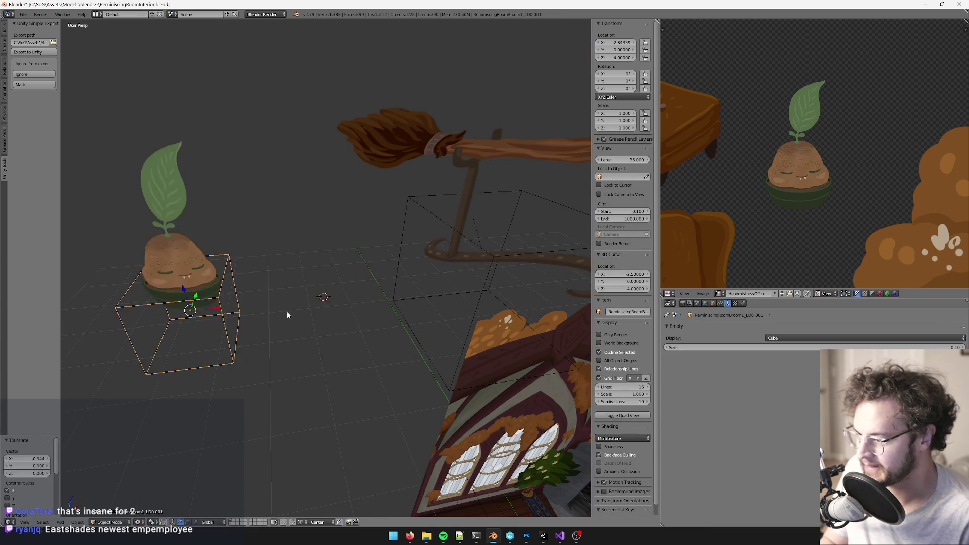
key("Escape")
scroll(806, 205, "up", 3)
scroll(806, 205, "down", 4)
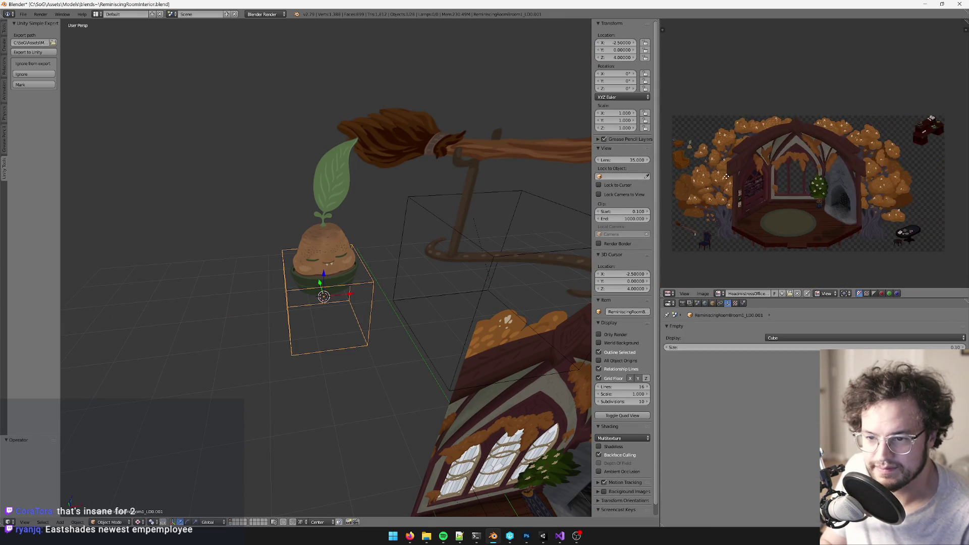
scroll(377, 220, "up", 2)
scroll(377, 220, "down", 4)
mouse_move(385, 242)
middle_mouse_down()
mouse_move(346, 191)
mouse_move(385, 242)
middle_mouse_up()
scroll(400, 239, "up", 2)
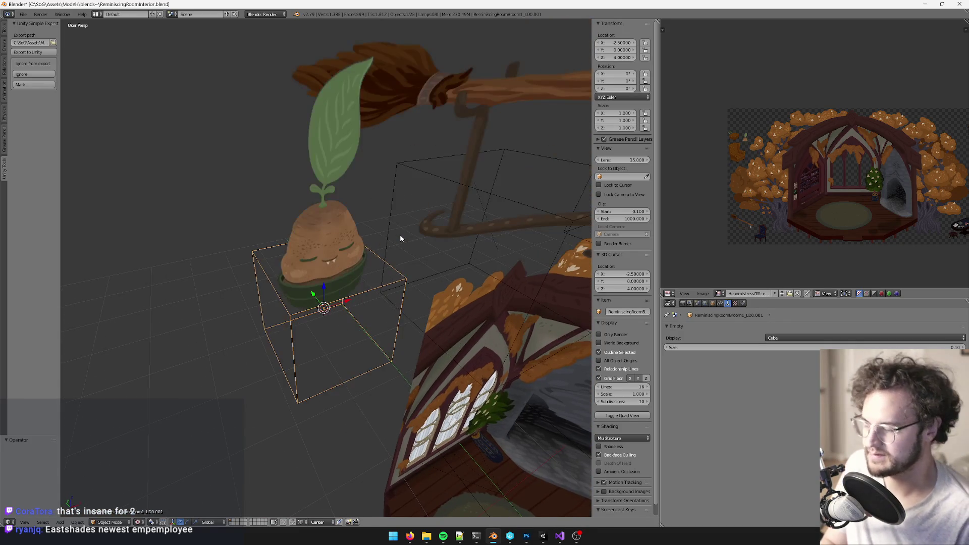
key("ctrl+s")
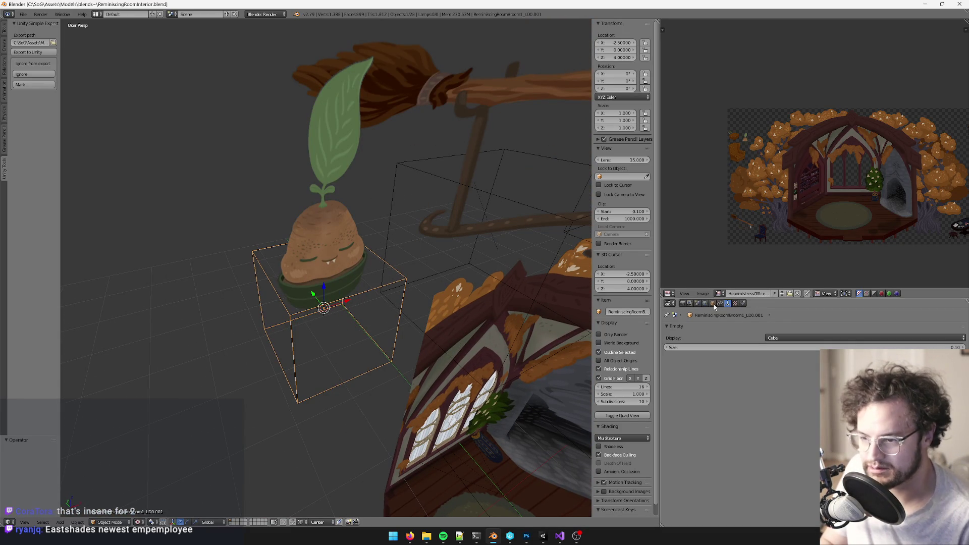
left_click(712, 303)
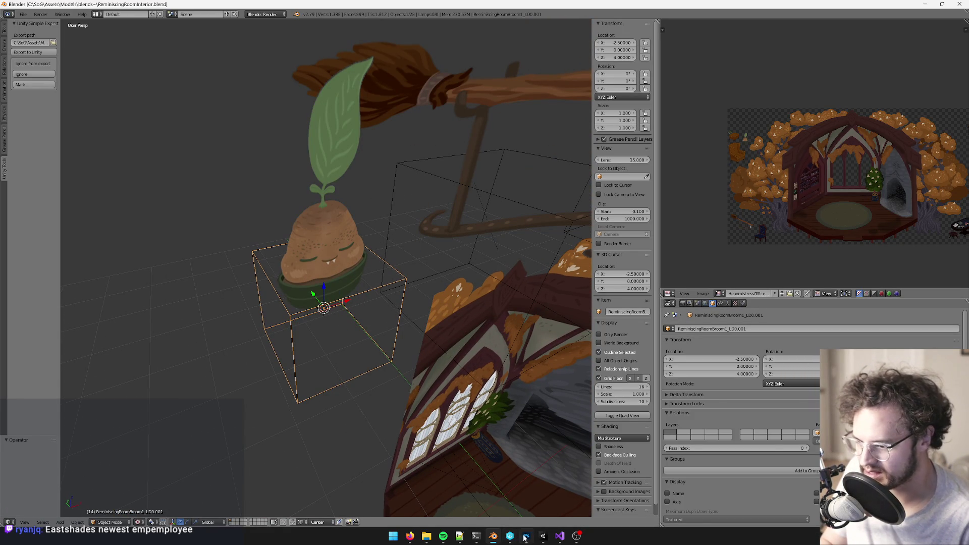
Step: Rename the sprout object from ReminiscingRoomBroom1_LD0.001 to ReminiscingRoomAzat_LD0
mouse_move(410, 536)
mouse_move(444, 499)
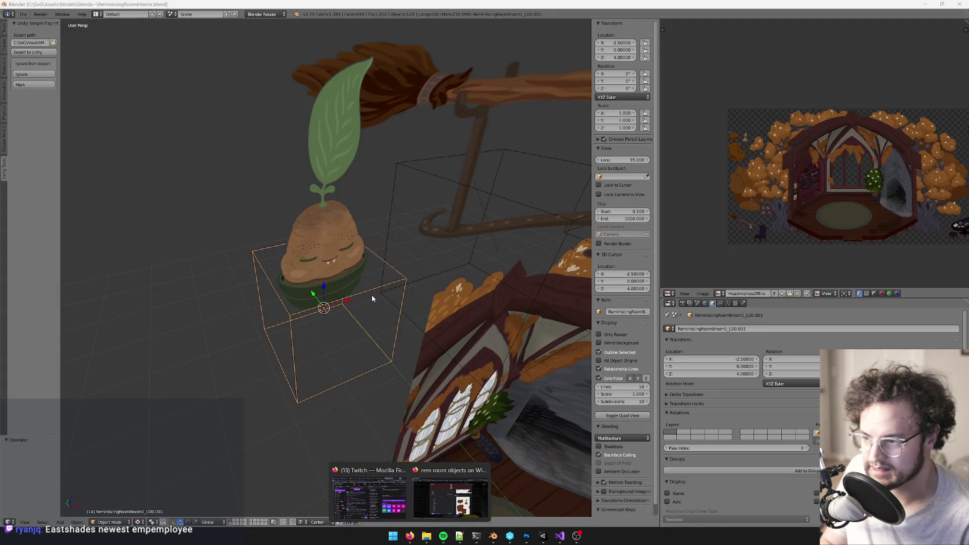
left_click(711, 330)
left_click_drag(711, 330, 725, 330)
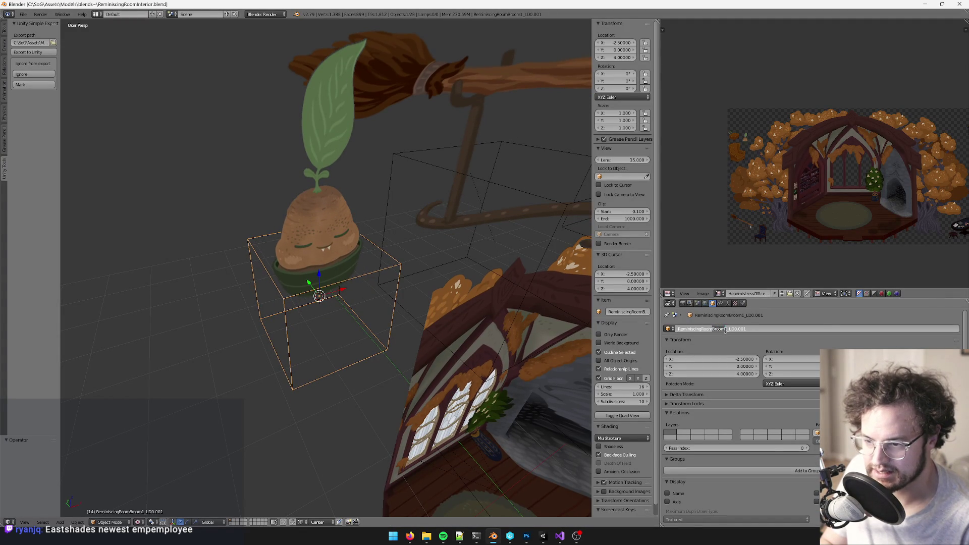
type("Azal")
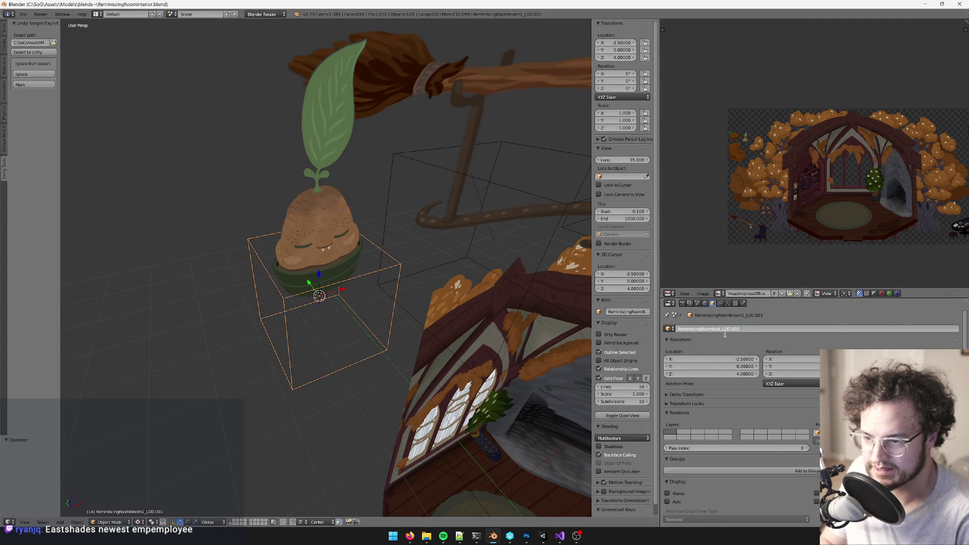
key("BackSpace")
key("BackSpace")
key("BackSpace")
key("Return")
mouse_move(401, 308)
middle_mouse_down()
mouse_move(383, 326)
mouse_move(332, 305)
mouse_move(369, 328)
mouse_move(348, 327)
mouse_move(402, 303)
mouse_move(390, 316)
mouse_move(541, 505)
middle_mouse_up()
key("ctrl+z")
left_click(542, 536)
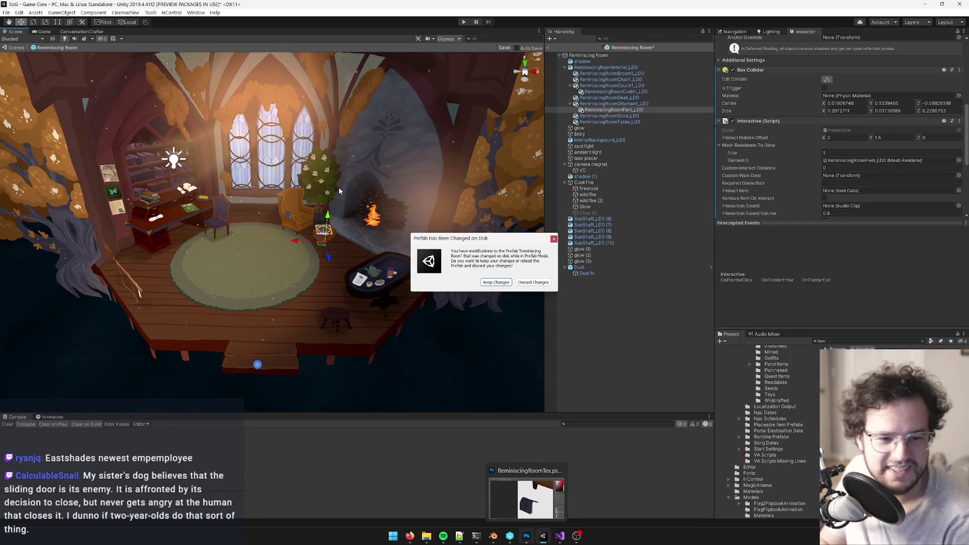
Step: Keep the prefab changes and select the fern object in the scene
left_click(500, 283)
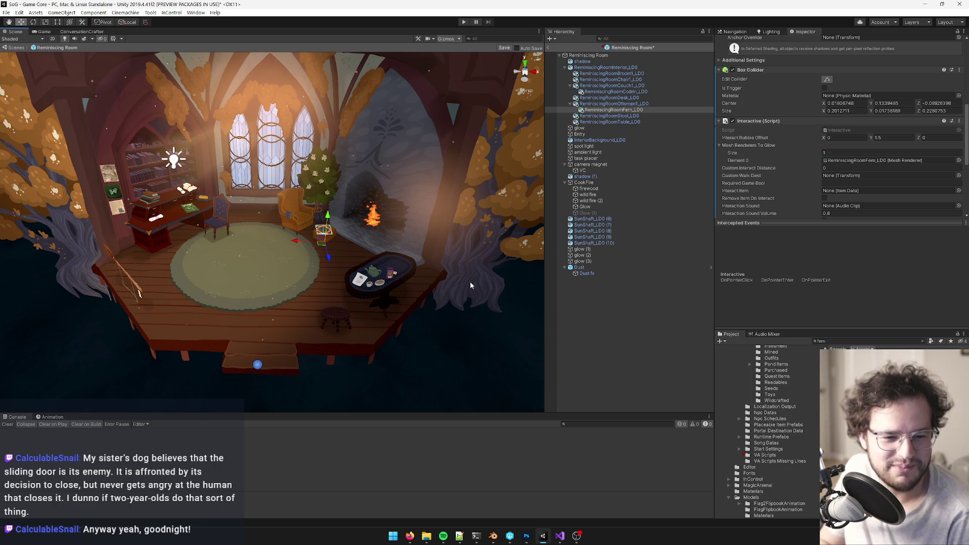
mouse_move(392, 314)
right_mouse_down()
mouse_move(279, 242)
mouse_move(281, 261)
mouse_move(277, 217)
mouse_move(404, 402)
mouse_move(649, 324)
right_mouse_up()
left_click(649, 324)
mouse_move(295, 255)
right_mouse_down()
mouse_move(303, 244)
mouse_move(314, 305)
mouse_move(318, 291)
mouse_move(299, 277)
mouse_move(233, 249)
mouse_move(251, 253)
right_mouse_up()
left_click(251, 253)
mouse_move(351, 244)
right_mouse_down()
mouse_move(325, 253)
mouse_move(325, 230)
mouse_move(387, 360)
right_mouse_up()
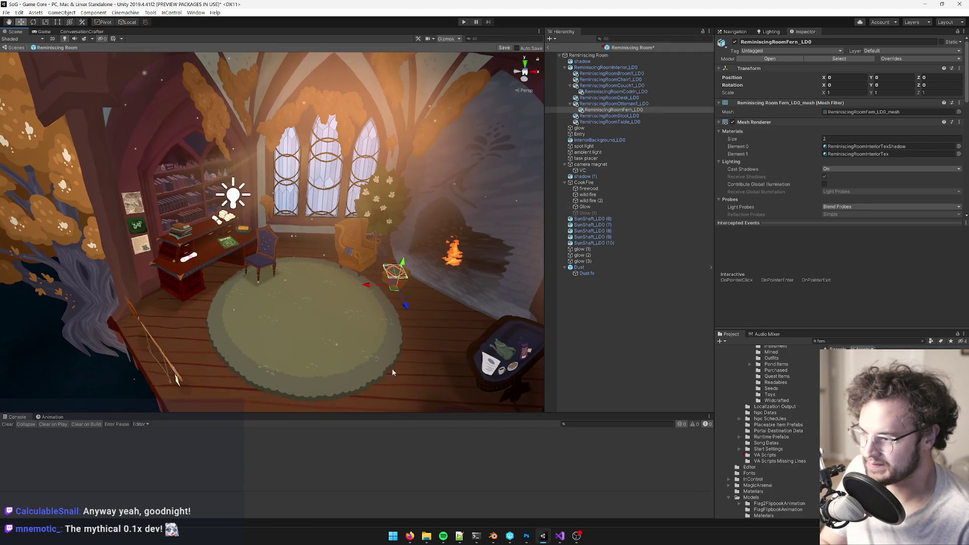
scroll(328, 313, "up", 3)
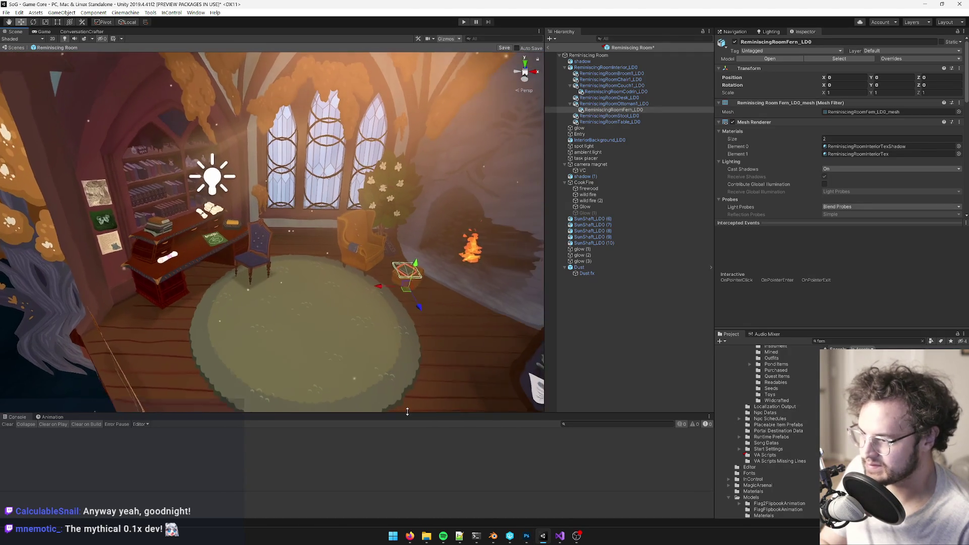
Step: Check the room painting in Photoshop, panning to show the room and tree
left_click(526, 536)
scroll(628, 348, "down", 4, "alt")
scroll(627, 348, "down", 5, "alt")
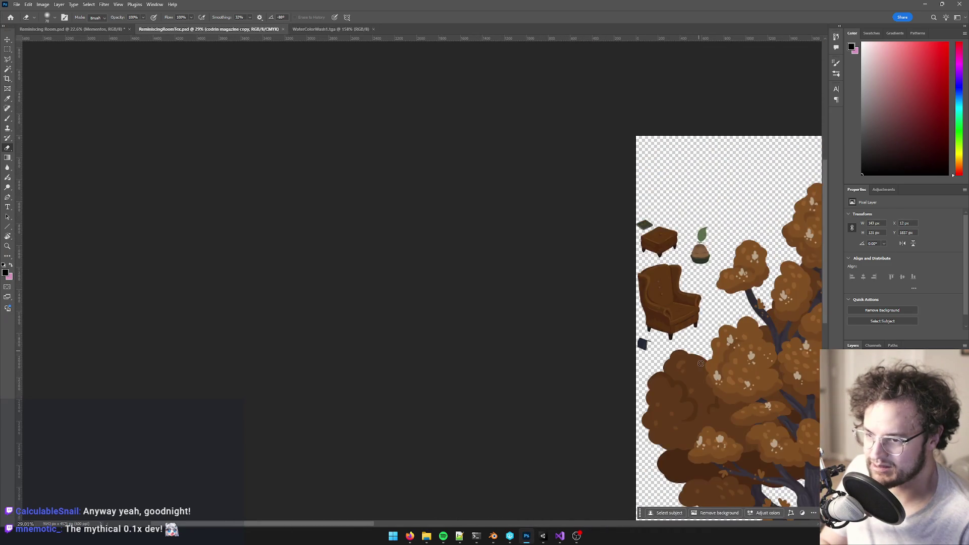
scroll(367, 227, "up", 3, "alt")
left_click_drag(337, 221, 205, 222)
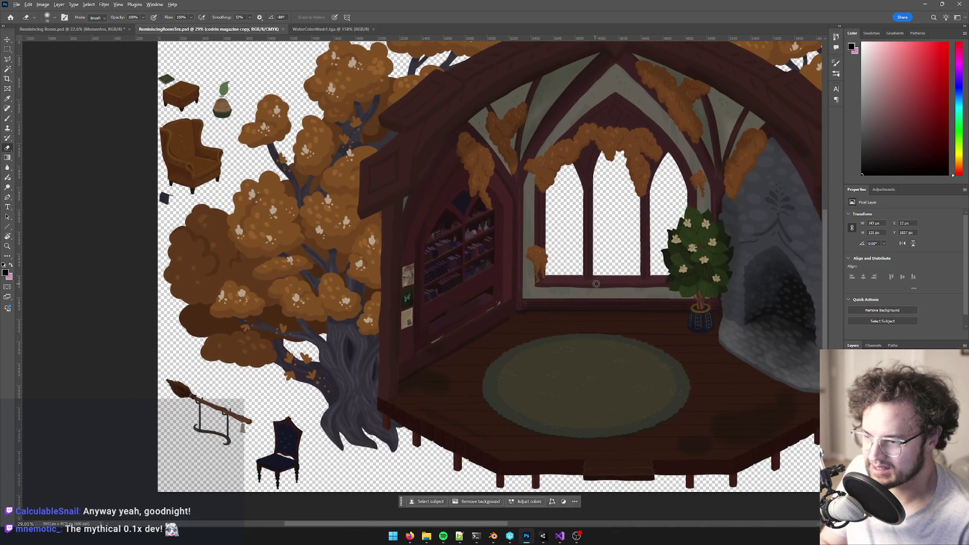
scroll(206, 223, "up", 1, "alt")
key("alt+Tab")
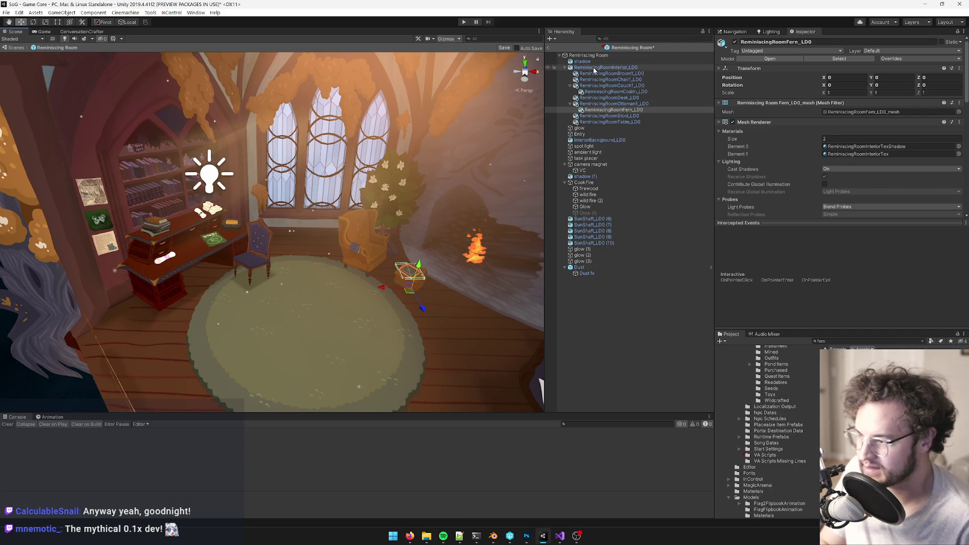
Step: Duplicate the fern as ReminiscingRoomFern_LD0 (1) and drag the copy onto the rug
mouse_move(303, 217)
right_mouse_down()
mouse_move(278, 201)
mouse_move(306, 219)
right_mouse_up()
key("w")
key("s")
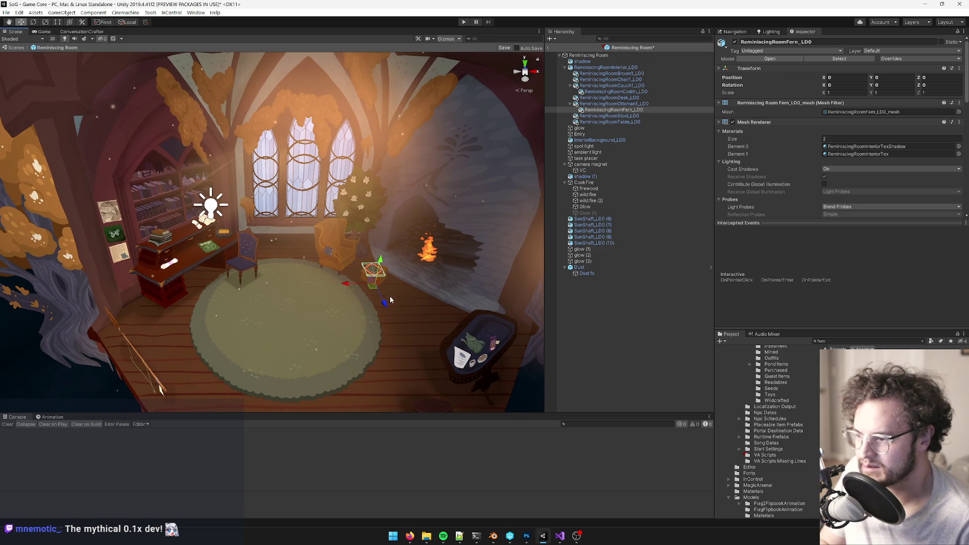
key("ctrl+d")
left_click_drag(372, 285, 271, 275)
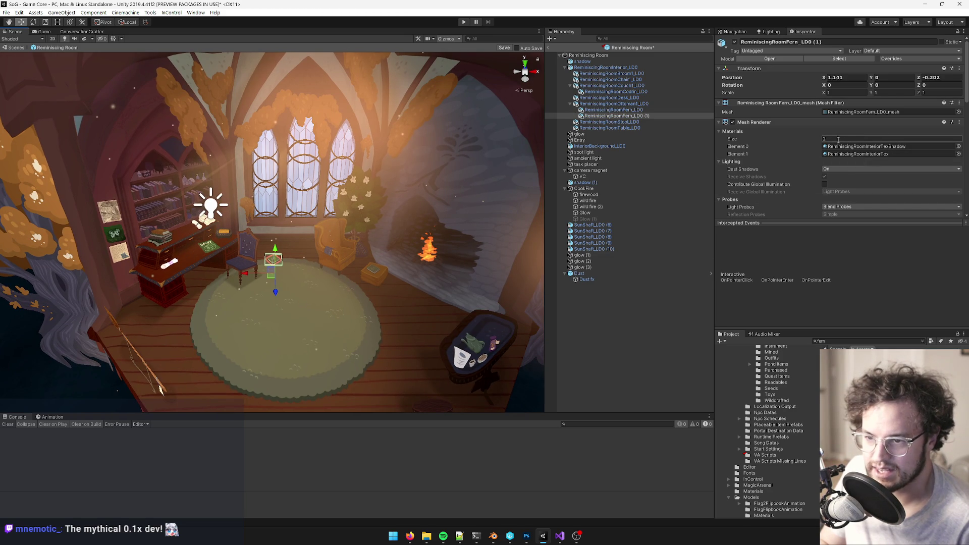
Step: Assign ReminiscingRoomAzat_LD0_mesh to the fern copy's Mesh field
left_click(959, 112)
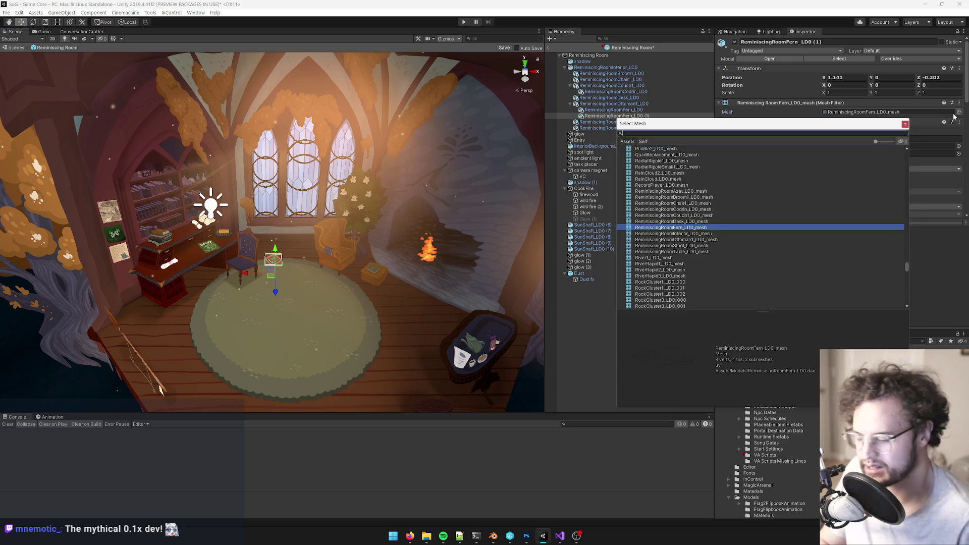
type("azat")
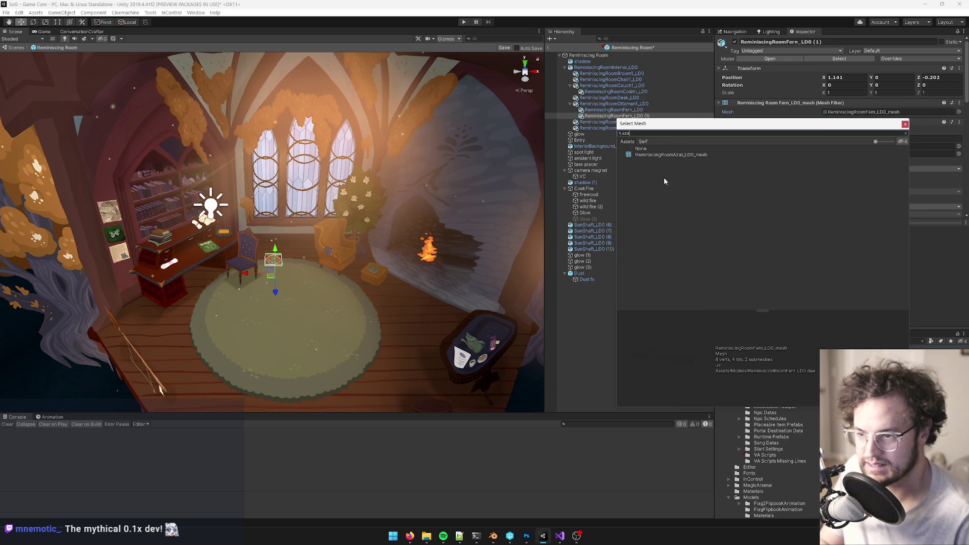
double_click(671, 155)
scroll(842, 143, "down", 3)
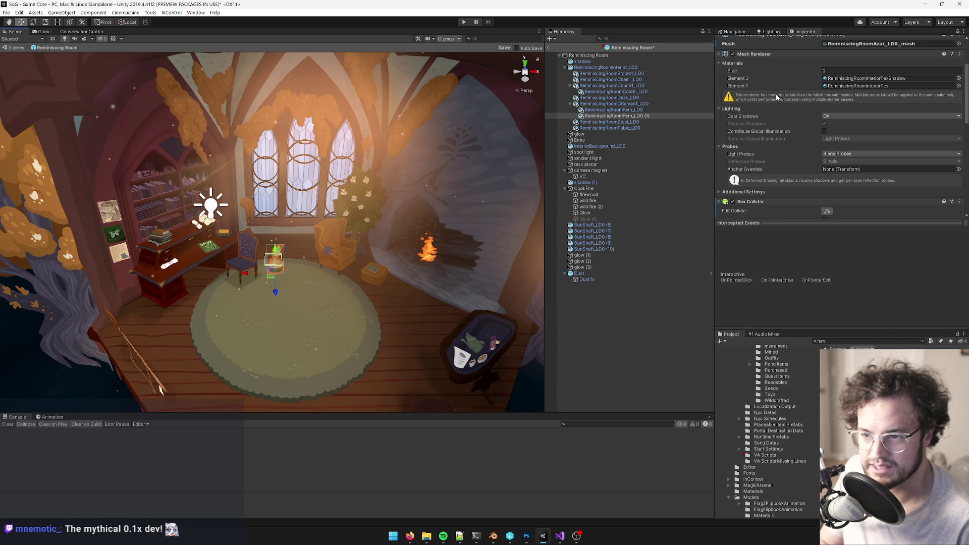
Step: Move the sprout object back toward the window and glance at Photoshop's room painting
key("f")
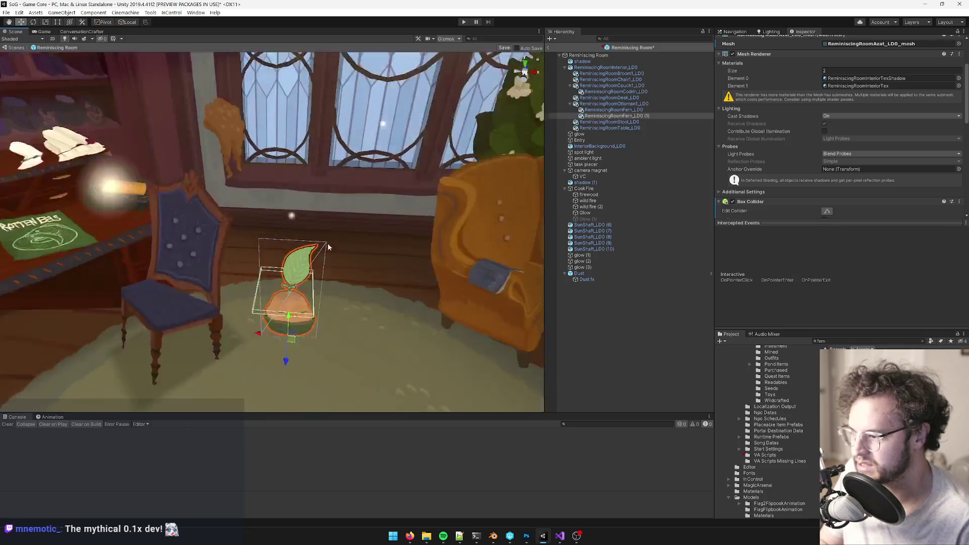
mouse_move(310, 304)
left_mouse_down("alt")
mouse_move(288, 353)
mouse_move(267, 214)
mouse_move(272, 140)
mouse_move(272, 161)
left_mouse_up("alt")
key("w")
key("alt+Tab")
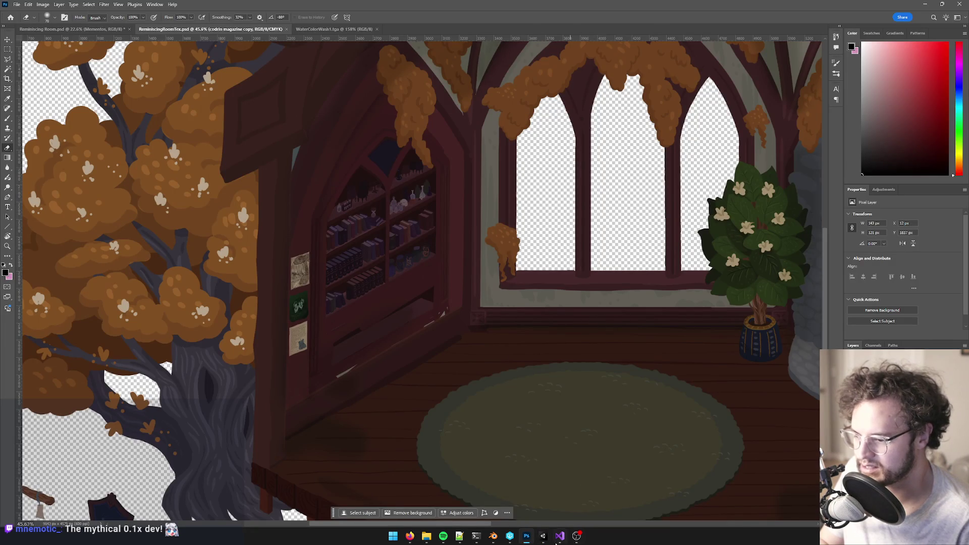
left_click(494, 536)
Step: Duplicate the tall sprout plane and slide the copy along Y and Z toward the pot
scroll(353, 303, "up", 2)
right_click(323, 262)
scroll(364, 239, "up", 3)
key("shift+d")
middle_click_drag(364, 235, 437, 218)
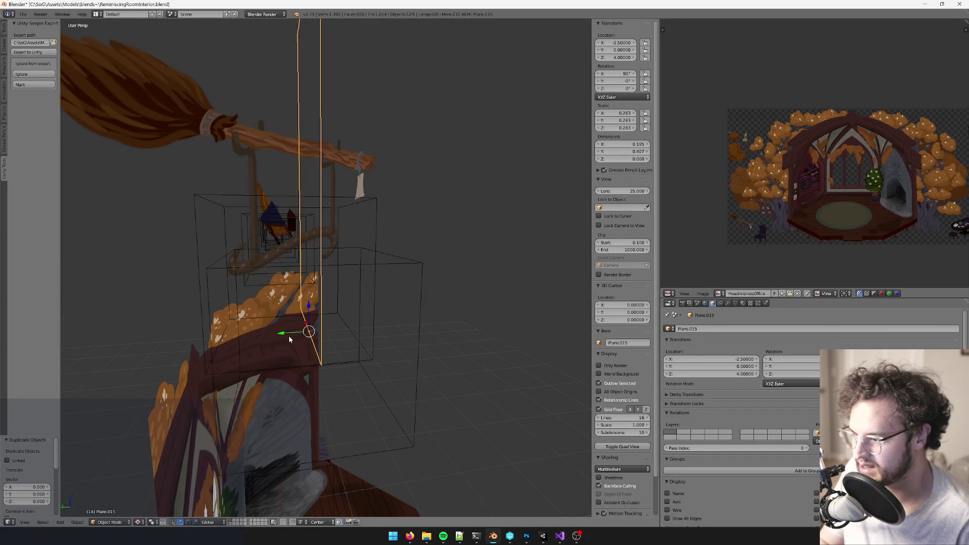
left_click(281, 336)
mouse_move(281, 336)
middle_mouse_down()
mouse_move(310, 319)
mouse_move(281, 320)
mouse_move(331, 302)
middle_mouse_up()
key("g")
key("z")
left_click(309, 325)
Step: Lower the duplicate plane slightly and narrow its width along X
key("g")
key("z")
left_click(335, 310)
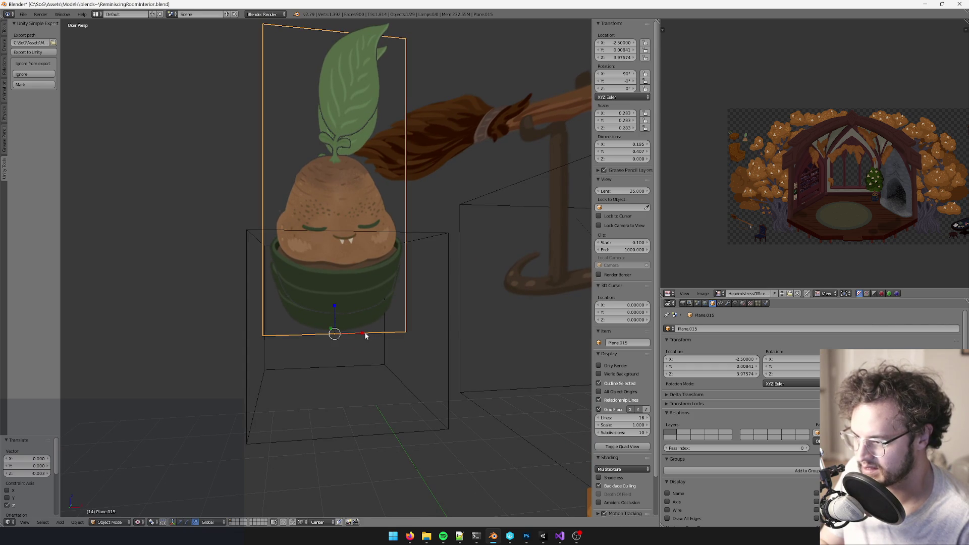
key("s")
key("x")
left_click(360, 337)
Step: Cut an edge loop across the pot and delete the plane's upper face above it
key("Tab")
key("ctrl+r")
left_click(391, 207)
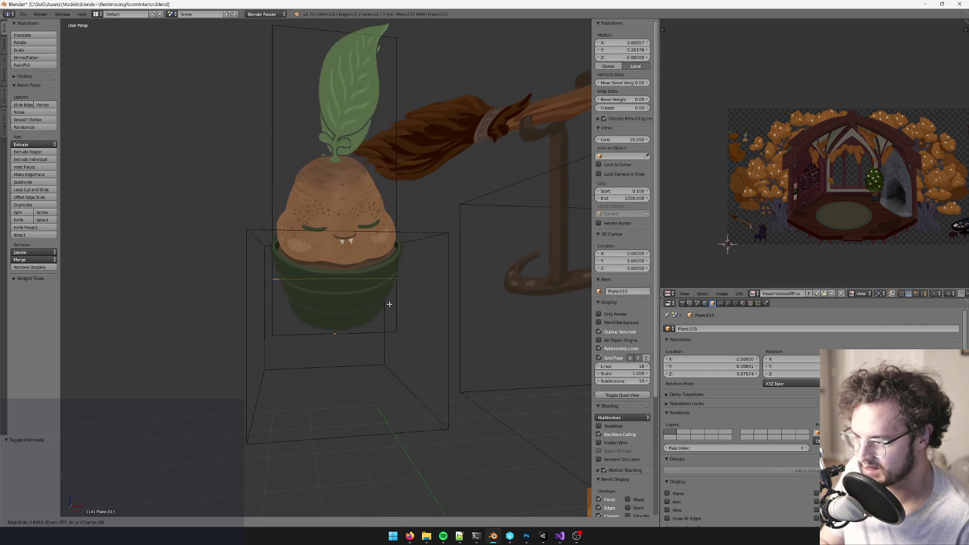
left_click(389, 308)
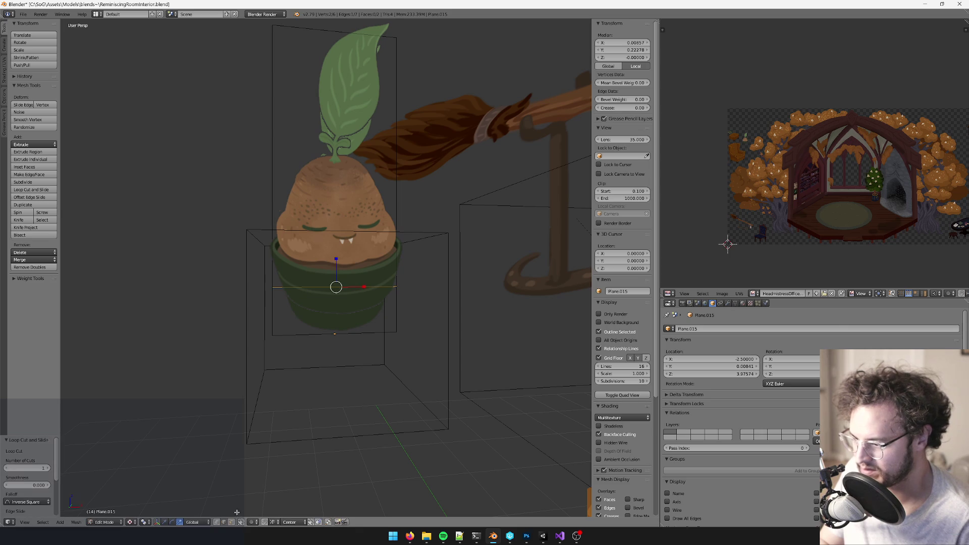
left_click(232, 522)
right_click(343, 323)
key("ctrl+i")
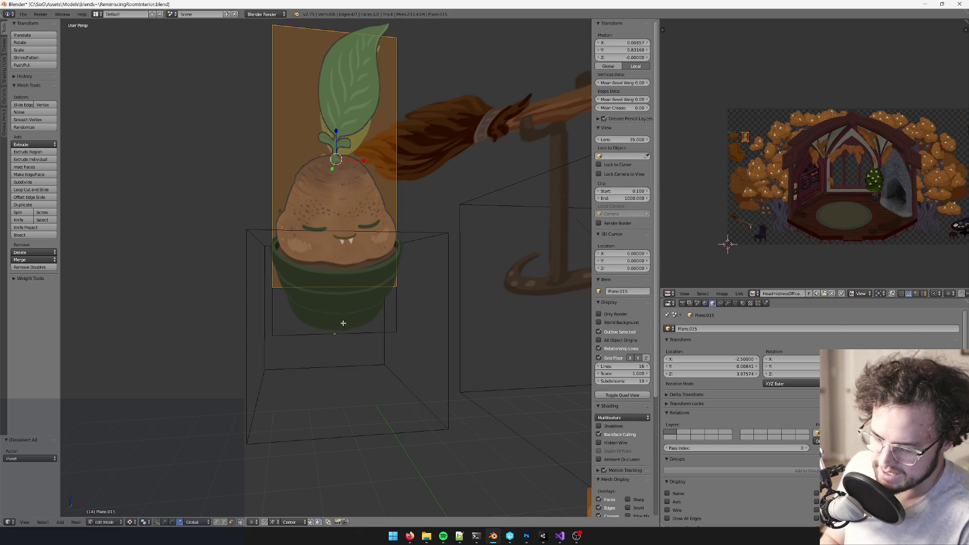
key("x")
left_click(343, 323)
key("Tab")
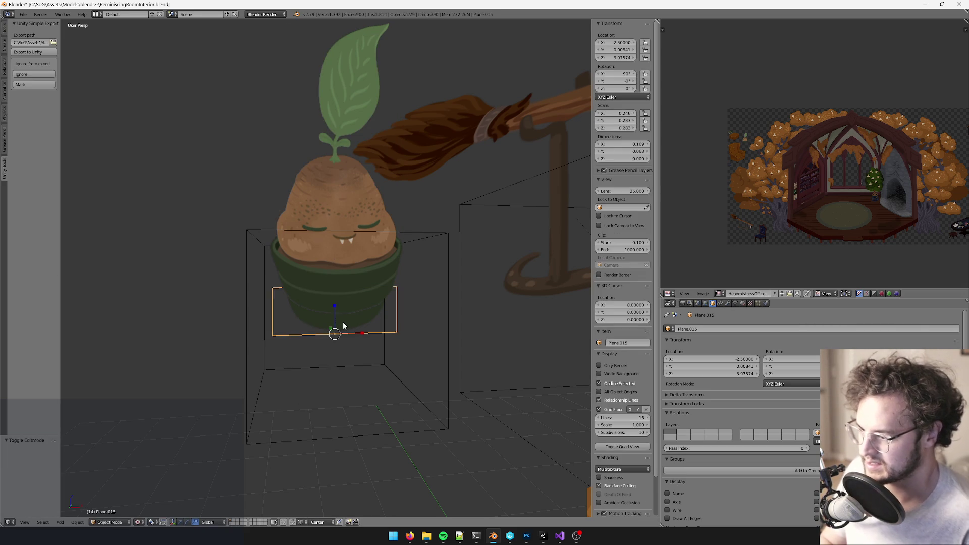
Step: Resize the pot plane and add a second edge loop in edit mode
key("s")
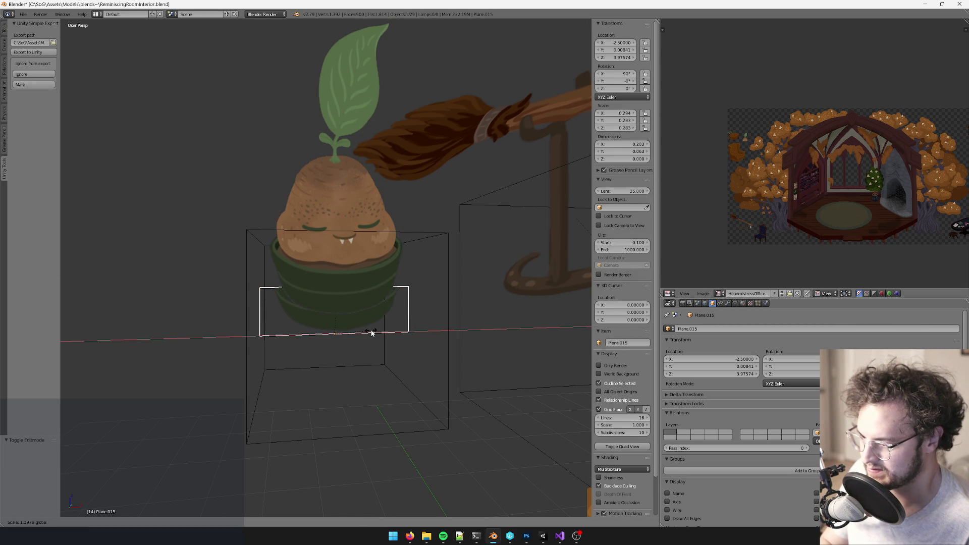
left_click(371, 333)
scroll(429, 330, "up", 2)
key("Tab")
key("ctrl+r")
left_click(444, 328)
left_click(444, 318)
Step: Shrink the new edge loop to 0.857 and bevel it
key("s")
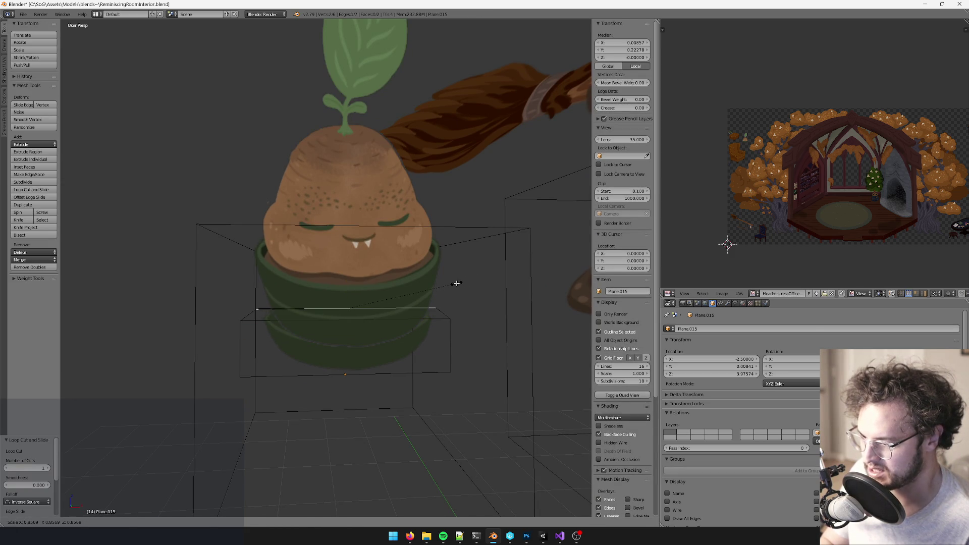
left_click(457, 283)
key("space")
type("bev")
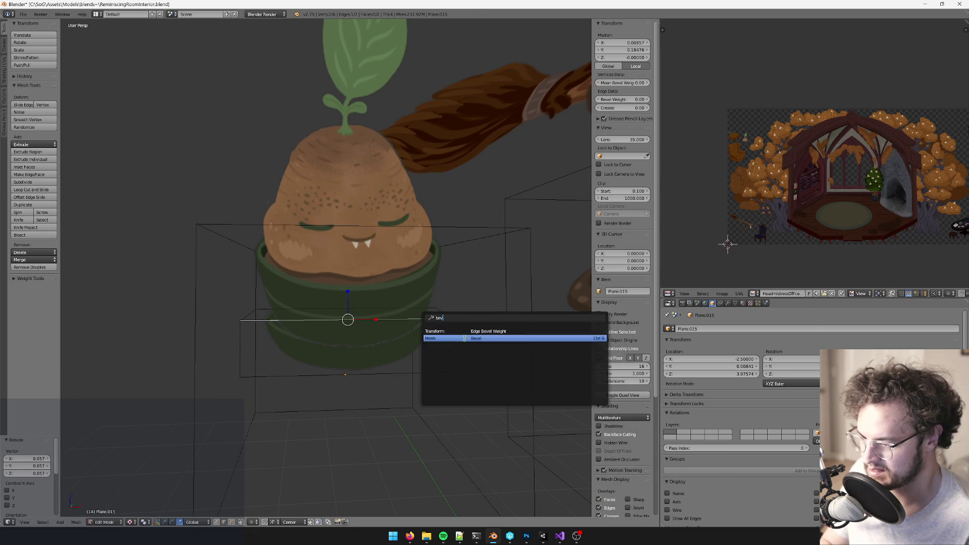
left_click(464, 338)
left_click(476, 342)
key("Tab")
Step: Lower the pot plane and squash its height so it sits at the pot's base
scroll(425, 355, "down", 2)
scroll(370, 335, "down", 1)
left_click_drag(340, 319, 339, 320)
key("s")
key("z")
left_click(341, 323)
key("g")
key("z")
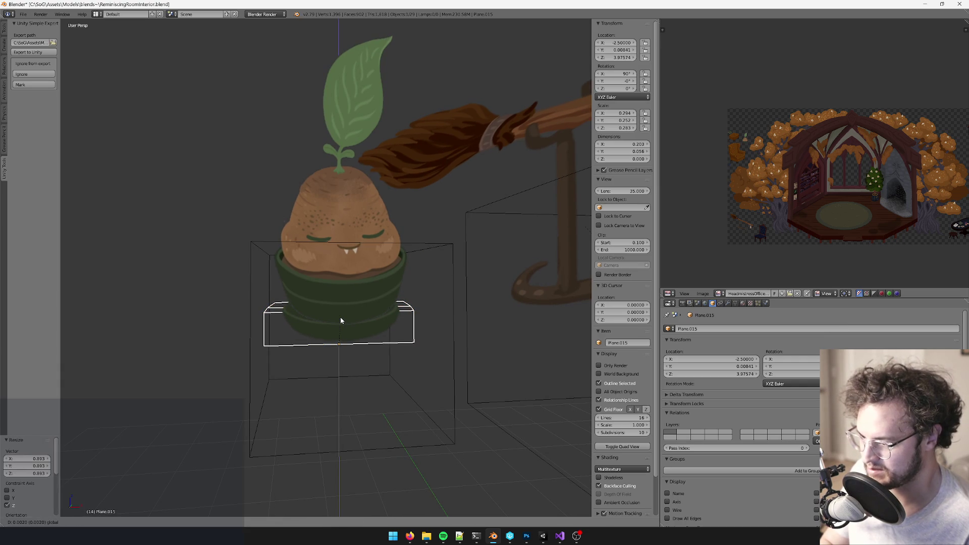
left_click(341, 321)
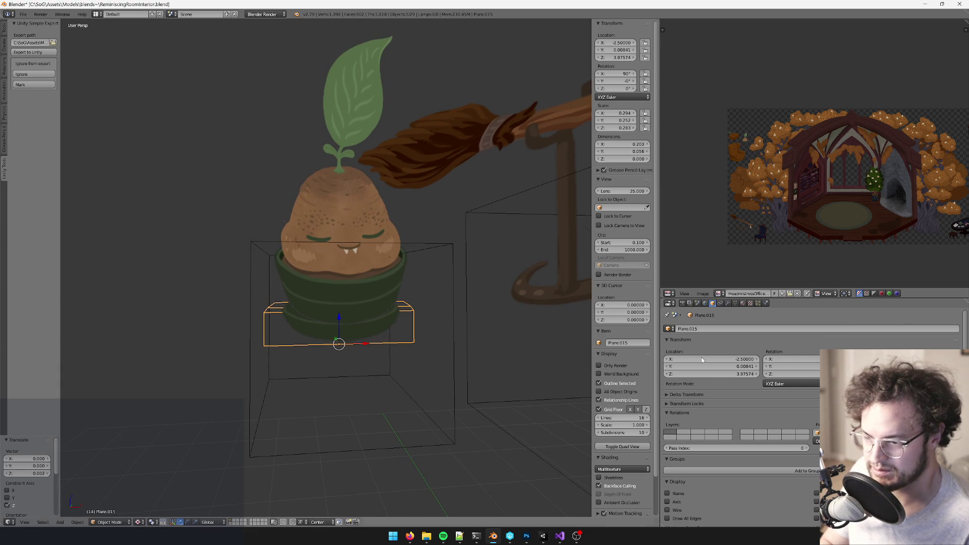
Step: Assign the ReminiscingRoomInteriorTex material to the tall leaf plane
left_click(742, 303)
left_click(669, 369)
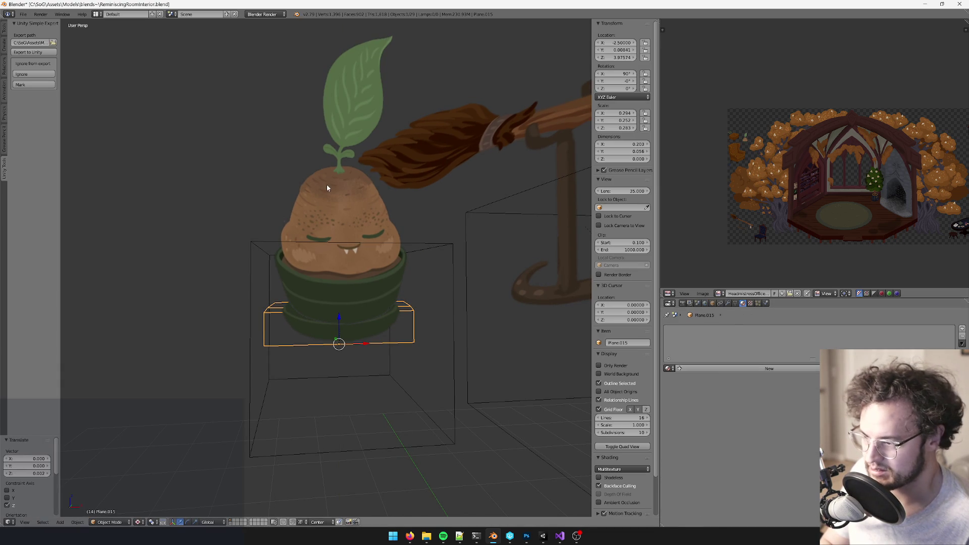
right_click(359, 183)
left_click(668, 368)
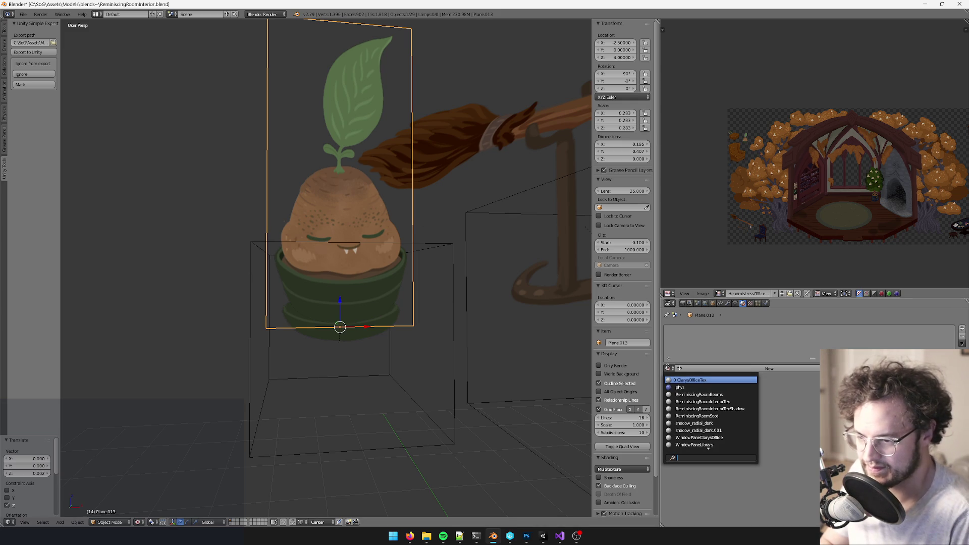
type("rem")
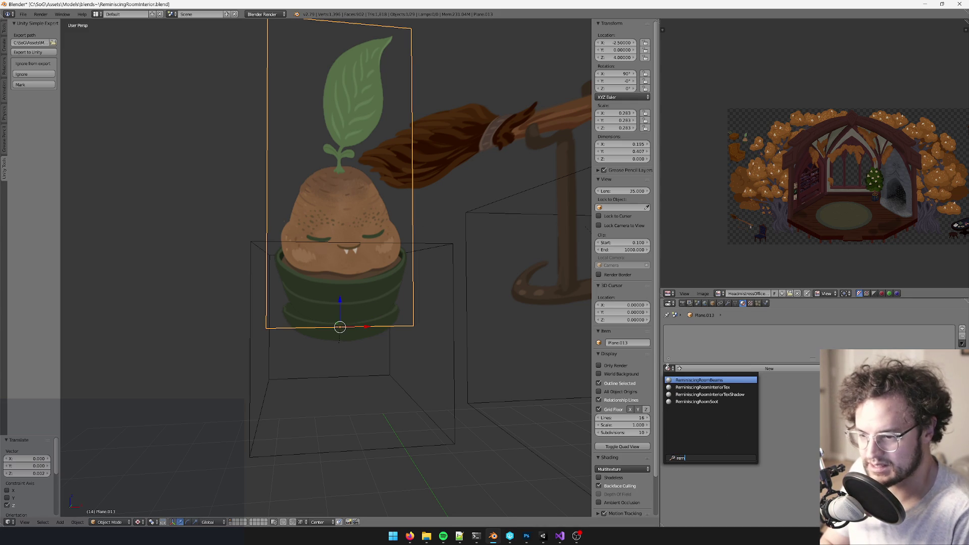
left_click(703, 387)
Step: Give the shadow plane under the pot the ReminiscingRoomInteriorTexShadow material
right_click(360, 346)
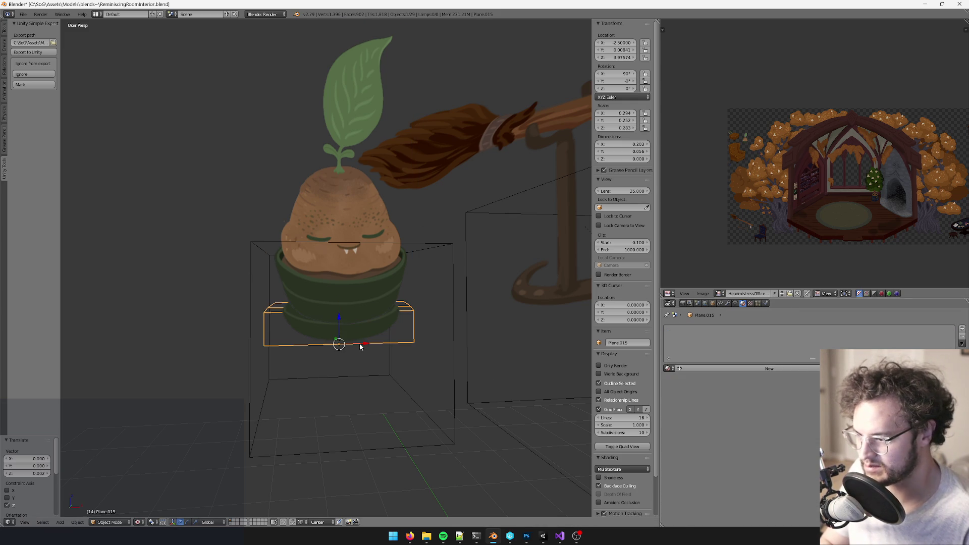
left_click(669, 368)
type("re")
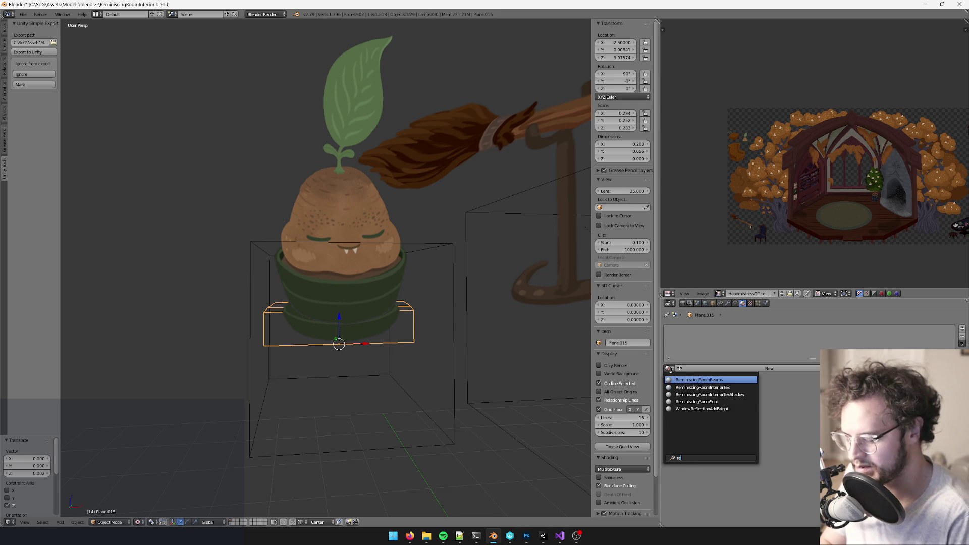
left_click(709, 395)
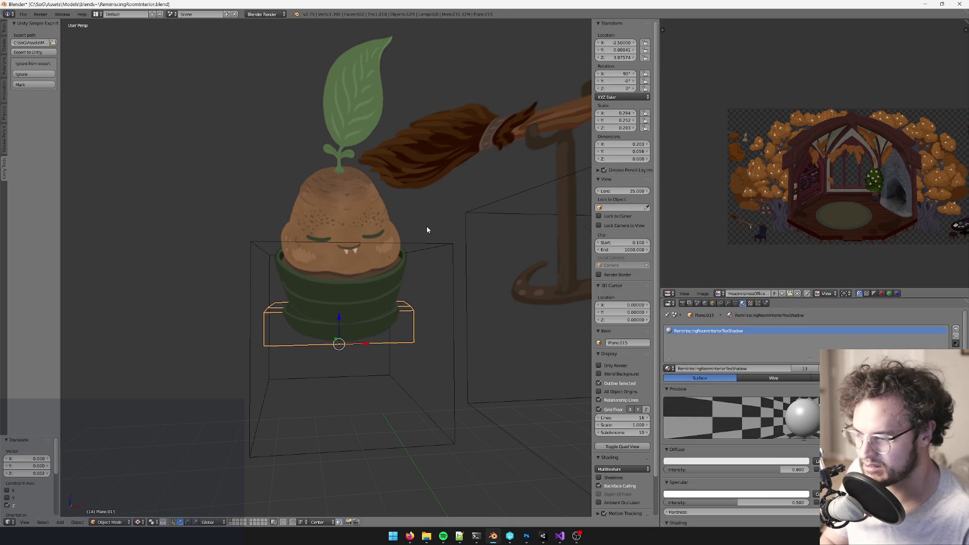
middle_click_drag(450, 232, 365, 235)
key("alt+Tab")
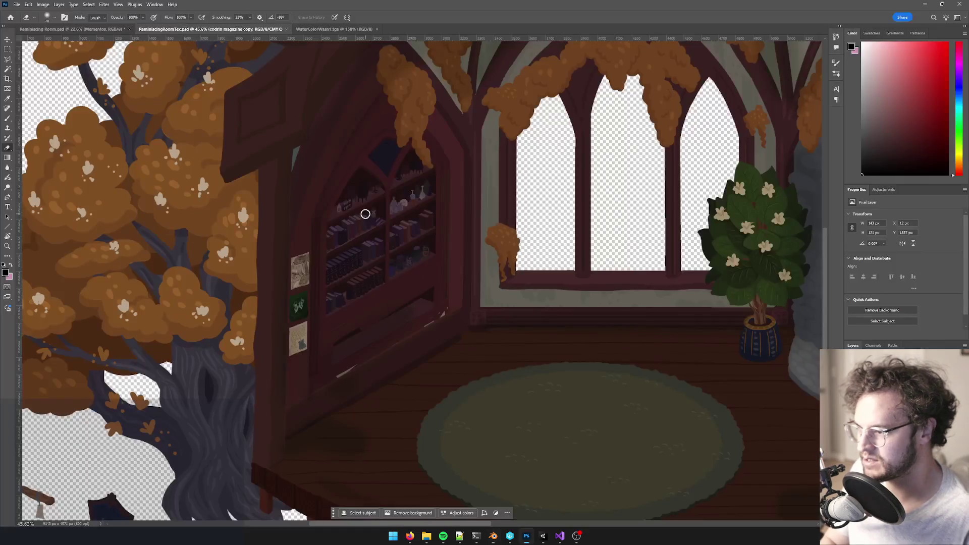
key("alt+Tab")
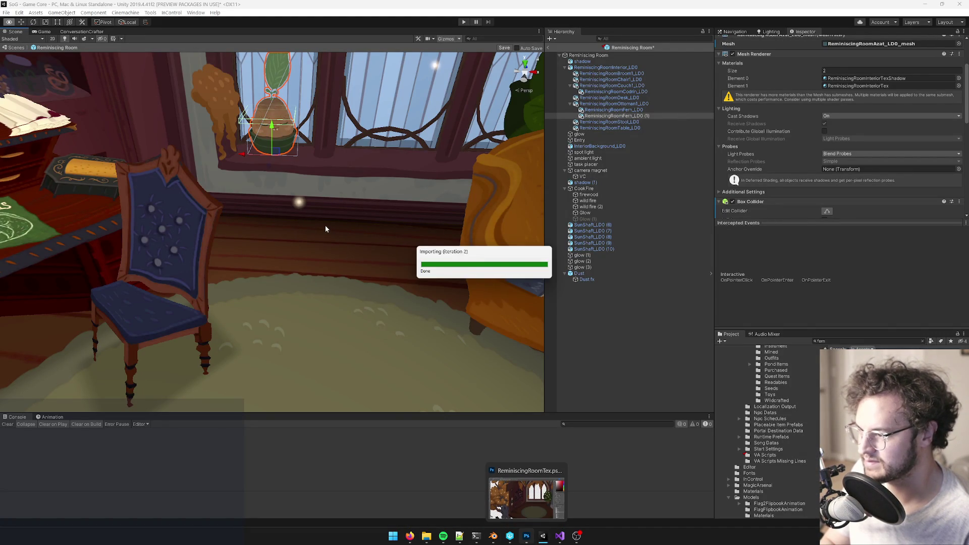
Step: Discard the prefab changes and replace the plant's Box Collider with a fresh one
left_click(524, 282)
mouse_move(317, 147)
right_mouse_down()
mouse_move(329, 245)
mouse_move(302, 261)
right_mouse_up()
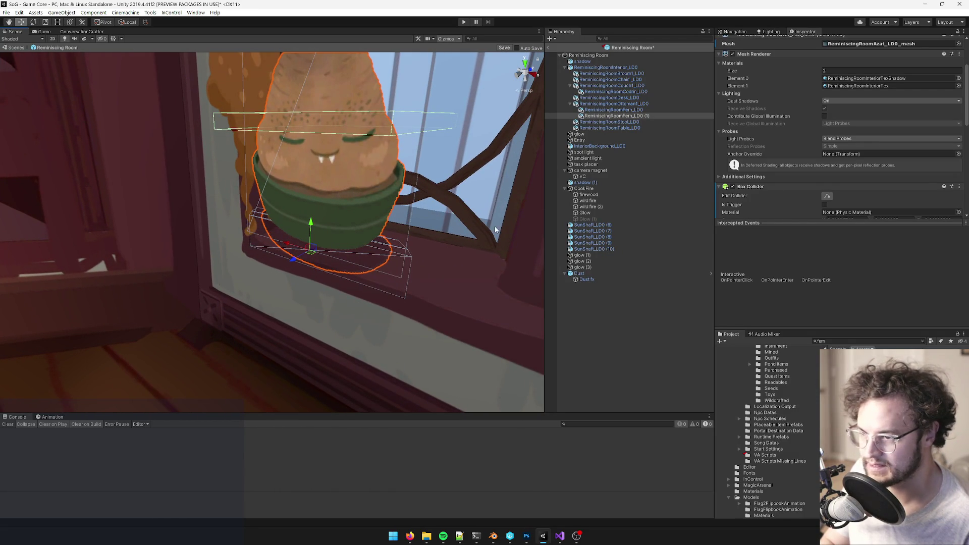
scroll(786, 125, "down", 3)
right_click(769, 120)
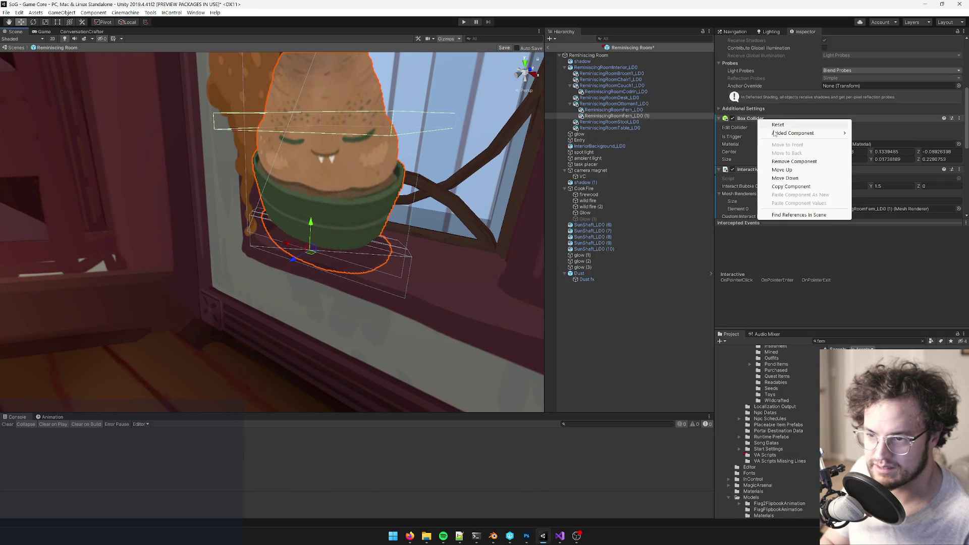
left_click(794, 161)
scroll(807, 140, "down", 3)
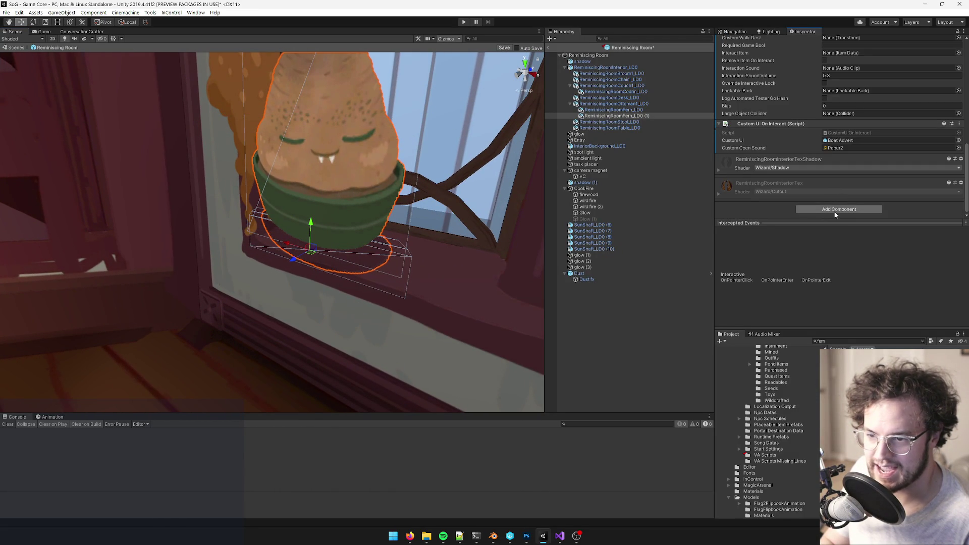
left_click(835, 211)
type("box")
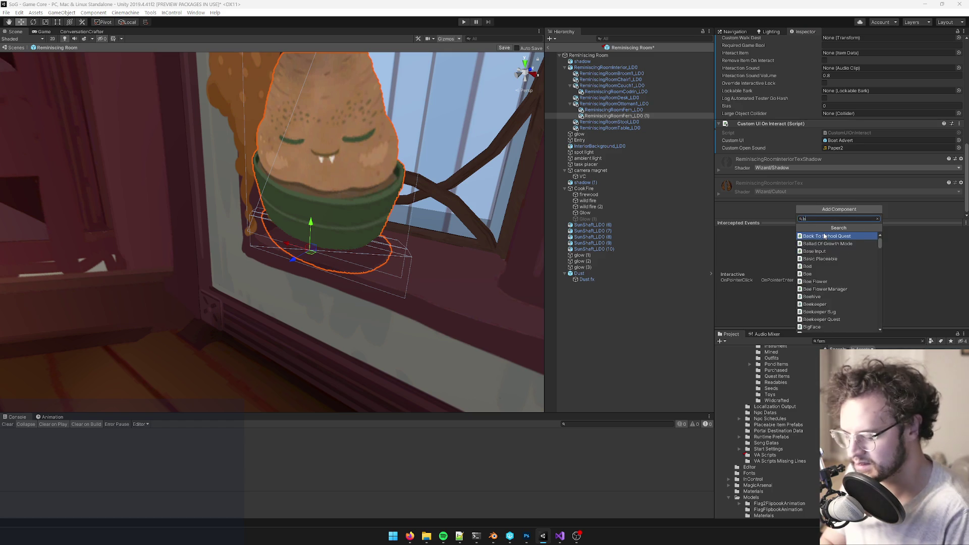
key("Return")
Step: Set the new collider's Size Z to 0.05, leaving Size Y unchanged
mouse_move(532, 250)
left_mouse_down("alt")
mouse_move(311, 254)
mouse_move(328, 248)
mouse_move(349, 251)
mouse_move(260, 263)
mouse_move(278, 264)
mouse_move(263, 262)
mouse_move(290, 228)
mouse_move(255, 258)
mouse_move(242, 256)
left_mouse_up("alt")
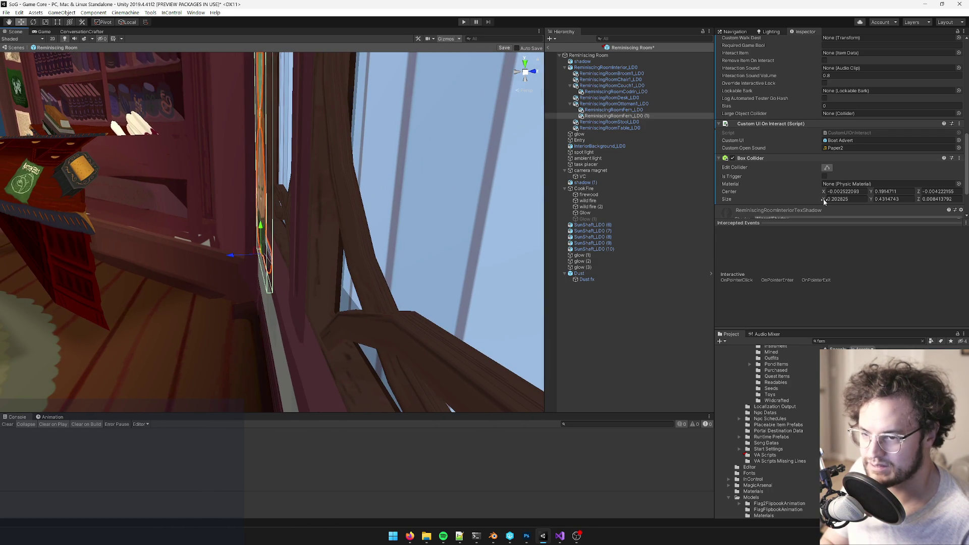
left_click(878, 200)
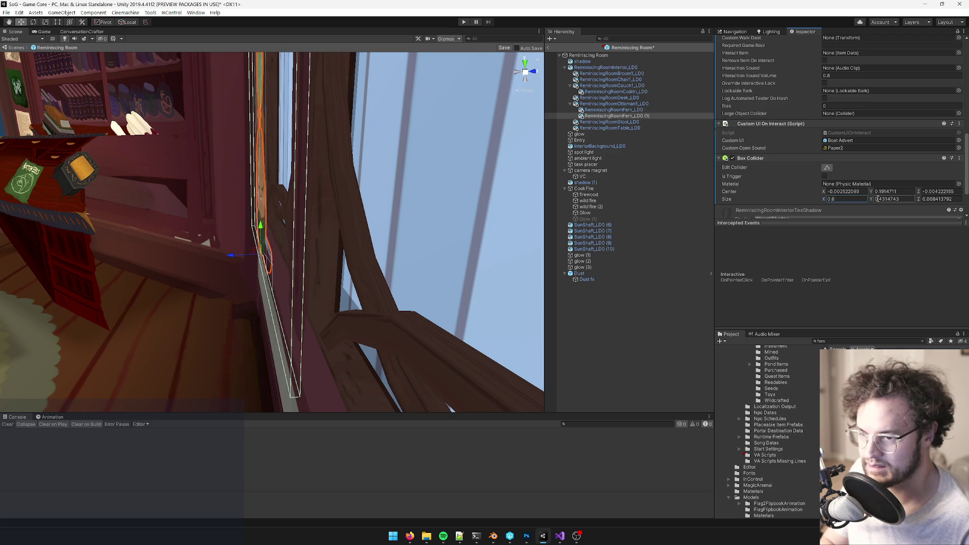
type("0.7")
key("Escape")
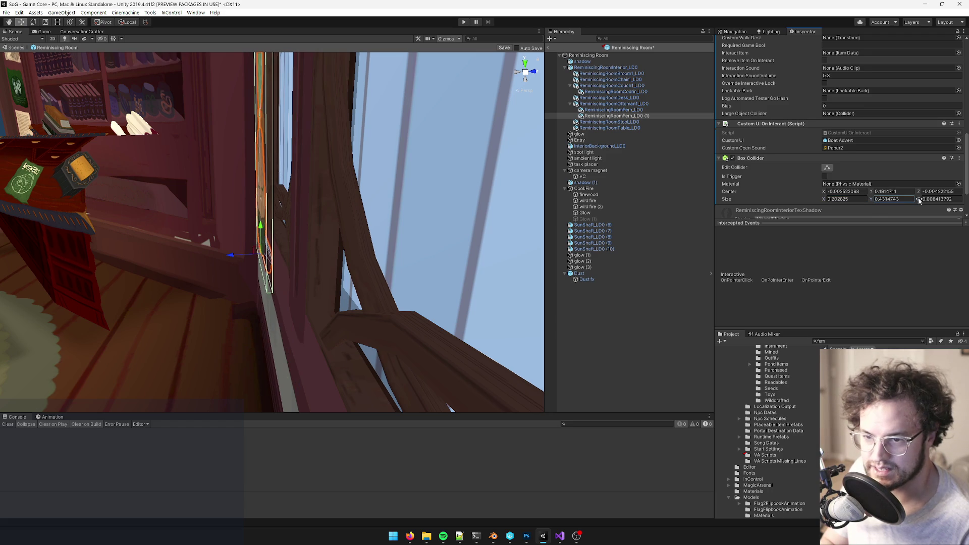
left_click(921, 199)
type("0.02")
key("BackSpace")
type("4")
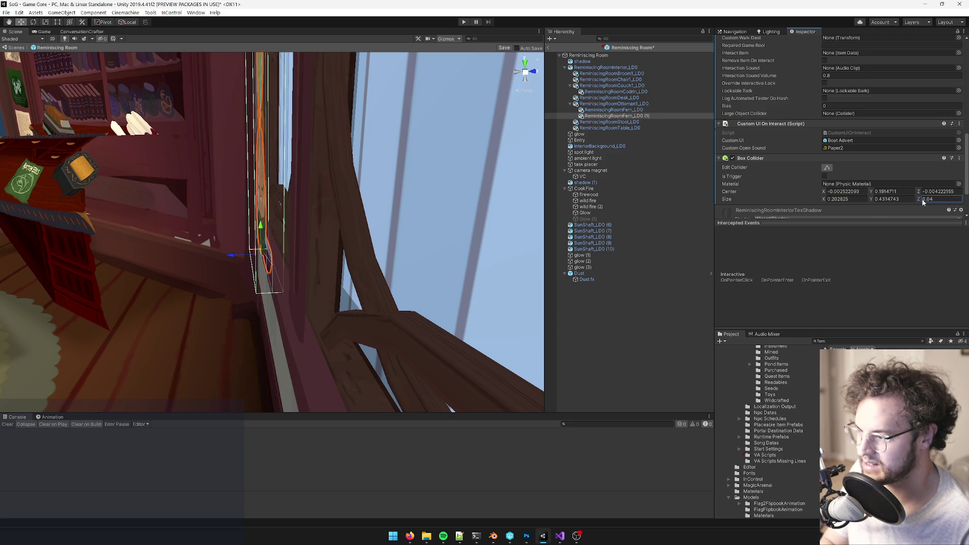
right_click_drag(427, 236, 457, 256)
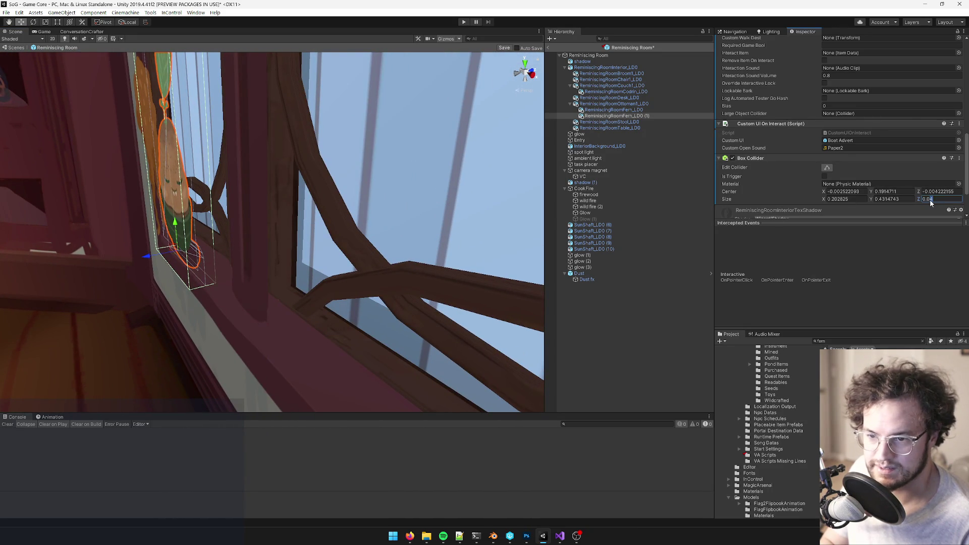
type("5")
mouse_move(151, 237)
right_mouse_down()
mouse_move(233, 246)
mouse_move(389, 179)
right_mouse_up()
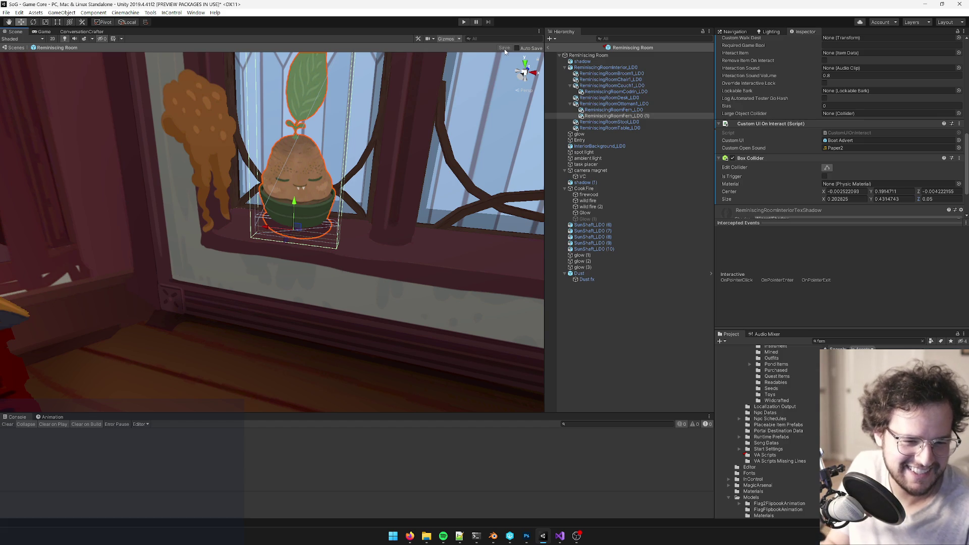
Step: Preview the game view, then select the windowsill fern and orbit in close on it
left_click(45, 32)
left_click(15, 31)
left_click(232, 260)
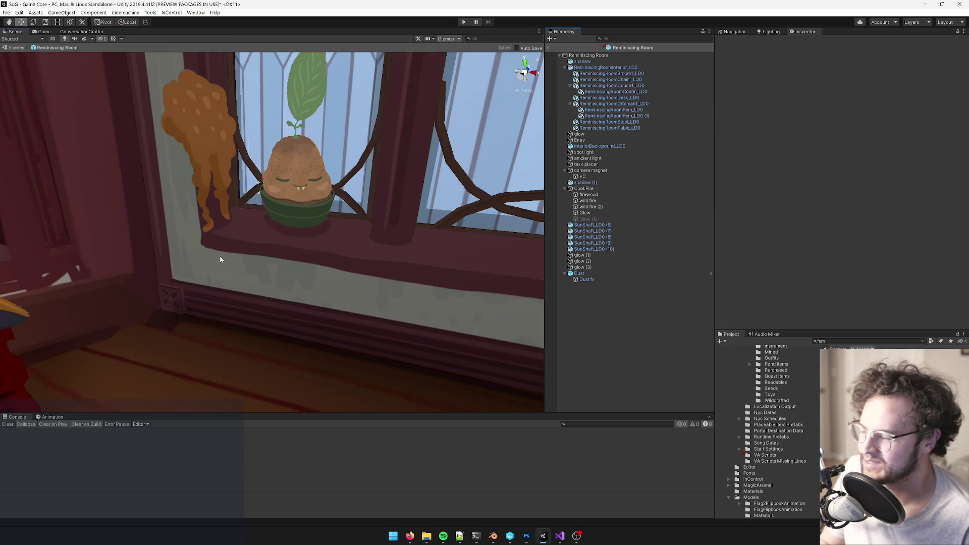
scroll(269, 227, "down", 5)
scroll(269, 227, "up", 10)
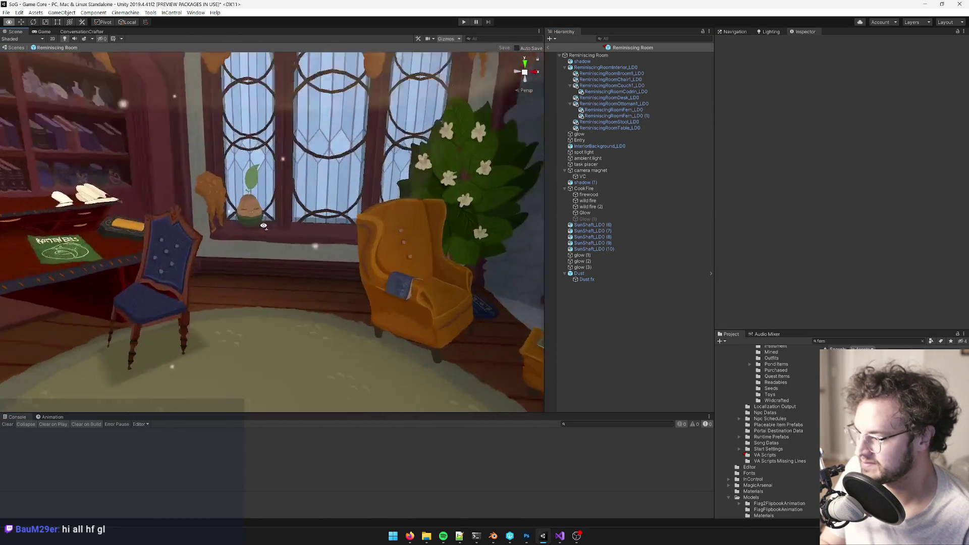
key("w")
left_click(283, 217)
left_click_drag(325, 237, 312, 227, "alt")
scroll(314, 227, "down", 10)
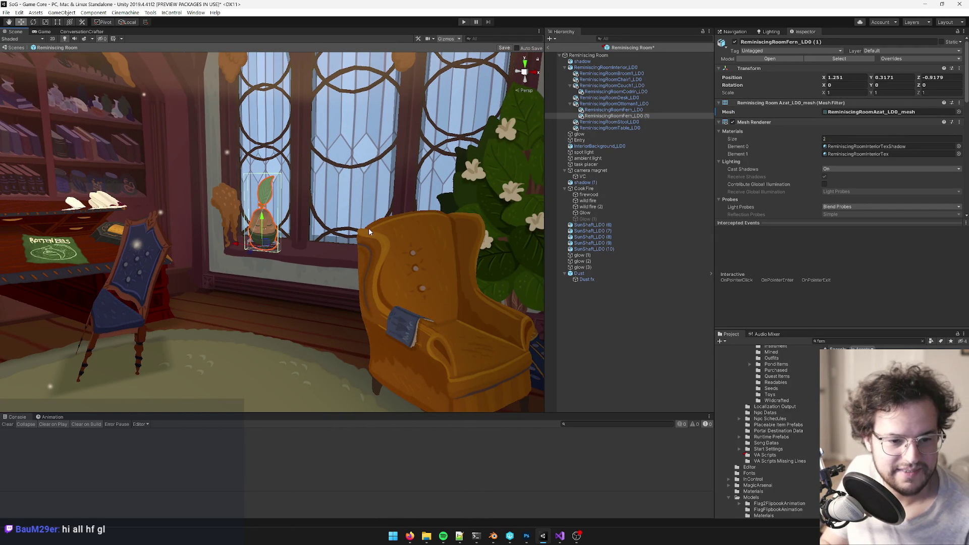
mouse_move(363, 228)
left_mouse_down("alt")
mouse_move(292, 257)
mouse_move(333, 252)
left_mouse_up("alt")
scroll(350, 229, "down", 5)
Step: Reselect the windowsill plant and bring up the audio clip picker for its open sound
left_click(292, 258)
scroll(332, 253, "down", 8)
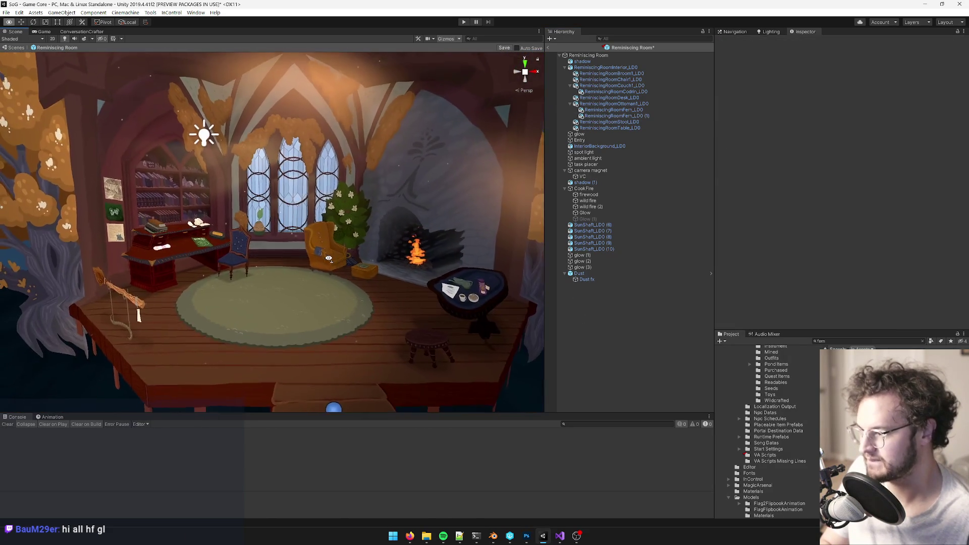
scroll(319, 259, "up", 10)
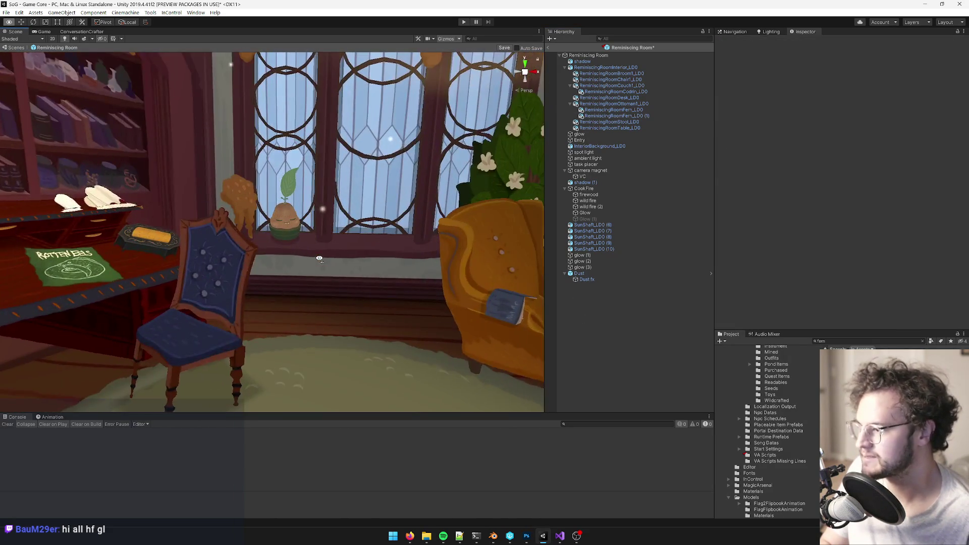
scroll(319, 259, "down", 10)
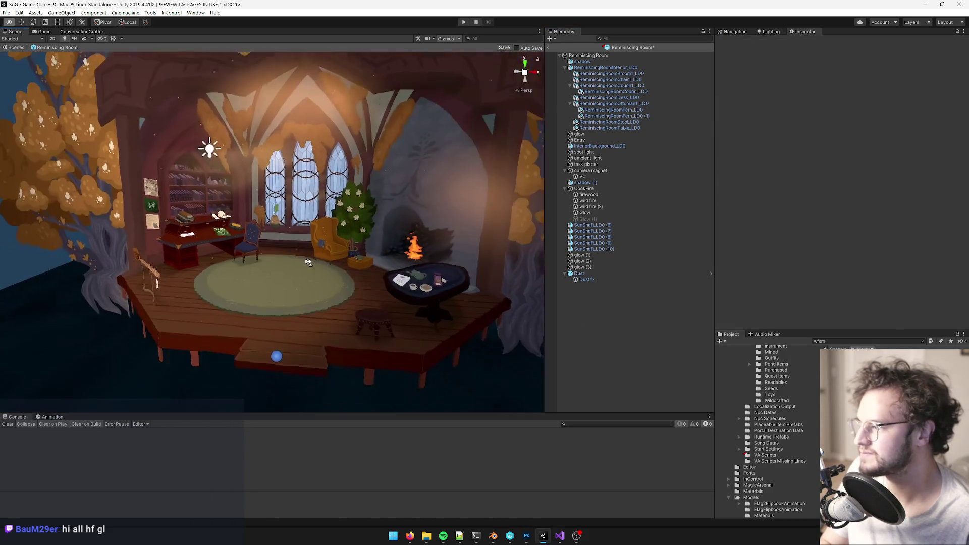
scroll(303, 257, "up", 2)
scroll(304, 257, "up", 10)
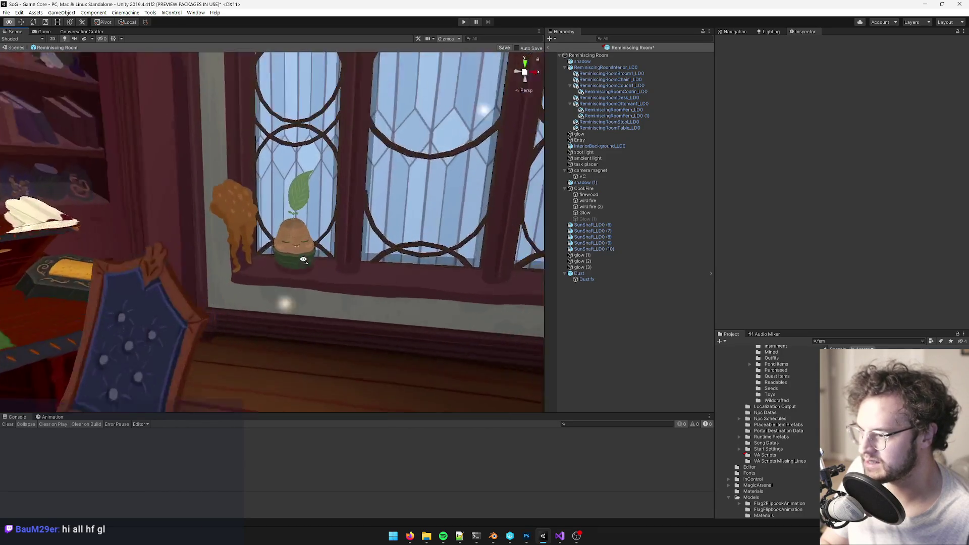
scroll(303, 259, "up", 3)
left_click(303, 260)
left_click(958, 97)
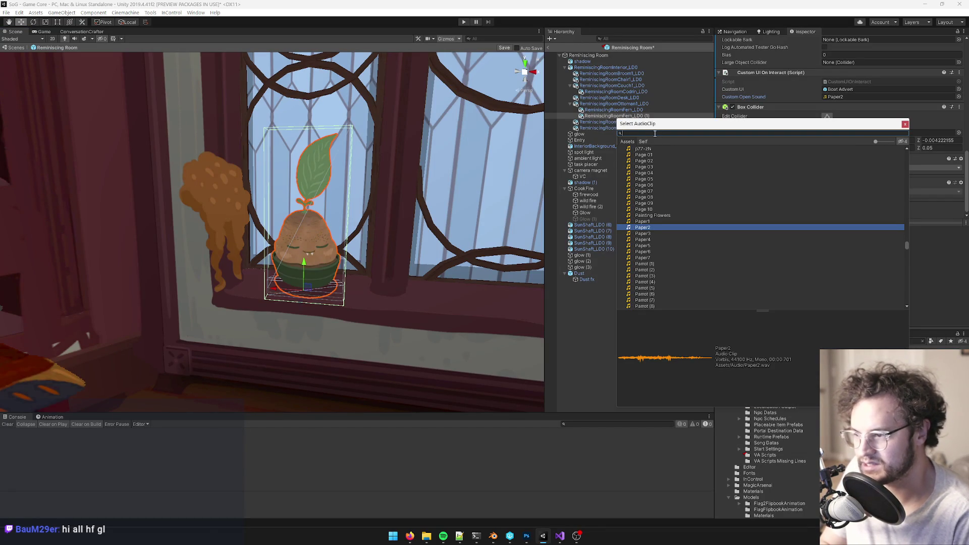
Step: Set the plant's Custom Open Sound to None
type("non")
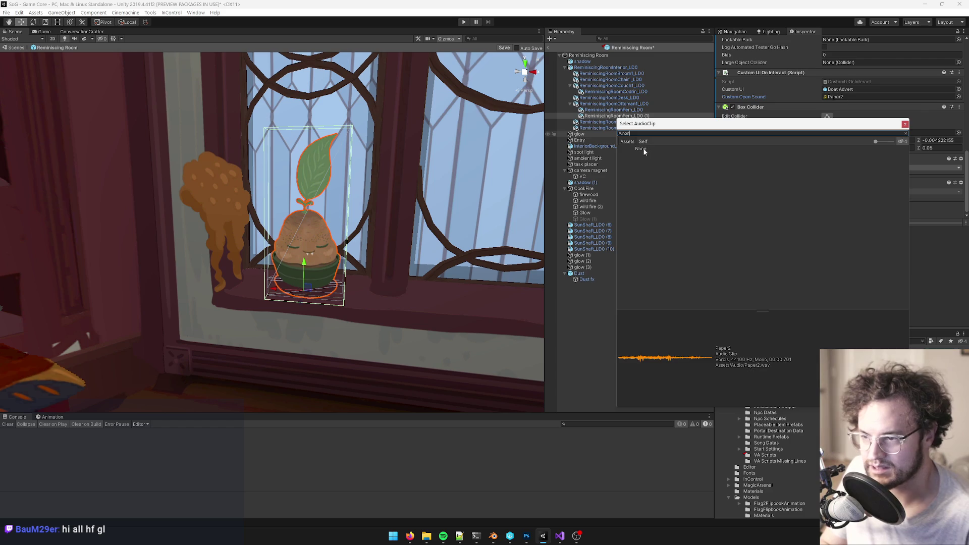
double_click(641, 149)
left_click_drag(323, 188, 343, 189, "alt")
scroll(343, 189, "down", 5)
scroll(803, 73, "up", 5)
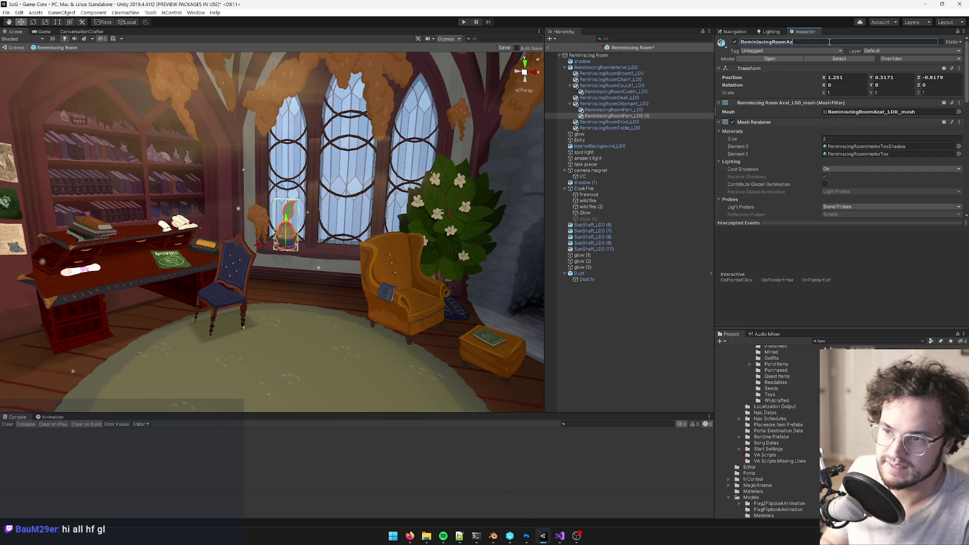
scroll(840, 106, "down", 3)
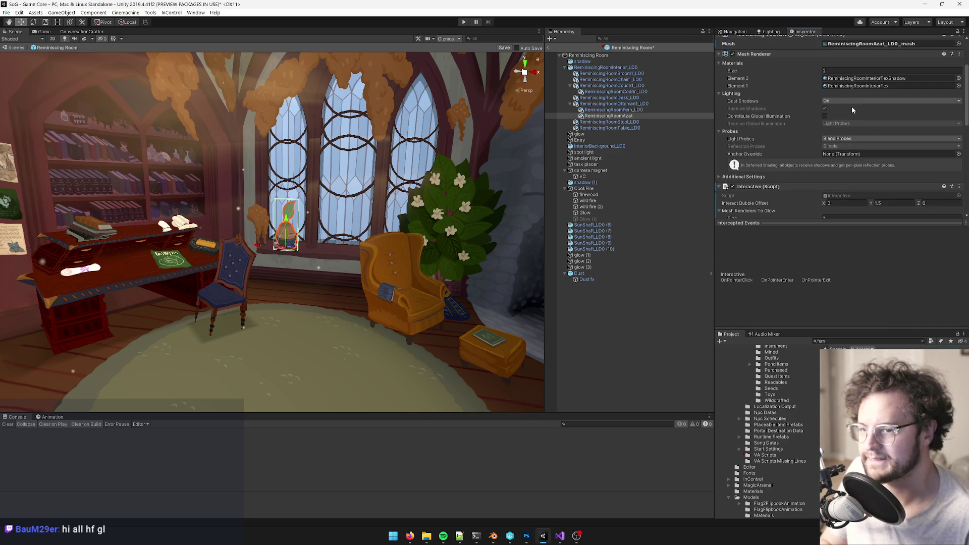
Step: Turn off Light Probes on the plant's Mesh Renderer
left_click(847, 140)
left_click(849, 147)
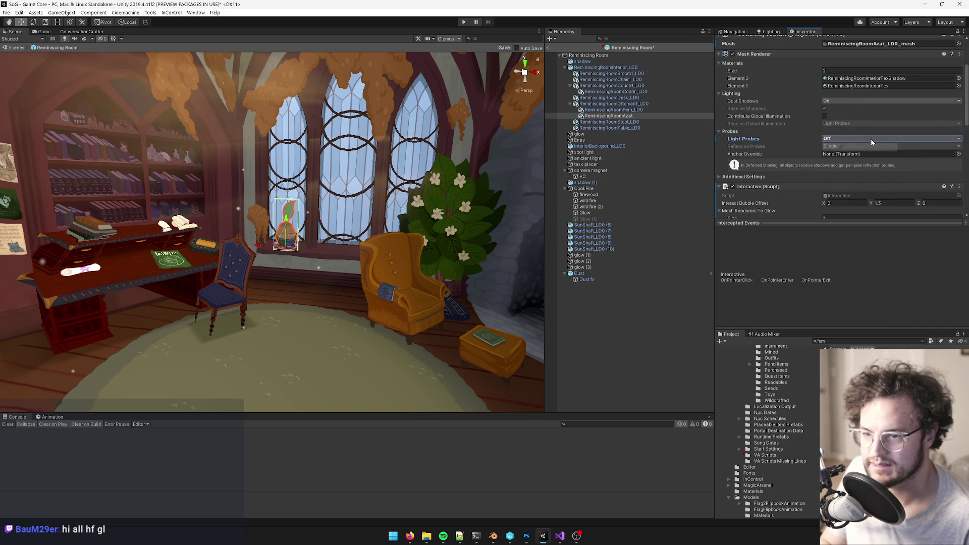
scroll(831, 108, "down", 10)
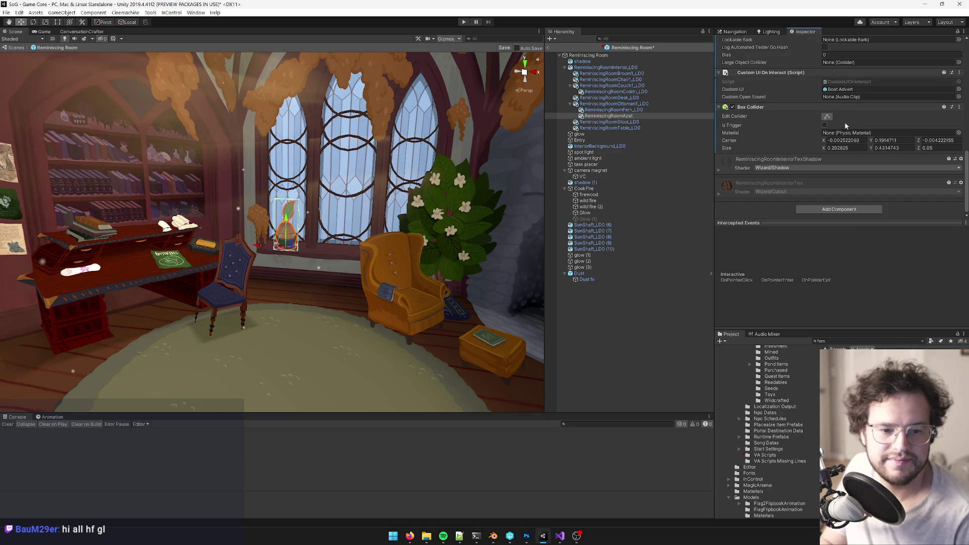
Step: Orbit around the room to review the window, armchair and potato plant, then return to Blender
left_click_drag(306, 219, 318, 221, "alt")
scroll(354, 303, "up", 3)
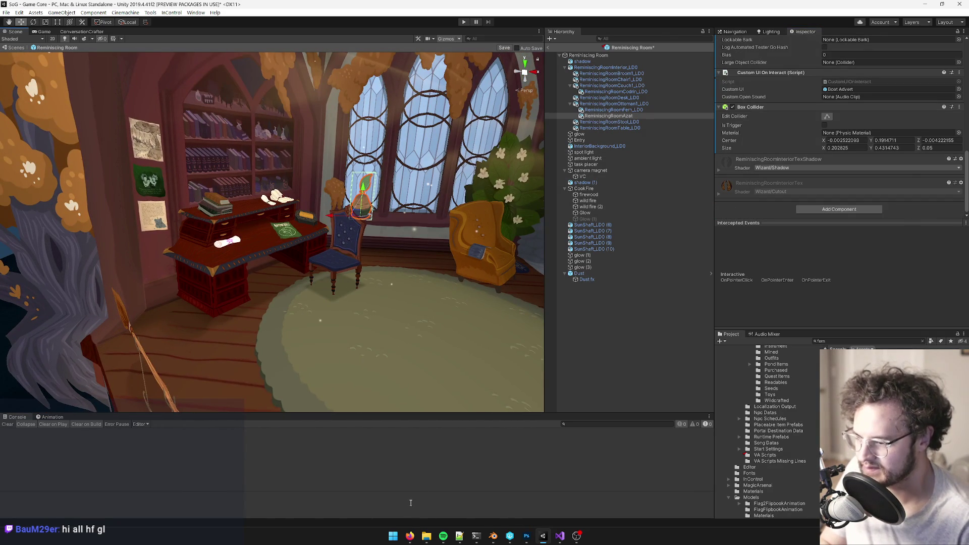
left_click_drag(388, 291, 359, 305, "alt")
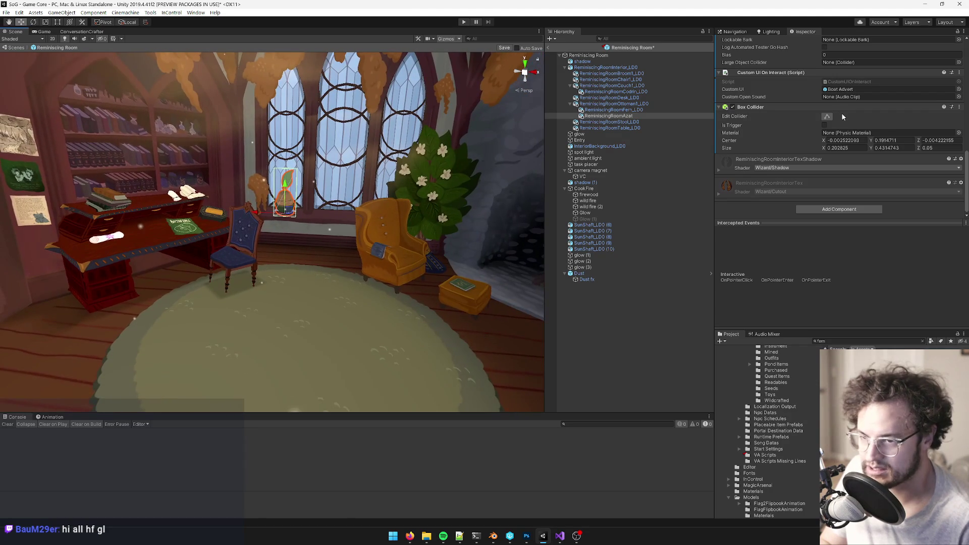
scroll(382, 205, "down", 3)
scroll(438, 244, "up", 4)
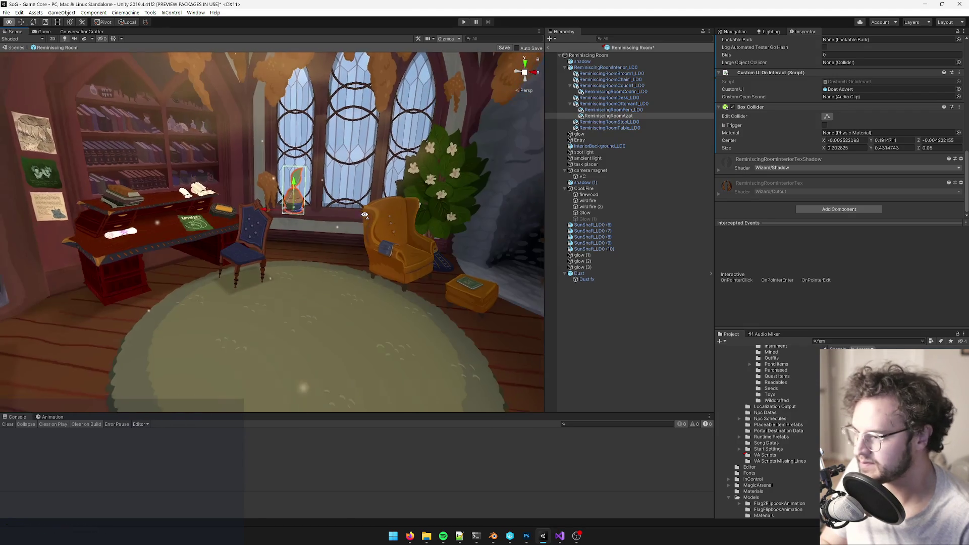
mouse_move(438, 243)
left_mouse_down("alt")
mouse_move(284, 216)
mouse_move(328, 251)
mouse_move(421, 248)
left_mouse_up("alt")
scroll(364, 229, "up", 5)
scroll(420, 248, "down", 5)
left_click(493, 535)
scroll(456, 489, "down", 4)
Step: Save the Blender file, overwriting the existing one
scroll(386, 256, "up", 3)
key("ctrl+s")
left_click(386, 257)
scroll(402, 265, "down", 5)
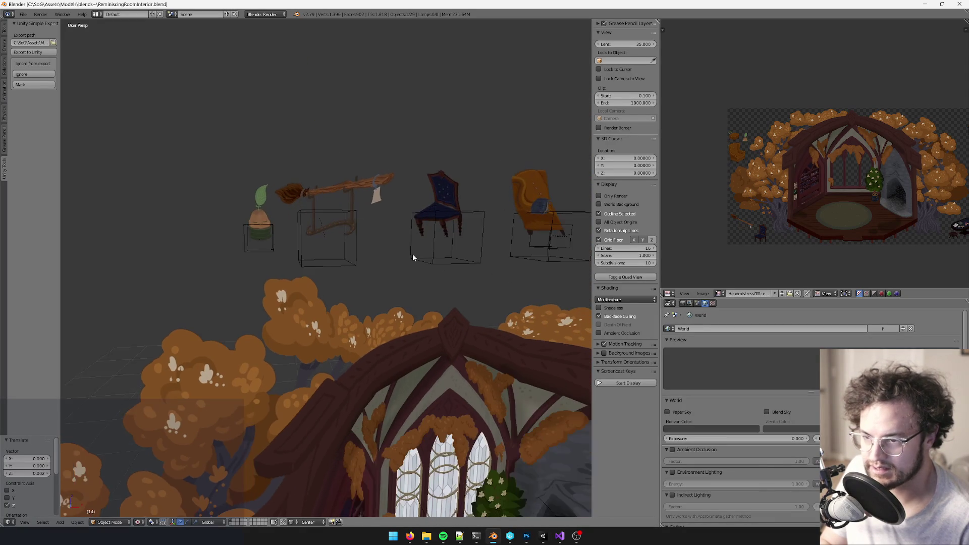
Step: Strike through azat in the Trello card's description list, then hide the browser
mouse_move(412, 540)
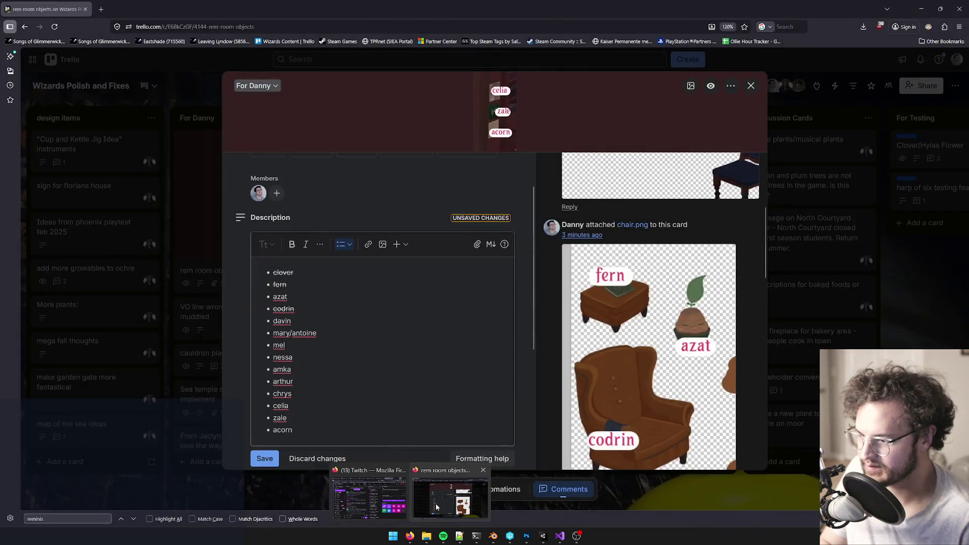
left_click(406, 467)
left_click(291, 296)
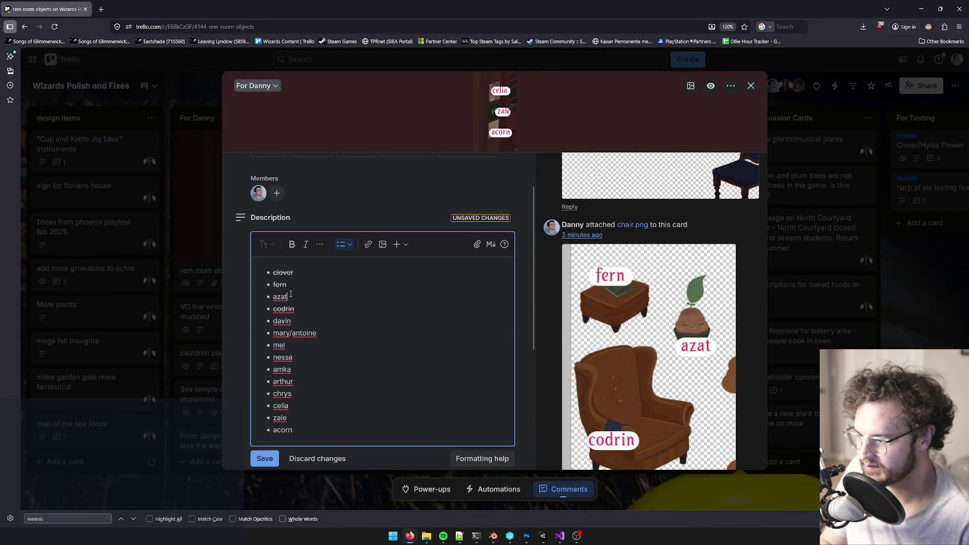
key("ctrl+shift+s")
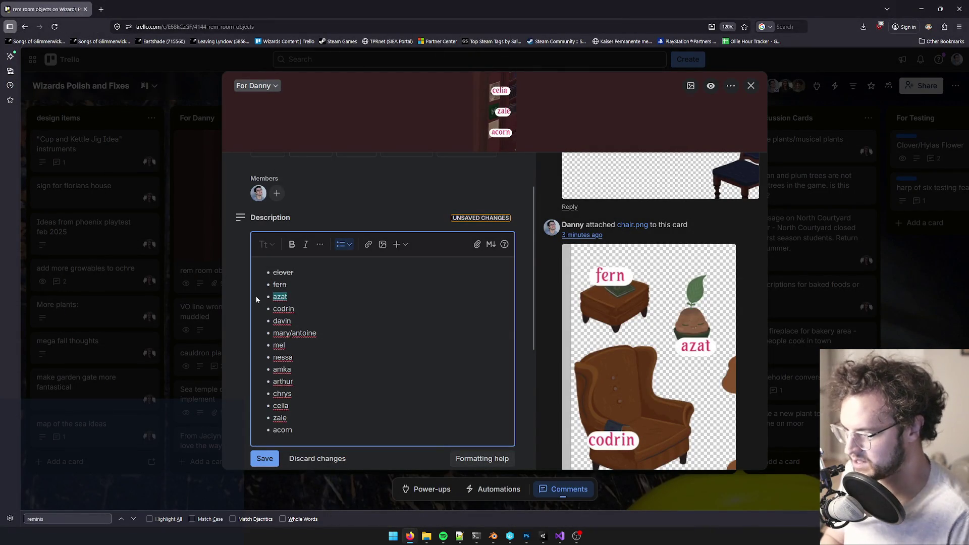
left_click(342, 322)
scroll(666, 321, "down", 5)
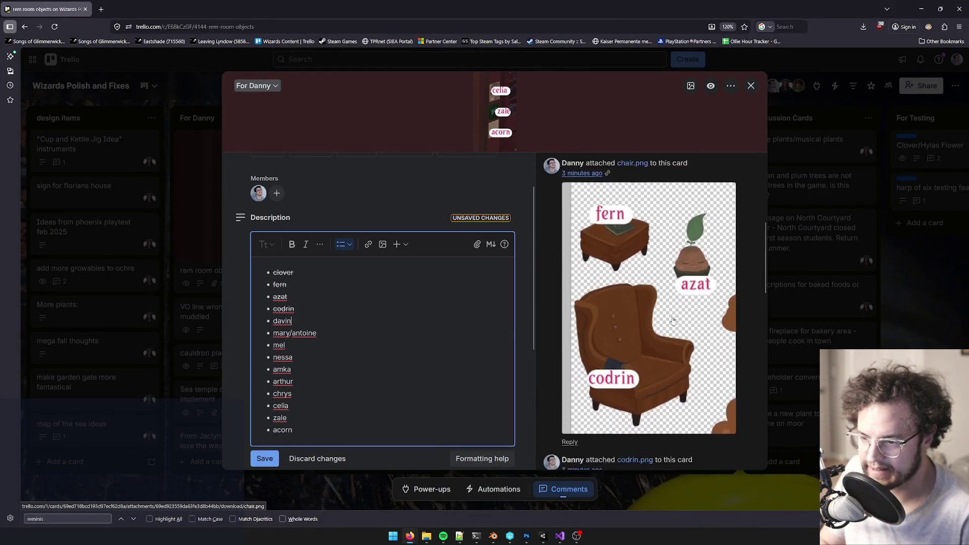
scroll(662, 292, "down", 1)
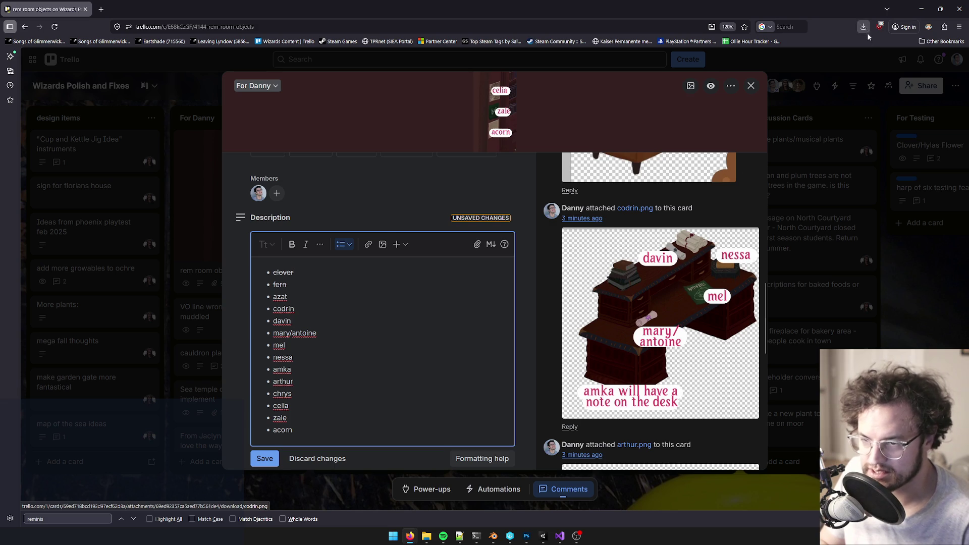
left_click(921, 9)
scroll(390, 330, "down", 10)
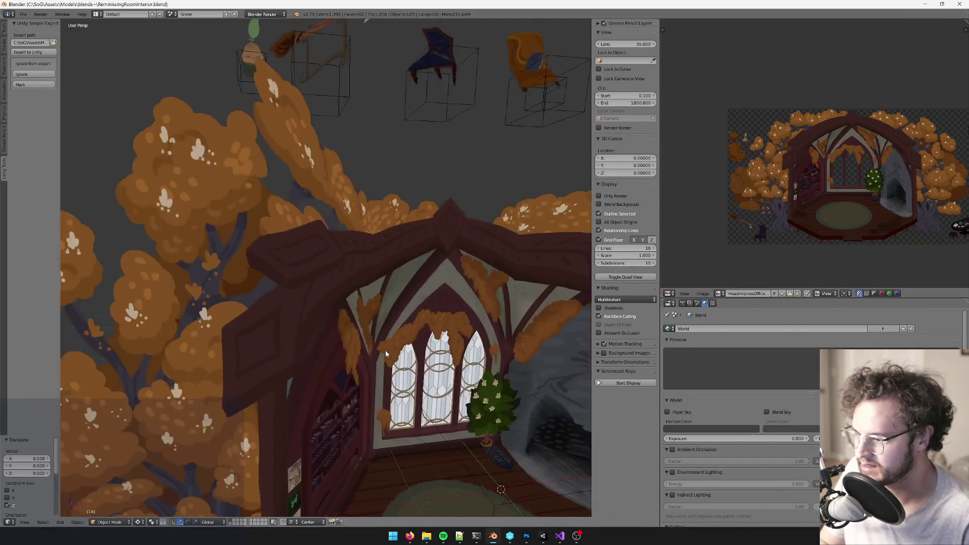
Step: In Photoshop, move the grey letter scroll off the desk with the Move tool
scroll(794, 187, "up", 2)
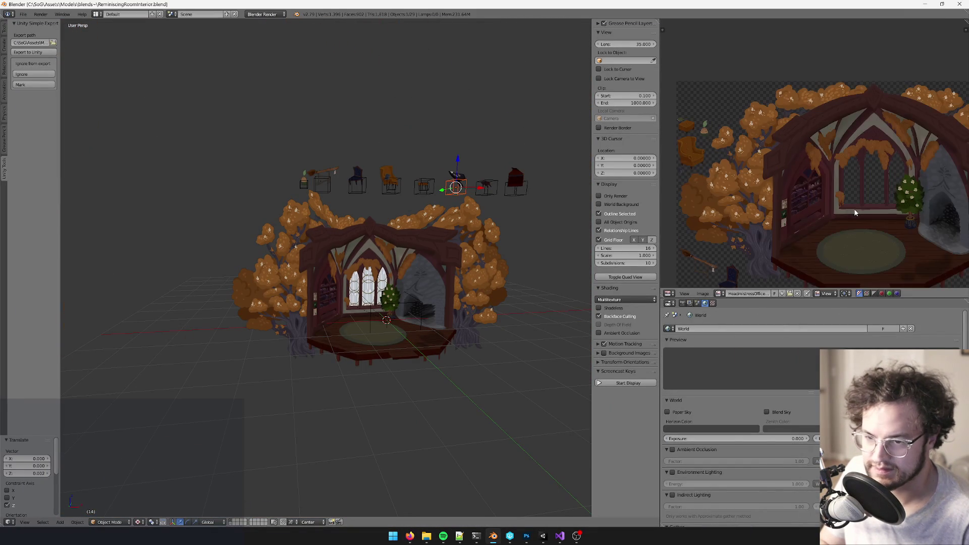
mouse_move(872, 172)
middle_mouse_down()
mouse_move(848, 189)
mouse_move(821, 186)
mouse_move(827, 119)
mouse_move(814, 128)
middle_mouse_up()
scroll(814, 128, "up", 5)
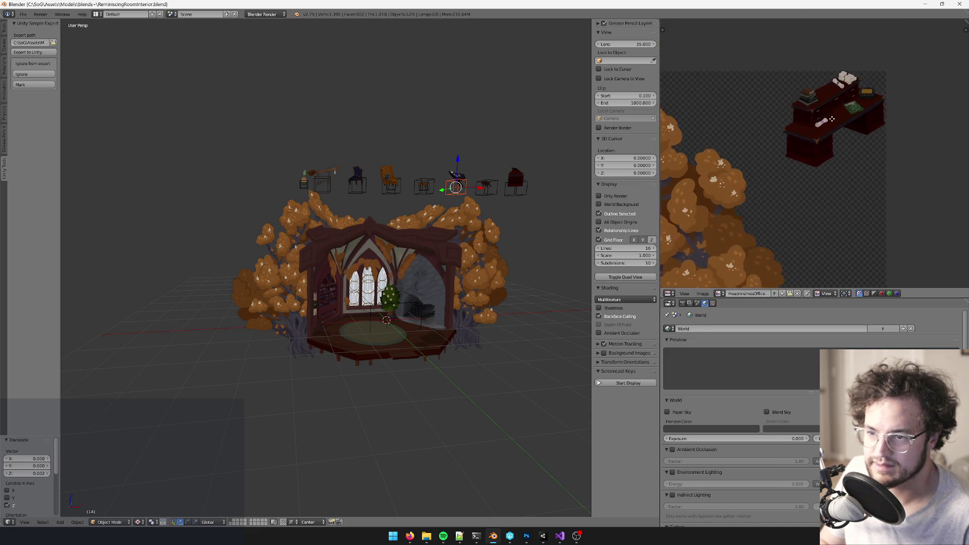
left_click(525, 536)
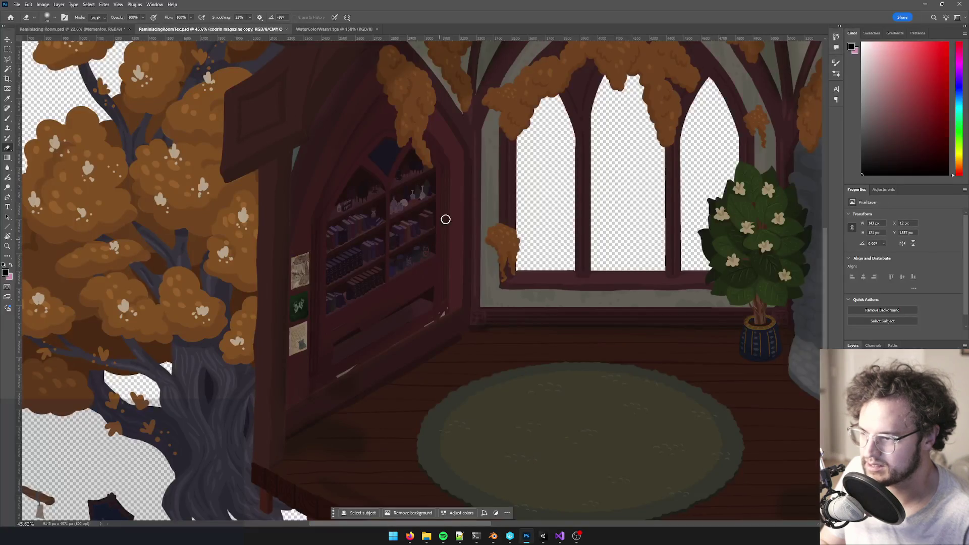
scroll(573, 161, "down", 5, "alt")
scroll(665, 226, "up", 4, "alt")
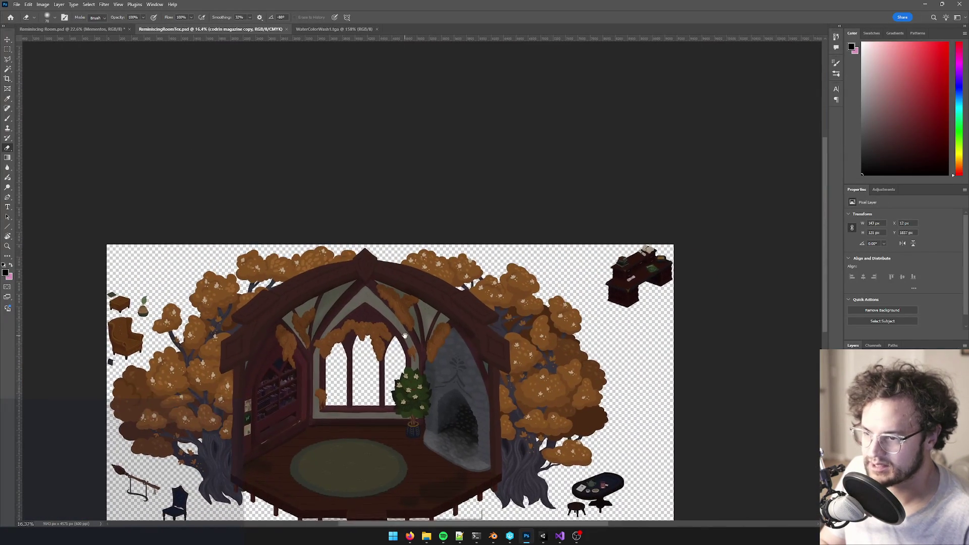
scroll(700, 253, "up", 6, "alt")
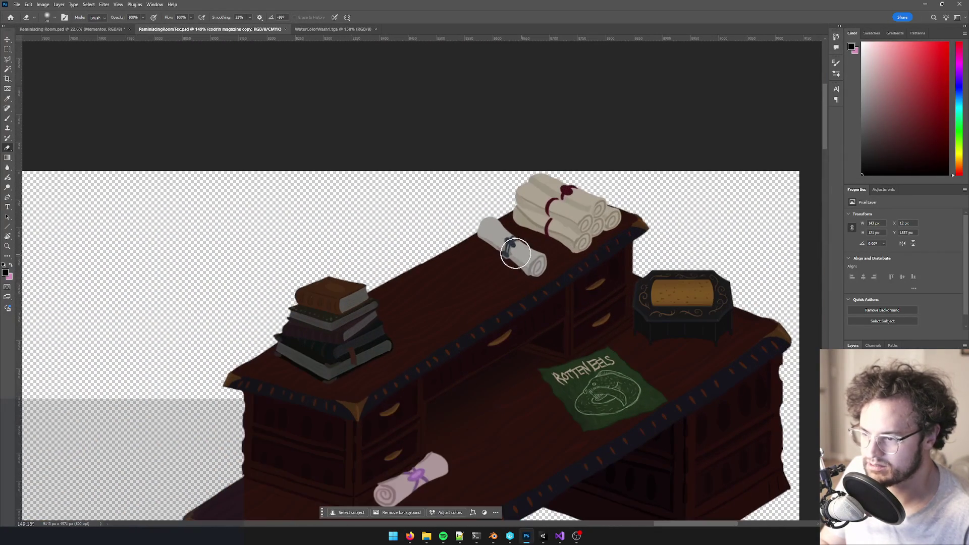
key("v")
mouse_move(515, 254)
left_mouse_down()
mouse_move(374, 231)
mouse_move(374, 216)
mouse_move(747, 217)
left_mouse_up()
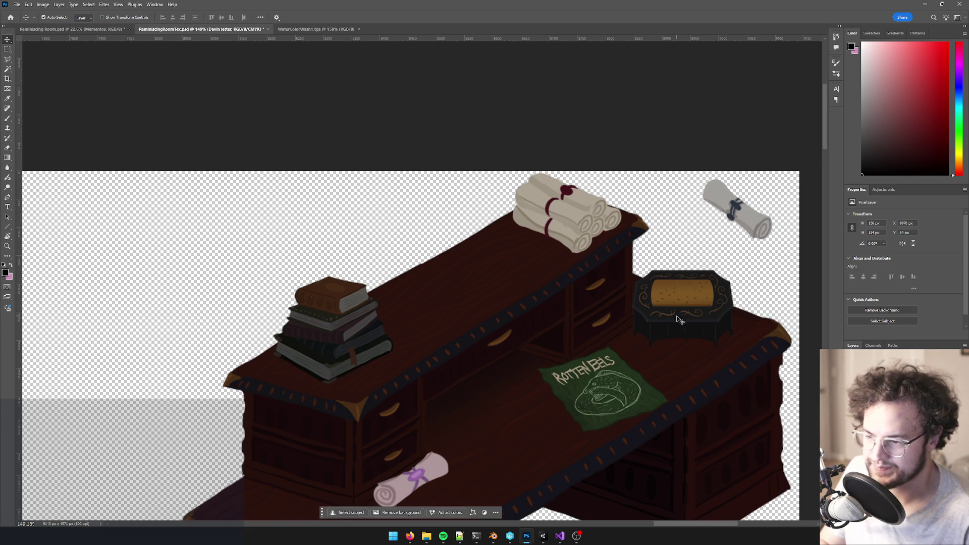
Step: Check the desk in Blender and the object list on the Trello card
scroll(747, 217, "down", 1)
key("alt+Tab")
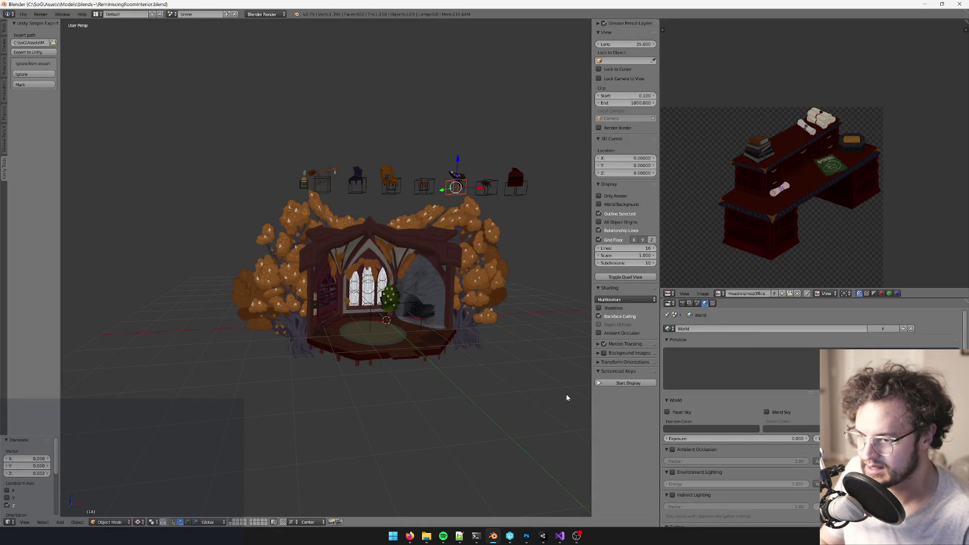
left_click(524, 538)
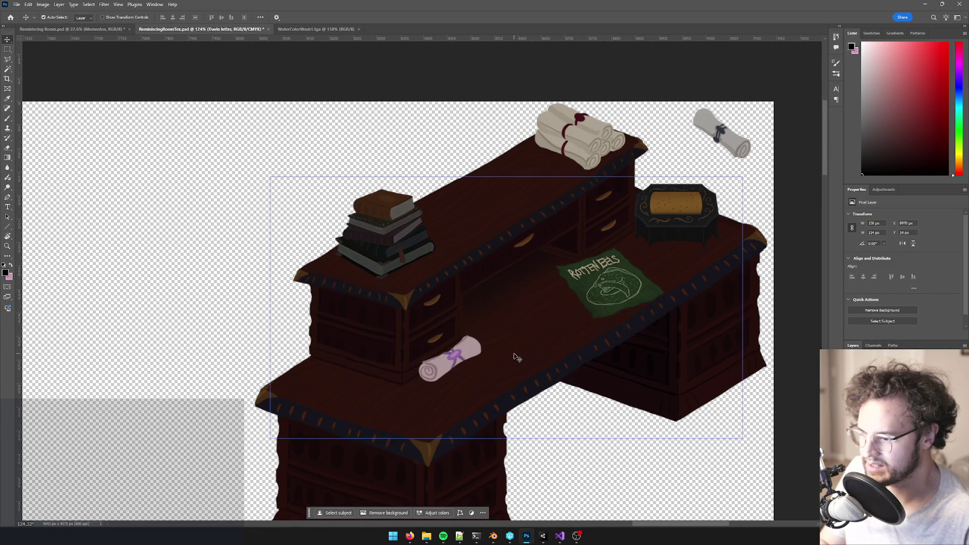
mouse_move(417, 539)
left_click(447, 490)
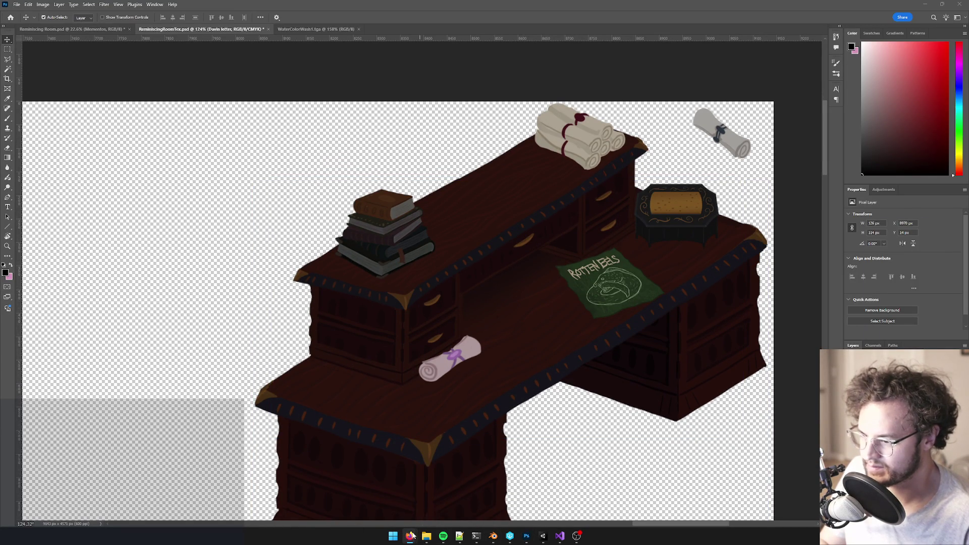
mouse_move(411, 539)
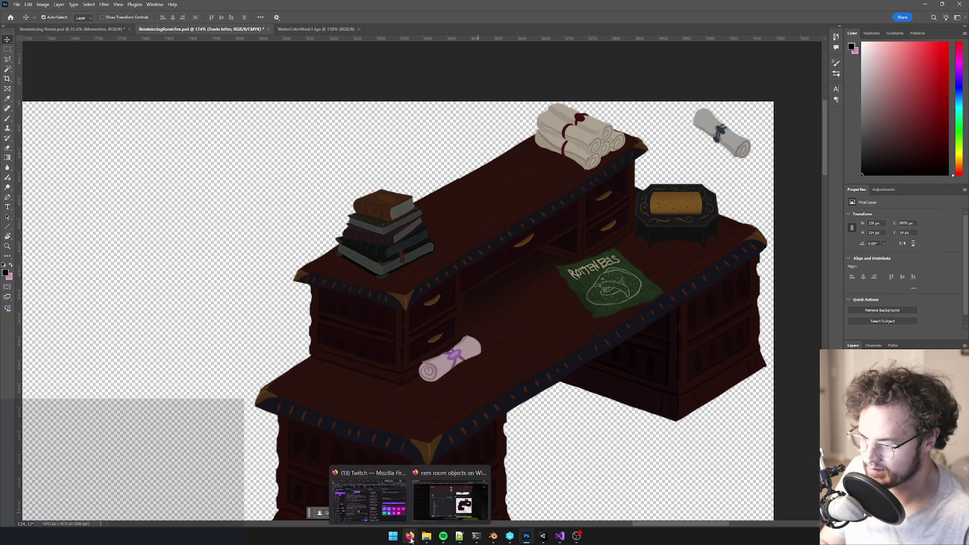
left_click(448, 499)
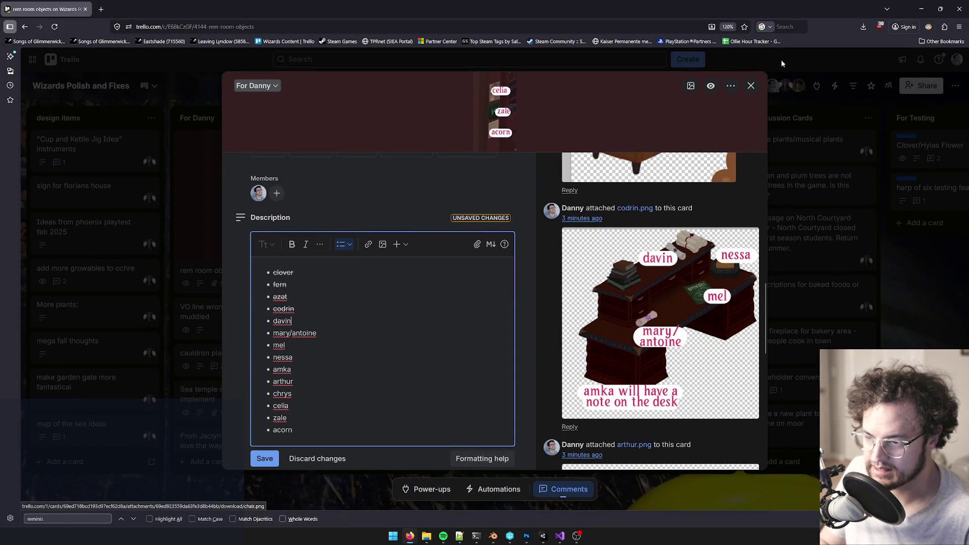
key("alt+Tab")
Step: Place the pink scroll, grey scroll, dark chest and Rotten Eels poster apart from the desk
mouse_move(457, 355)
left_mouse_down()
mouse_move(393, 198)
mouse_move(331, 132)
left_mouse_up()
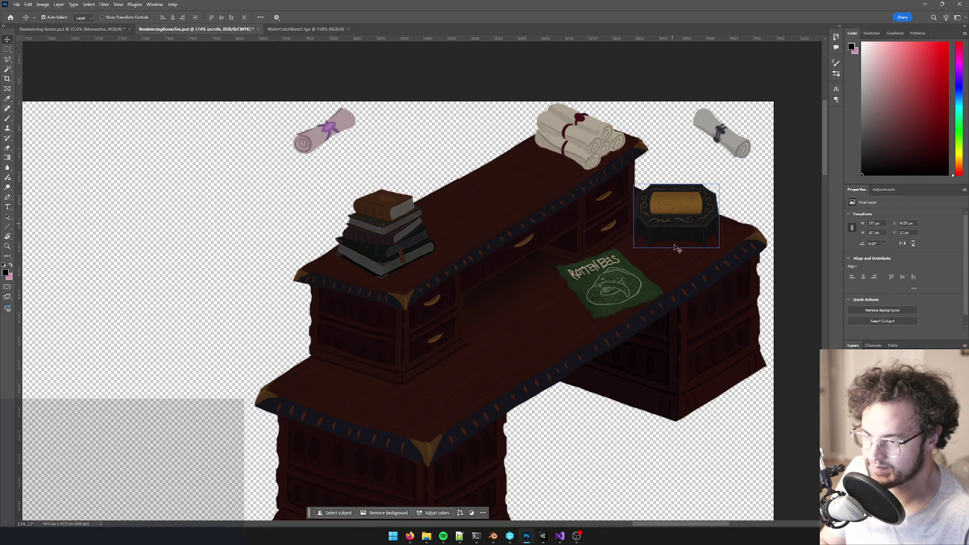
scroll(675, 231, "right", 5)
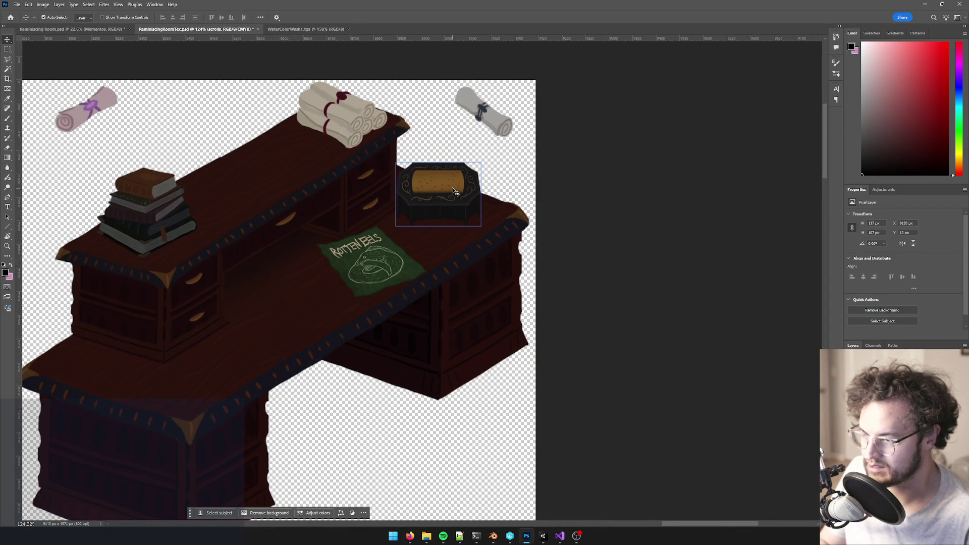
mouse_move(495, 112)
left_mouse_down()
mouse_move(283, 141)
mouse_move(161, 113)
mouse_move(176, 112)
left_mouse_up()
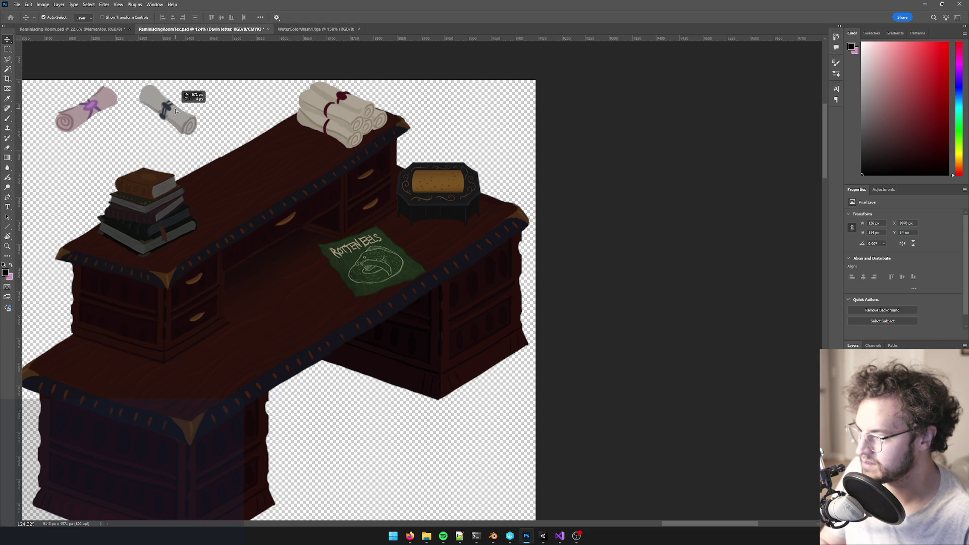
left_click_drag(456, 198, 506, 118)
left_click_drag(360, 274, 404, 475)
mouse_move(405, 474)
left_mouse_down()
mouse_move(412, 359)
mouse_move(483, 349)
left_mouse_up()
Step: Save the desk texture file
scroll(483, 348, "down", 4, "alt")
scroll(451, 265, "up", 2, "alt")
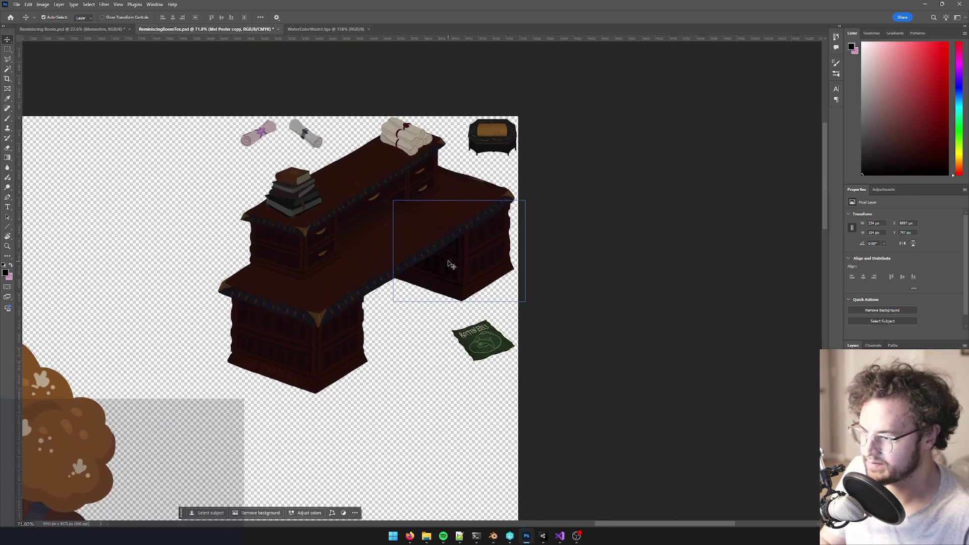
key("ctrl+s")
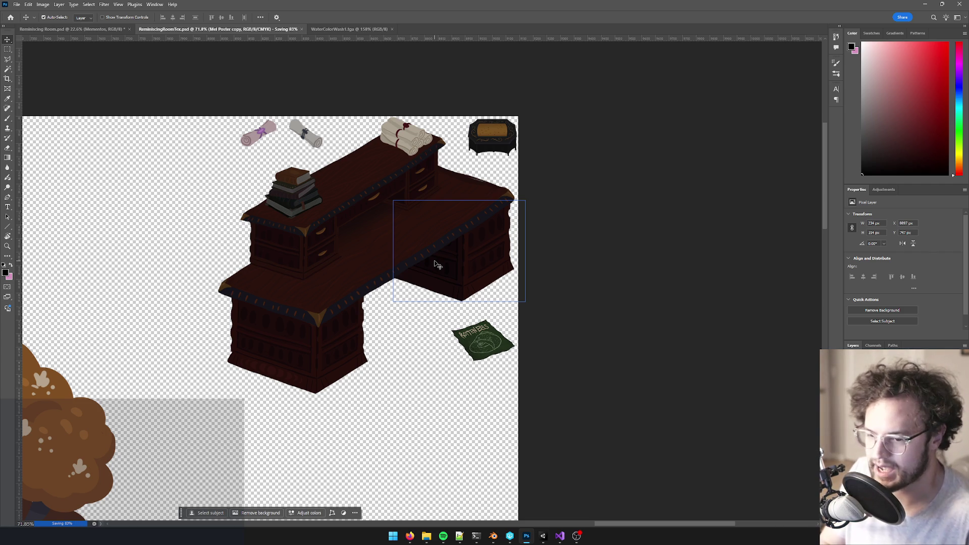
left_click(543, 538)
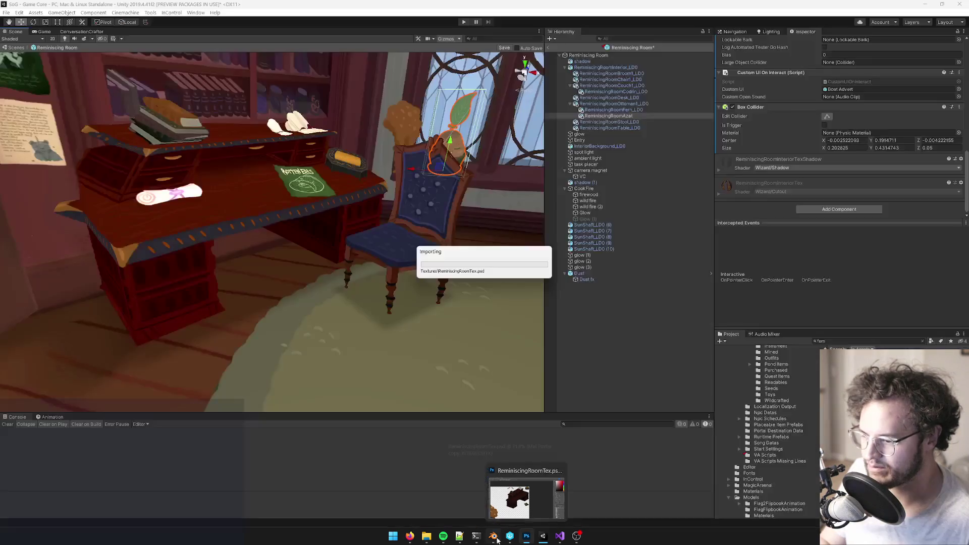
Step: In Blender, select and frame the desk object, then reload its updated texture
left_click(493, 536)
mouse_move(454, 354)
middle_mouse_down()
mouse_move(420, 240)
mouse_move(365, 255)
mouse_move(333, 252)
middle_mouse_up()
right_click(421, 240)
key("KP_Decimal")
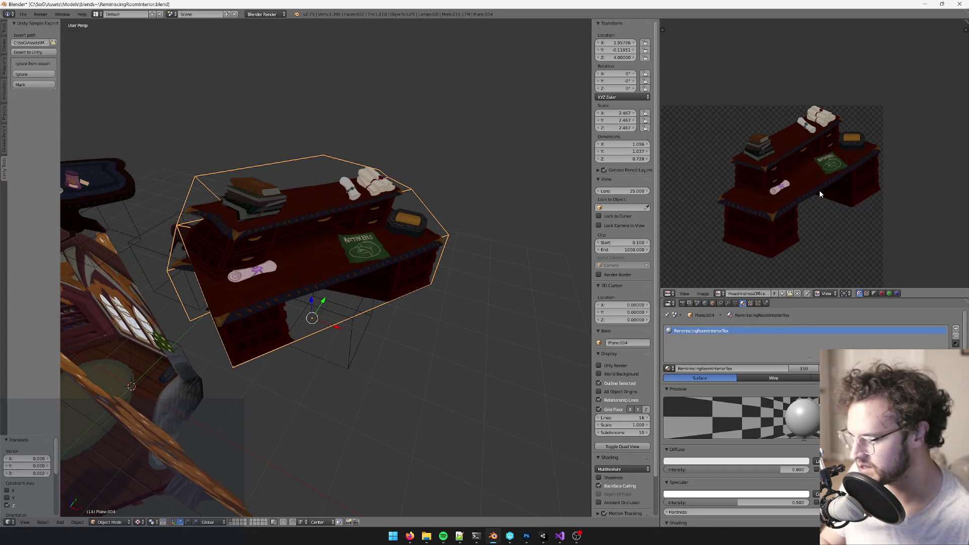
key("alt+r")
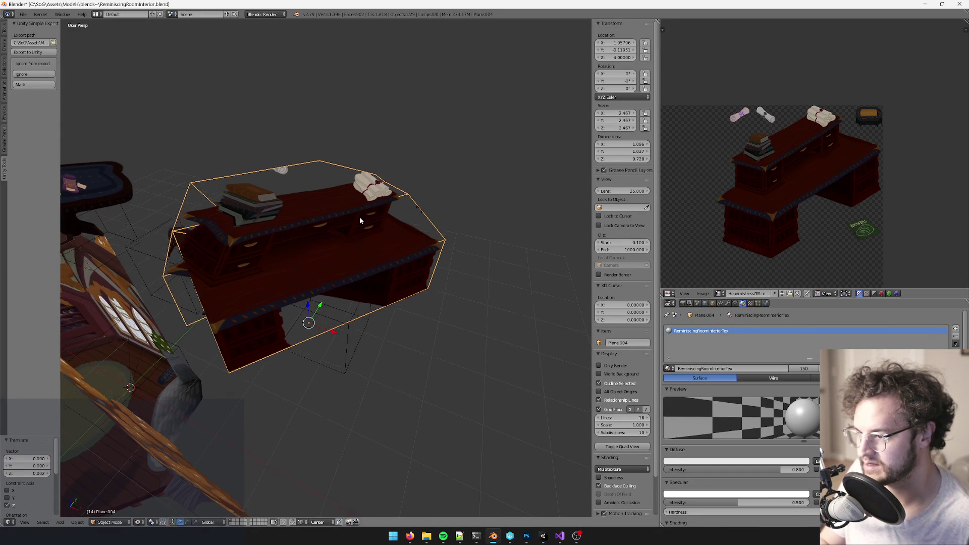
Step: Enter Edit Mode on the desk mesh and select the vertex near the scroll bundle
key("Tab")
mouse_move(311, 212)
middle_mouse_down()
mouse_move(293, 212)
mouse_move(271, 184)
mouse_move(465, 147)
mouse_move(437, 179)
middle_mouse_up()
scroll(271, 209, "up", 2)
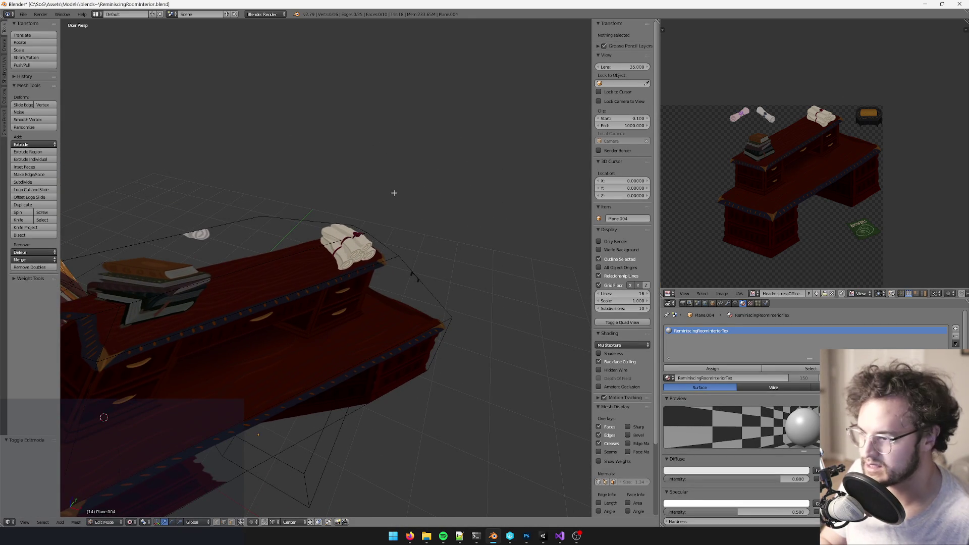
key("a")
scroll(833, 64, "up", 6)
scroll(833, 64, "up", 5)
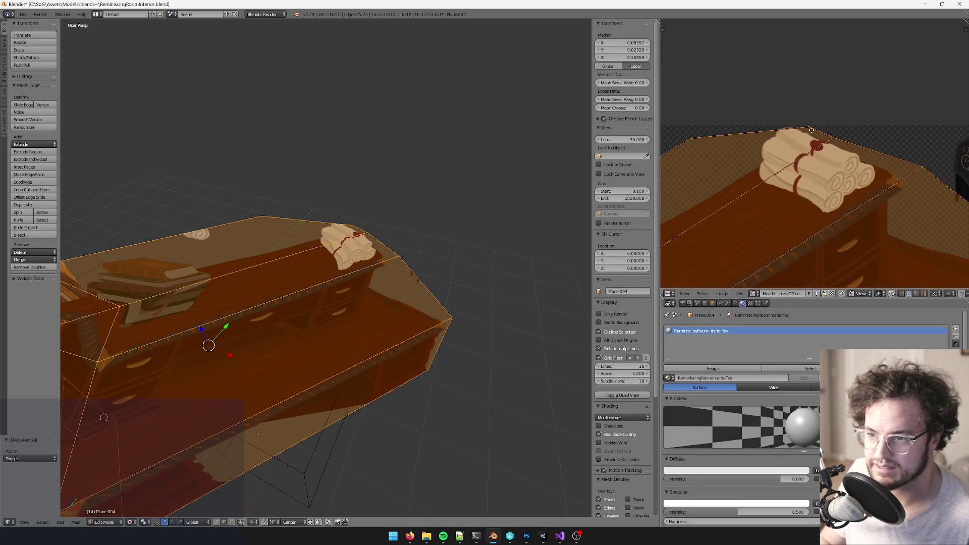
mouse_move(374, 187)
middle_mouse_down()
mouse_move(379, 210)
mouse_move(396, 220)
mouse_move(396, 210)
middle_mouse_up()
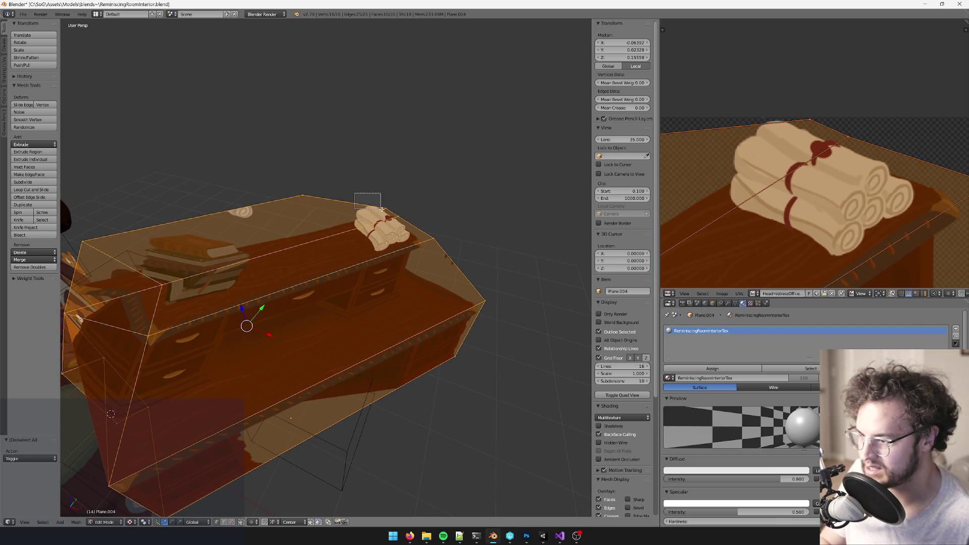
left_click_drag(388, 214, 389, 212)
key("KP_Decimal")
scroll(394, 216, "down", 5)
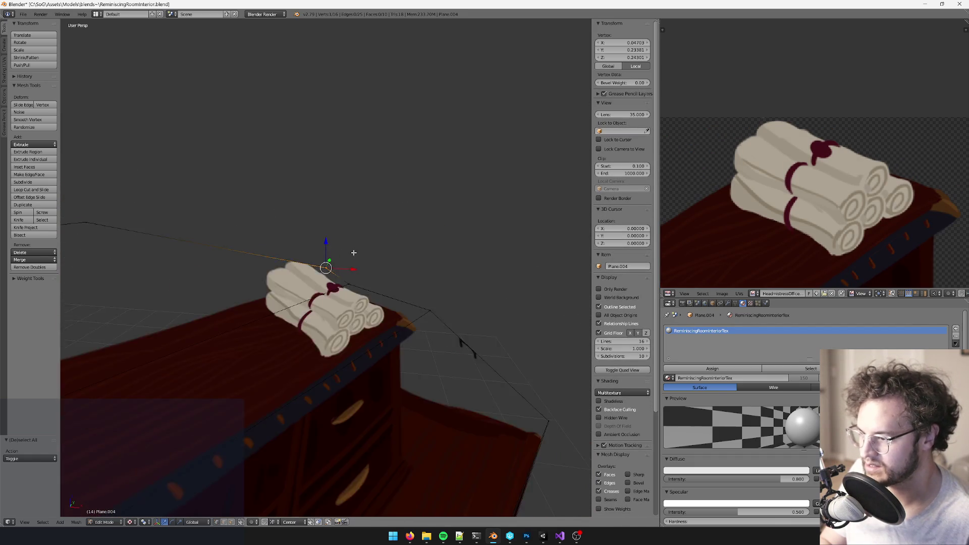
scroll(378, 227, "up", 3)
Step: Try moving the vertex along Z and the mesh along Y, cancelling both
key("g")
key("z")
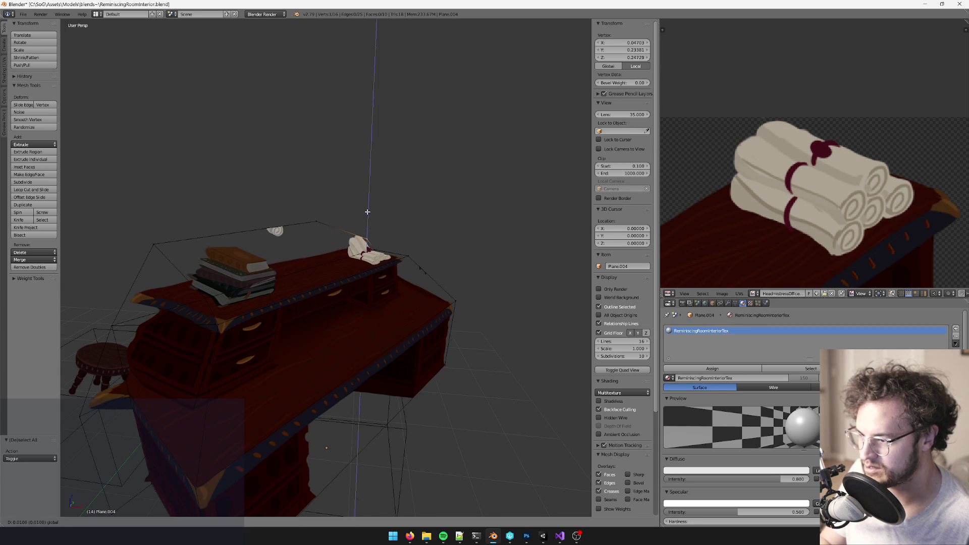
key("Escape")
key("ctrl+z")
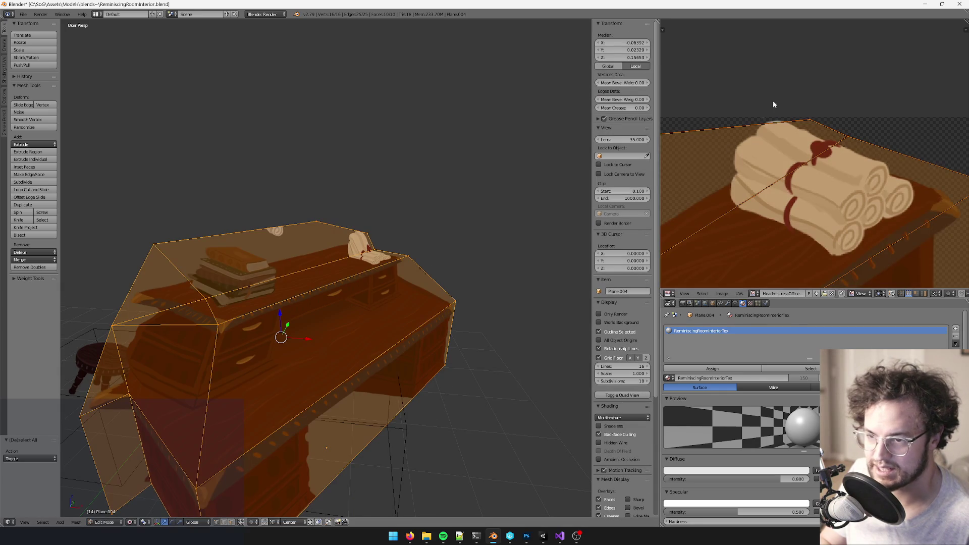
key("g")
key("y")
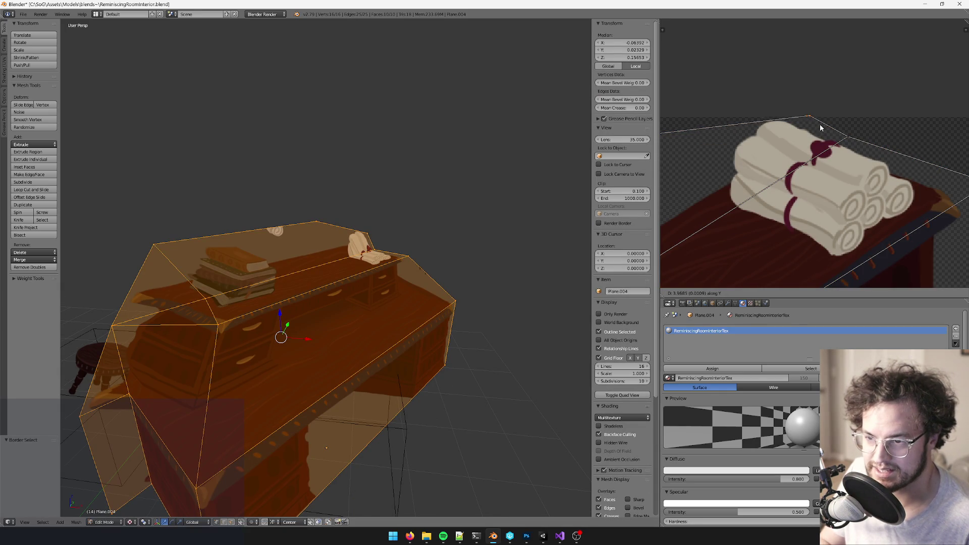
key("Escape")
Step: Knife-cut an edge across the top plane of Plane.004 from left edge to right edge
key("Tab")
mouse_move(388, 231)
middle_mouse_down()
mouse_move(400, 229)
mouse_move(382, 236)
mouse_move(329, 220)
middle_mouse_up()
mouse_move(295, 218)
middle_mouse_down("shift")
mouse_move(237, 205)
mouse_move(304, 257)
middle_mouse_up("shift")
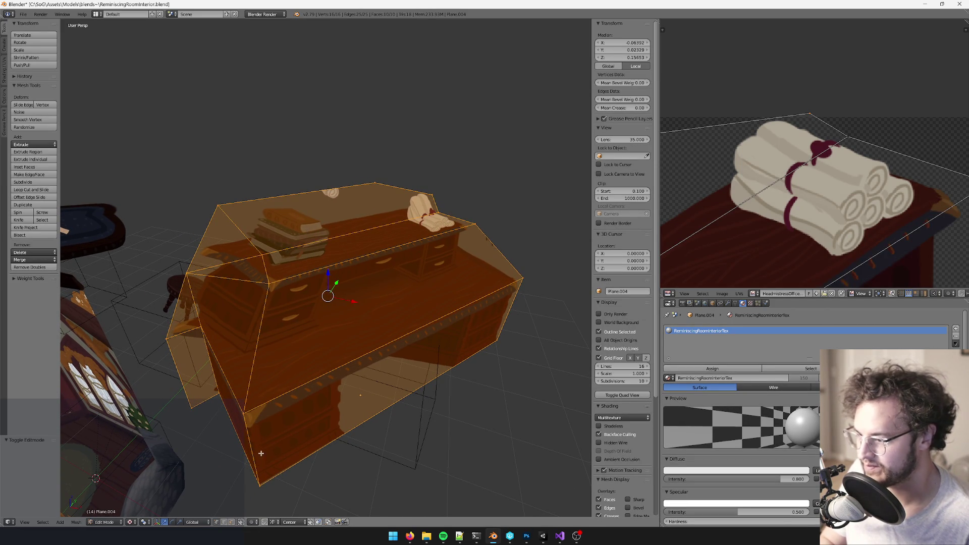
mouse_move(283, 323)
middle_mouse_down()
mouse_move(303, 283)
mouse_move(343, 253)
mouse_move(318, 238)
mouse_move(332, 245)
mouse_move(390, 226)
mouse_move(329, 208)
middle_mouse_up()
right_click(318, 195)
key("k")
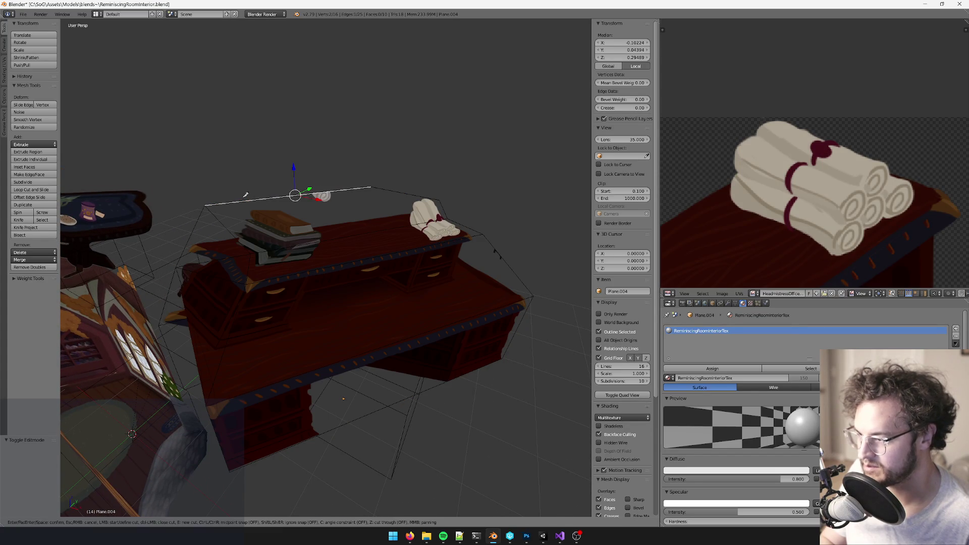
left_click(206, 205)
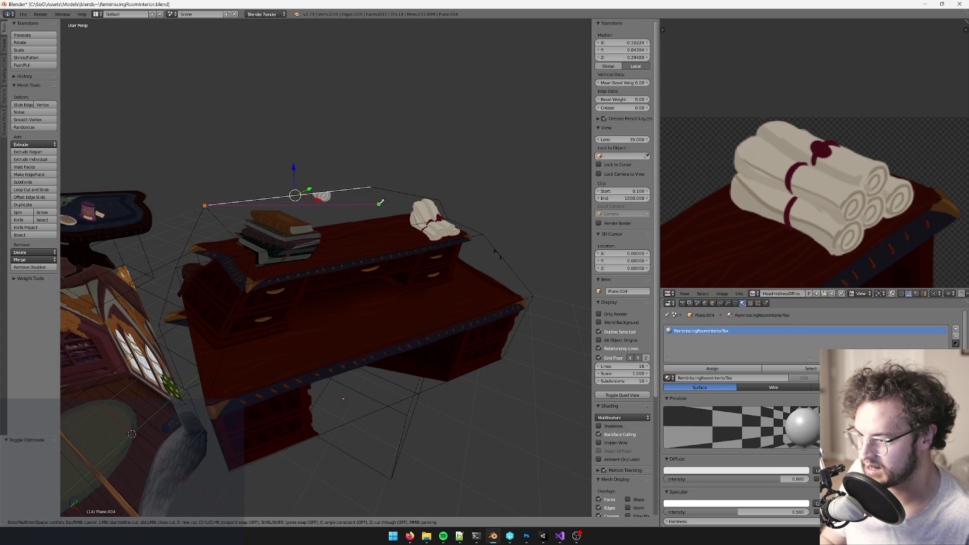
left_click(399, 196)
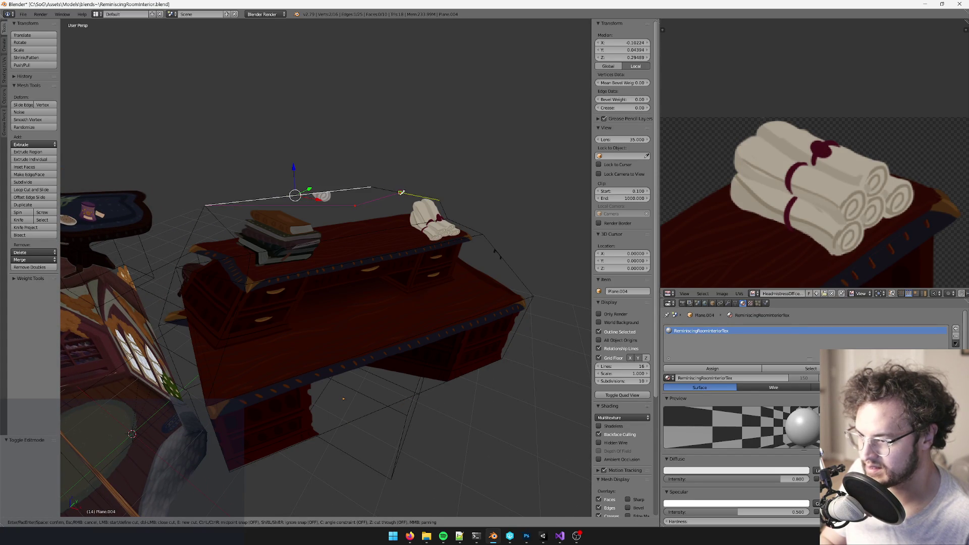
key("Return")
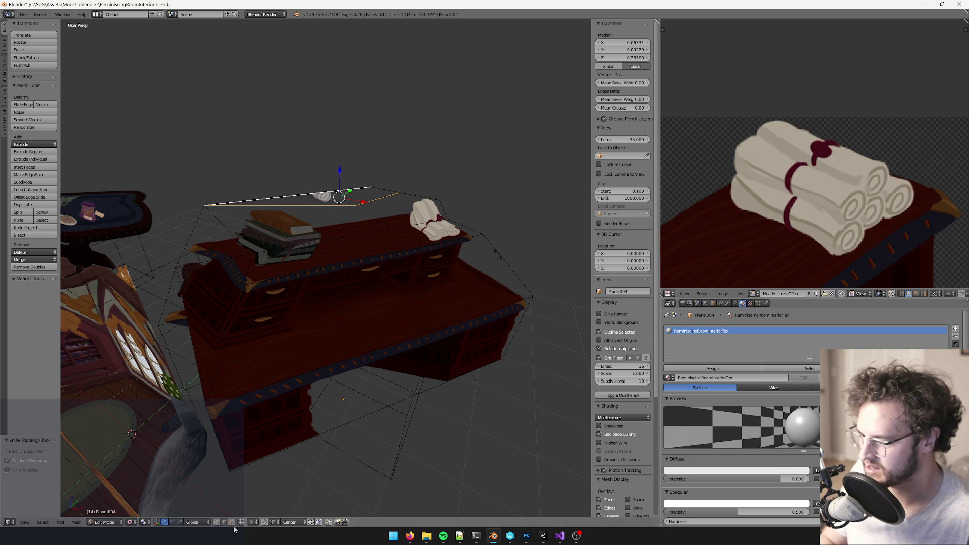
Step: Delete the face beyond the new cut and knife-cut to the mesh's right edge
right_click(341, 203, "shift")
key("x")
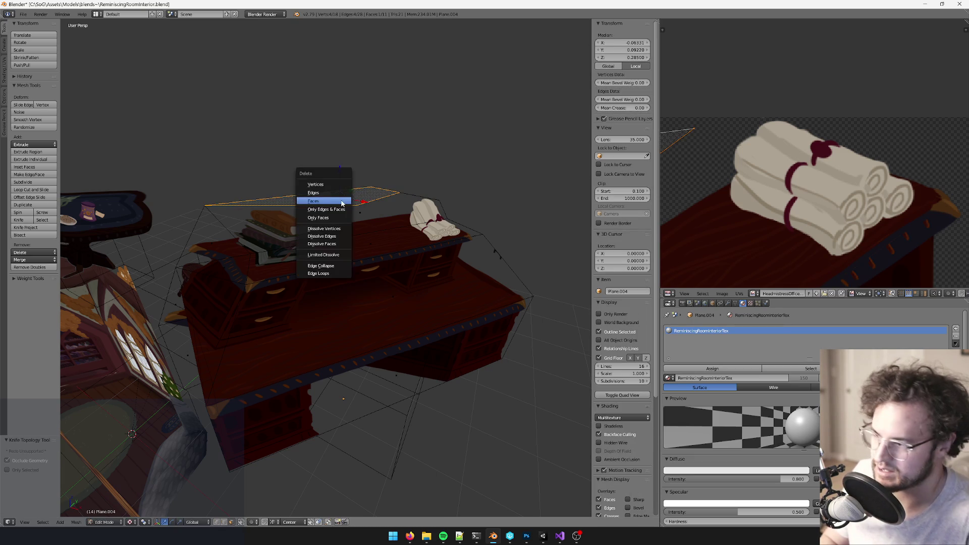
left_click(313, 201)
middle_click_drag(341, 203, 442, 213)
key("k")
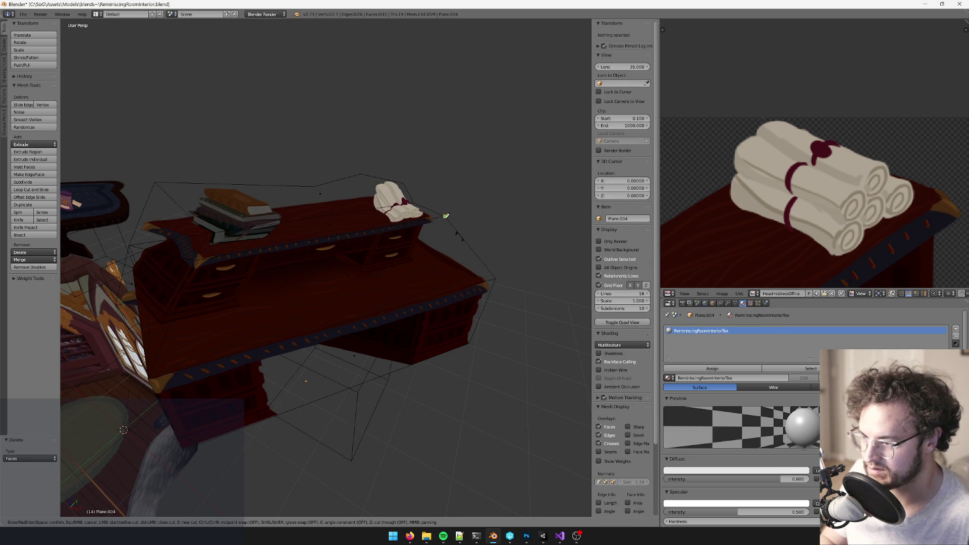
left_click(496, 277)
key("Return")
Step: Knife-cut from the new vertex to the left edge and delete the unwanted face
key("k")
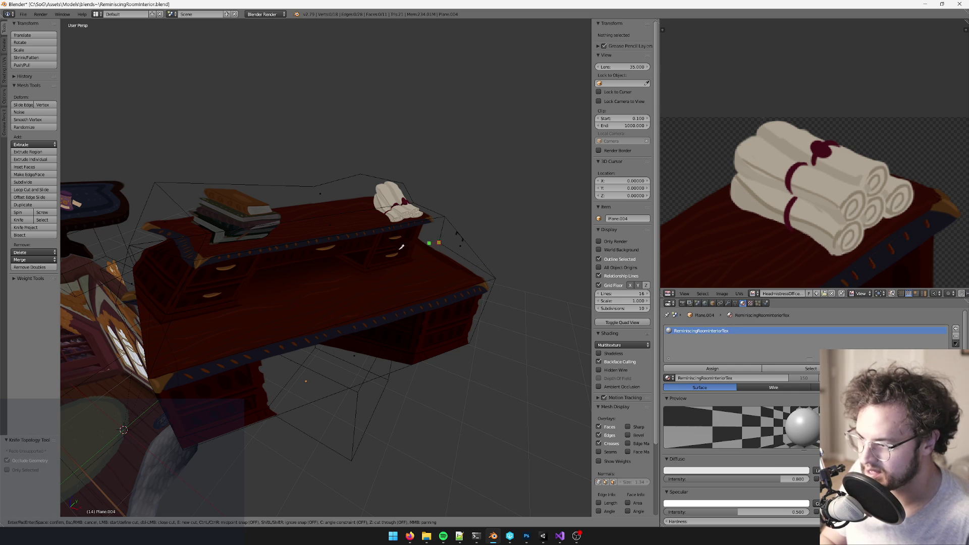
left_click(439, 242)
left_click(177, 310)
key("Return")
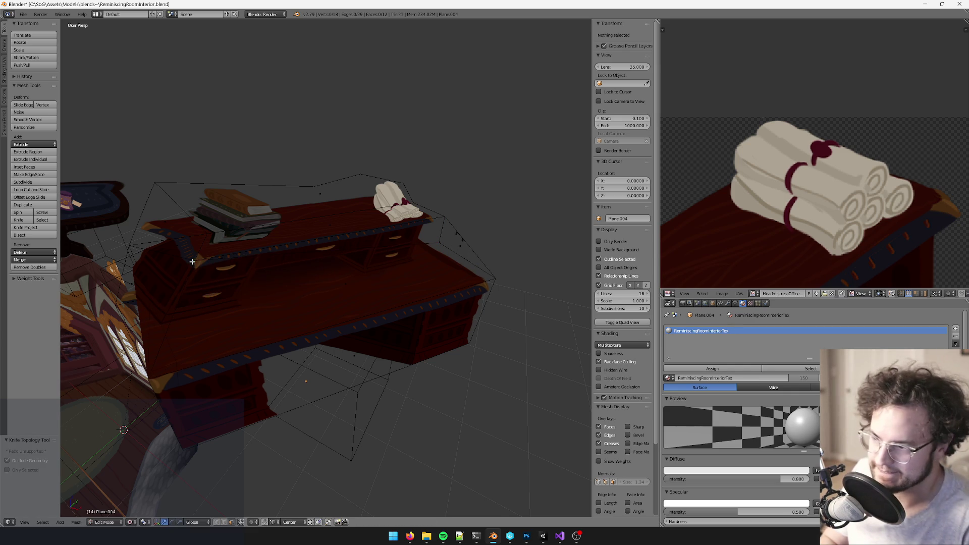
right_click(456, 238)
key("x")
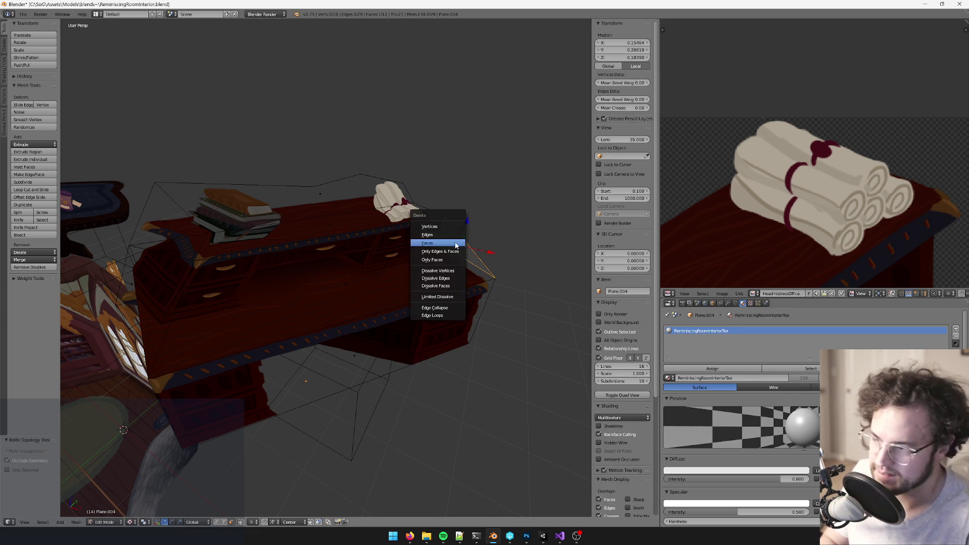
left_click(456, 242)
scroll(390, 265, "down", 3)
Step: Knife-cut the top plane from its back edge to the desk-top front edge, then leave Edit Mode
mouse_move(390, 266)
middle_mouse_down()
mouse_move(348, 238)
mouse_move(118, 418)
middle_mouse_up()
right_click(236, 273)
right_click(336, 235)
key("k")
left_click(336, 190)
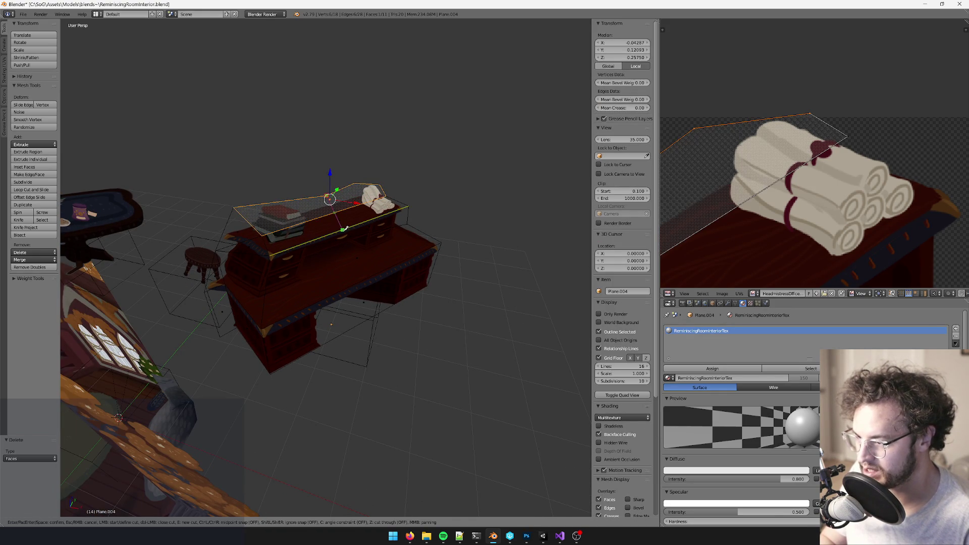
left_click(344, 230)
left_click(346, 237)
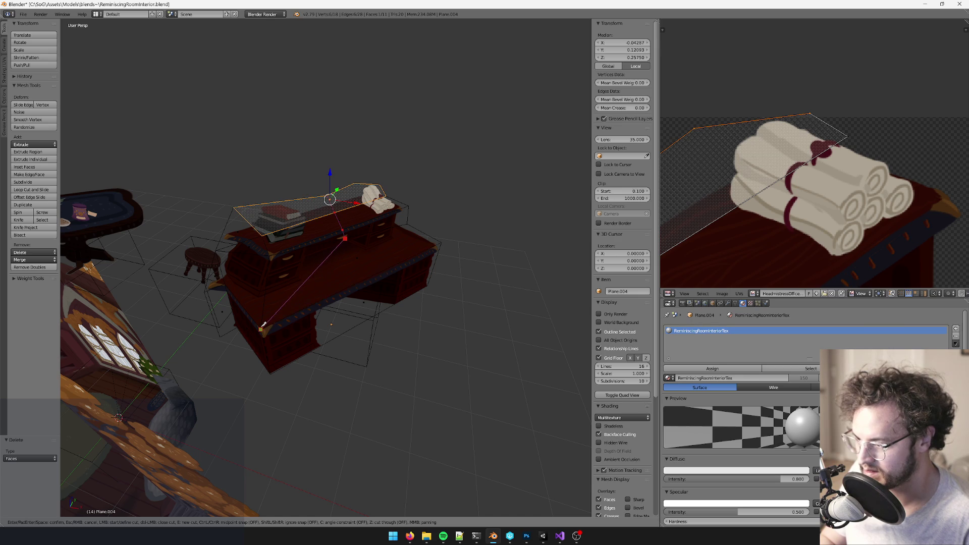
key("Return")
middle_click_drag(263, 324, 285, 309)
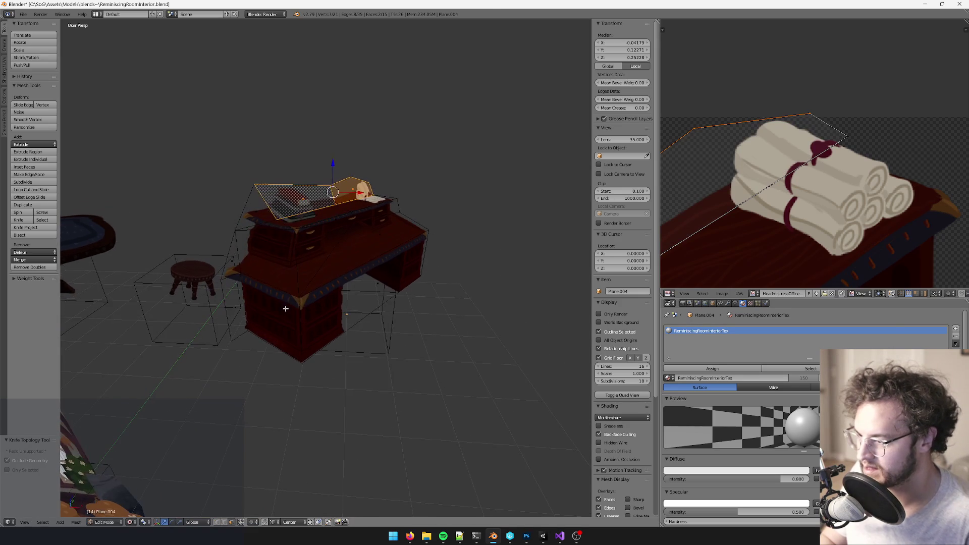
key("Tab")
scroll(405, 277, "down", 4)
scroll(406, 281, "up", 6)
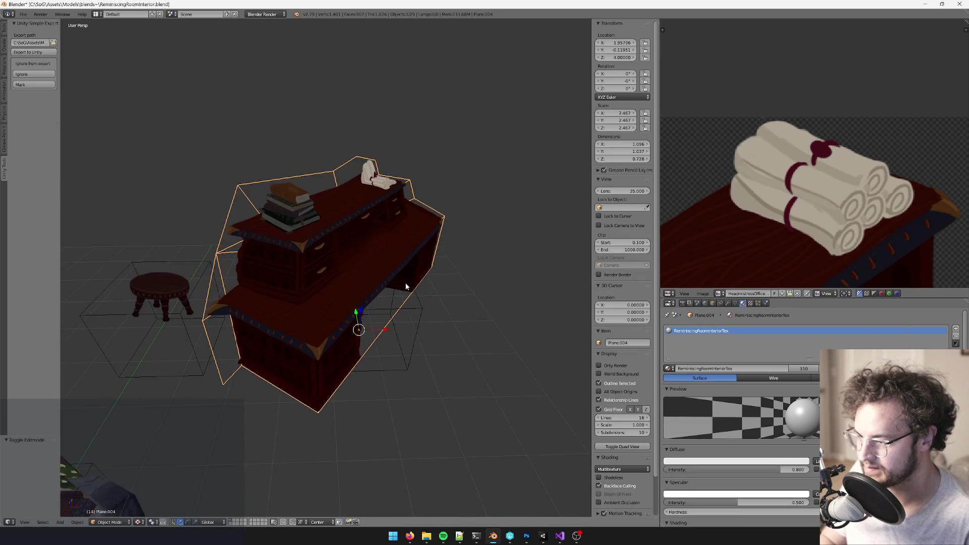
Step: Undo and redo the last mesh change, then re-enter Edit Mode on Plane.004
key("ctrl+z")
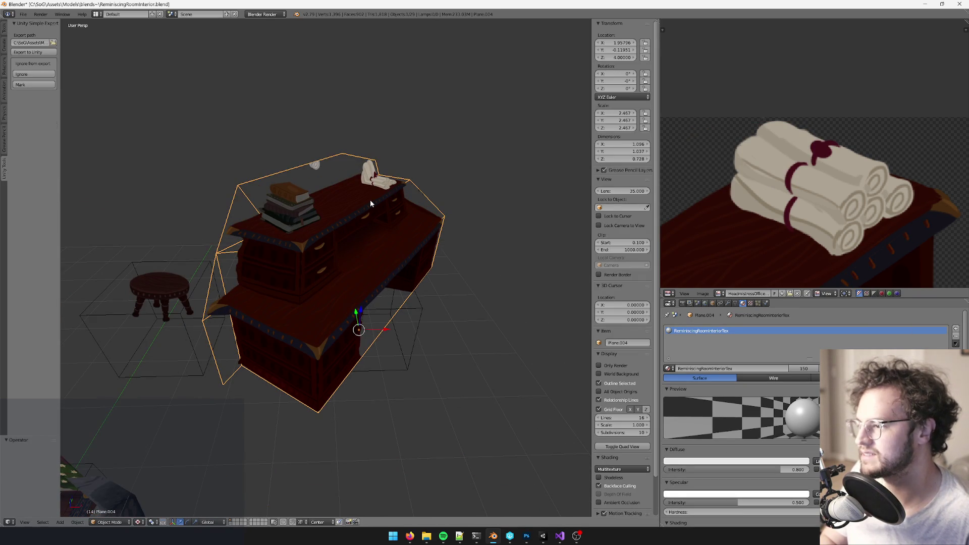
key("ctrl+shift+s")
key("Escape")
key("ctrl+shift+z")
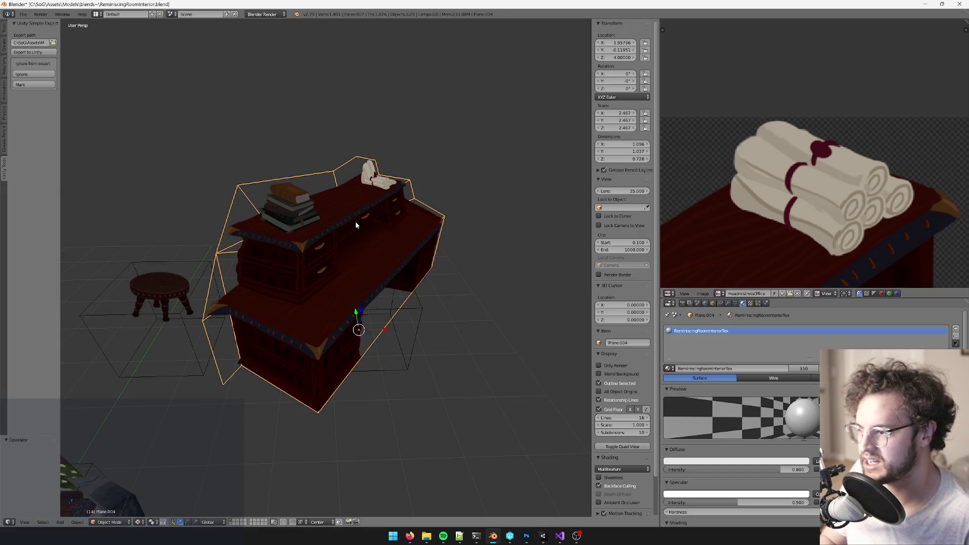
mouse_move(362, 192)
middle_mouse_down()
mouse_move(389, 206)
mouse_move(392, 224)
mouse_move(365, 229)
middle_mouse_up()
key("Tab")
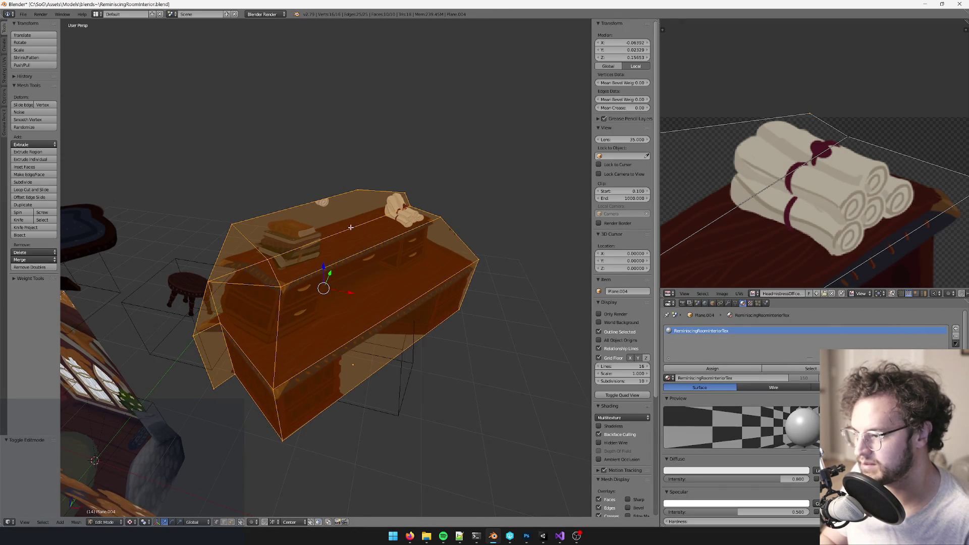
scroll(365, 228, "up", 2)
Step: Knife-cut edges to the corner vertex and across the top face
key("k")
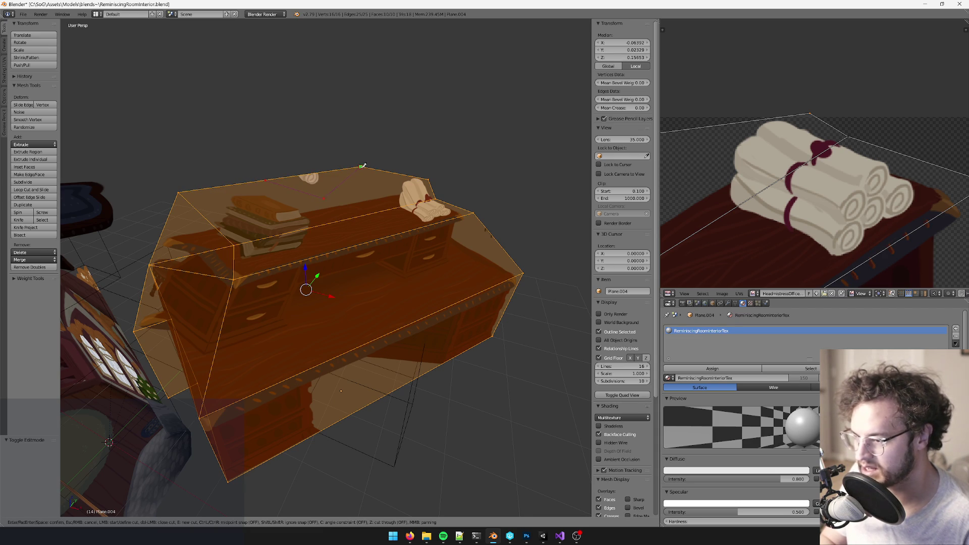
left_click(362, 166)
key("Return")
key("k")
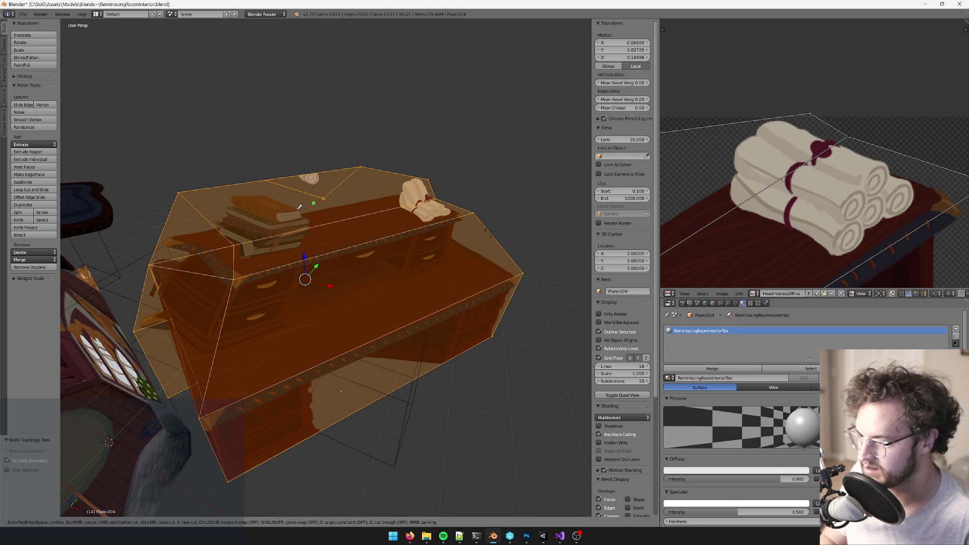
key("Escape")
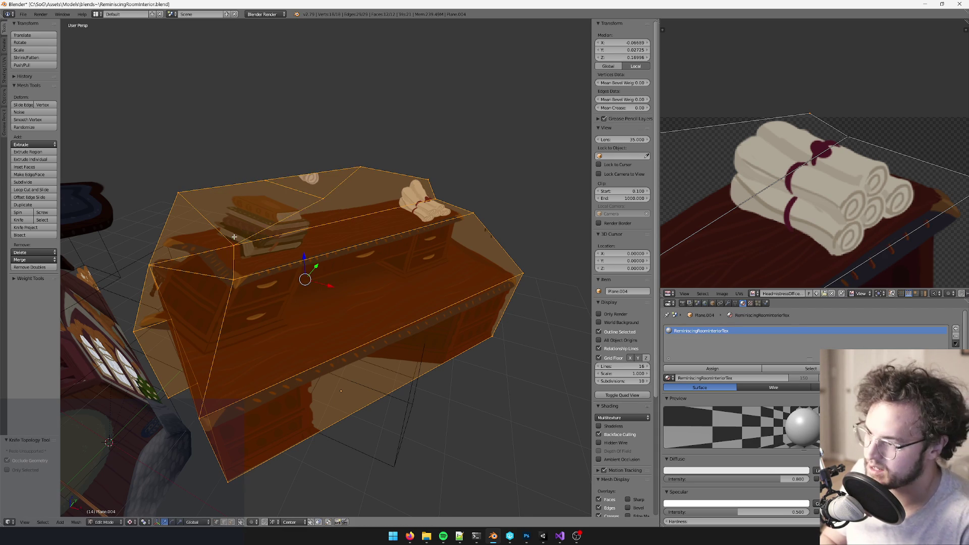
key("k")
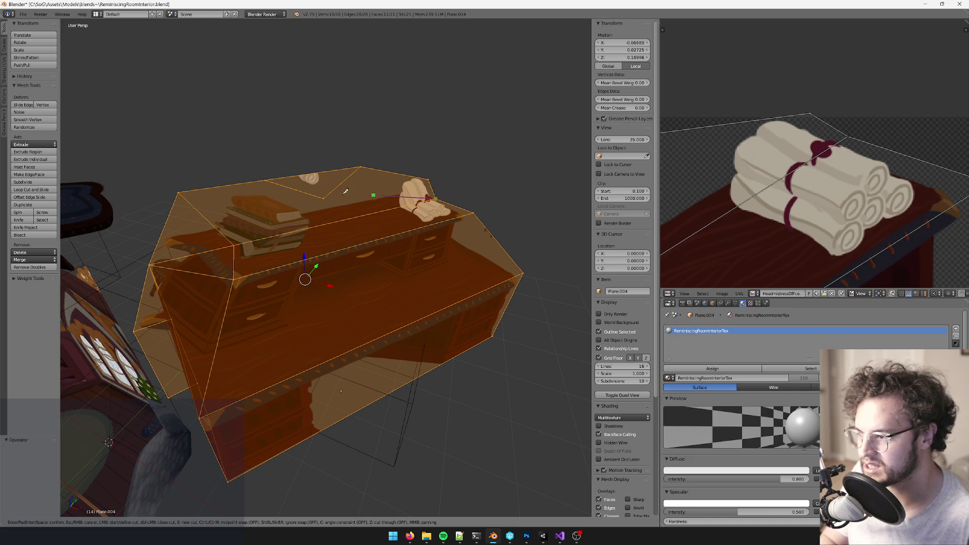
left_click(326, 197)
key("Return")
middle_click_drag(330, 198, 349, 180)
key("k")
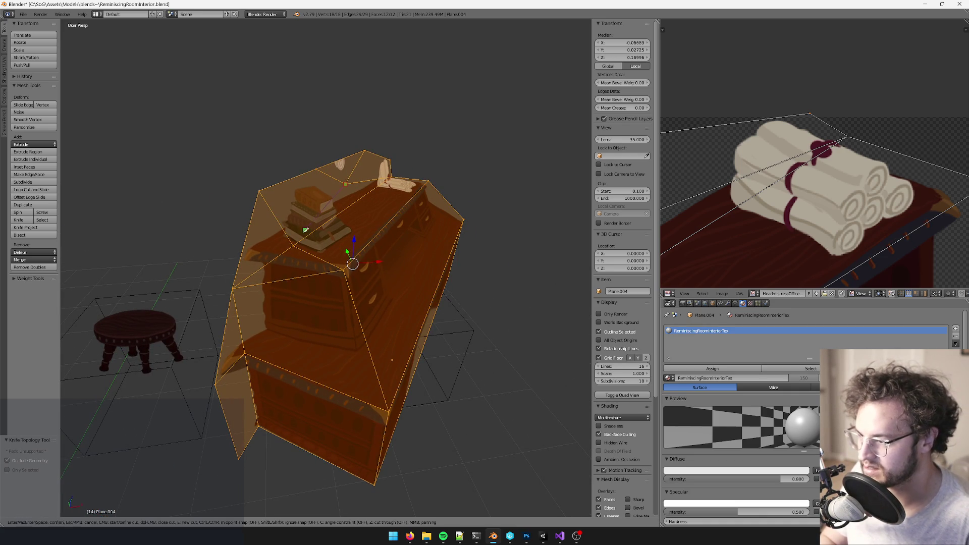
left_click(293, 243)
key("Return")
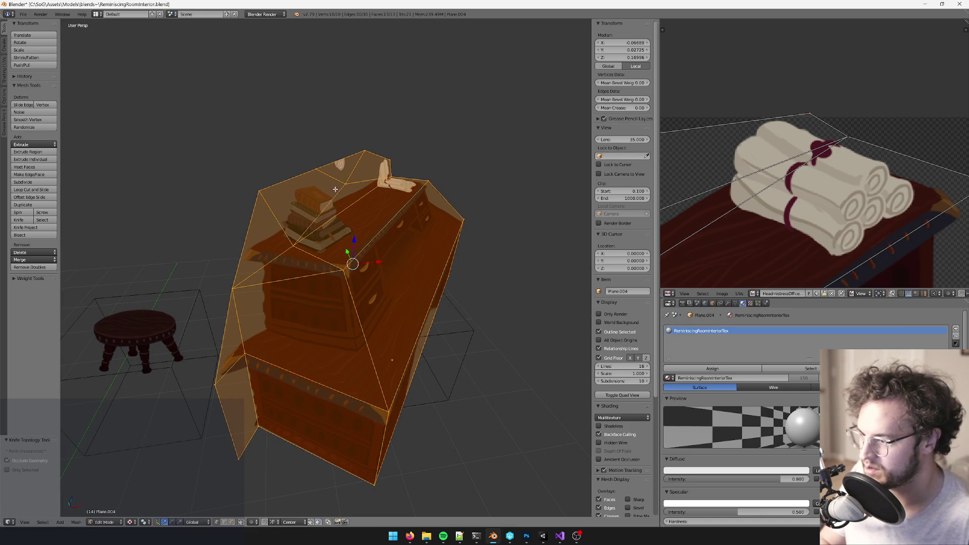
Step: Delete the triangle face at the top corner and add another knife cut
right_click(343, 167)
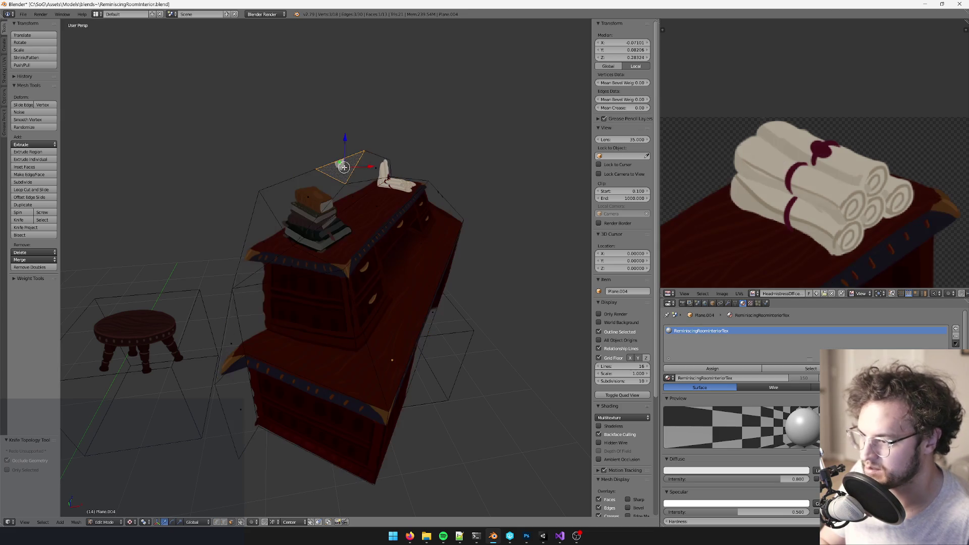
key("x")
left_click(342, 167)
middle_click_drag(342, 167, 376, 182)
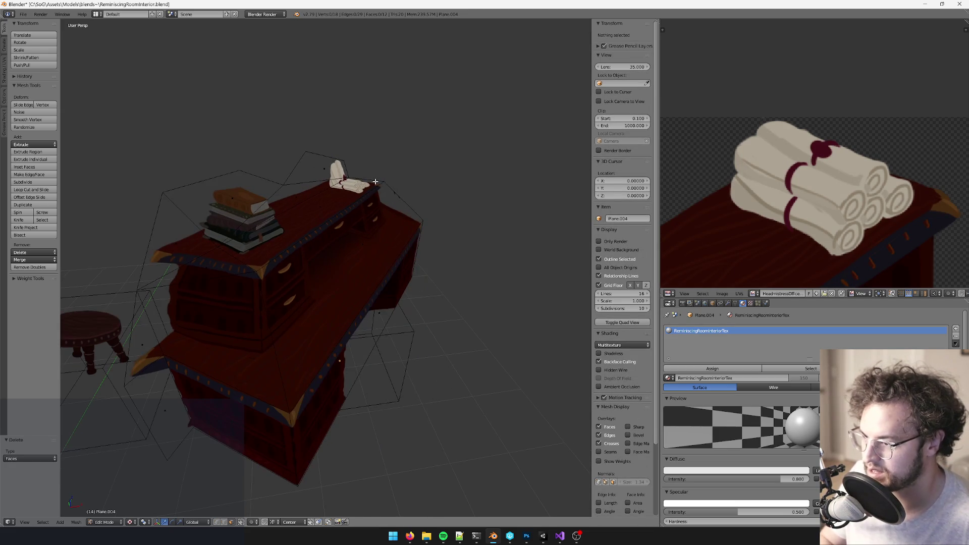
key("k")
left_click(388, 196)
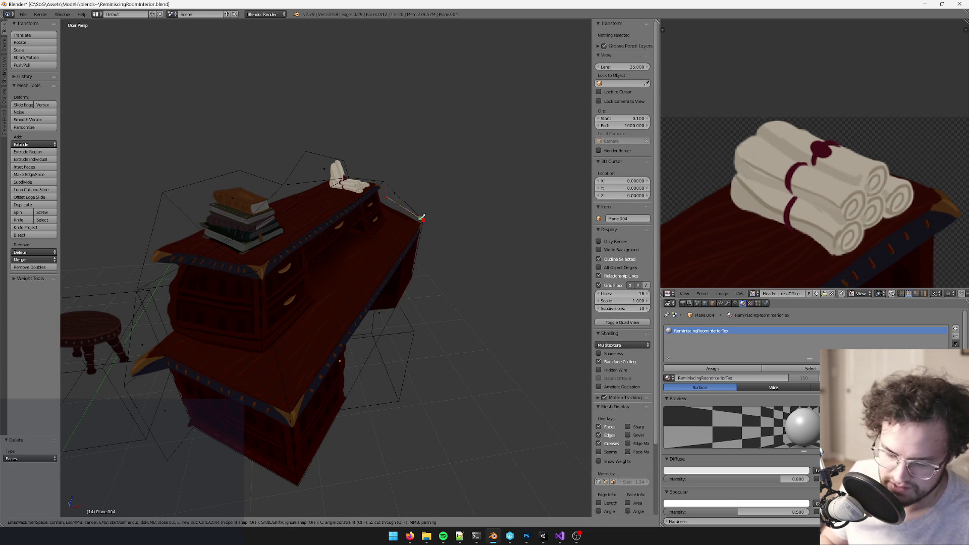
left_click(422, 218)
key("Return")
Step: Knife-cut from the desk's back corner to the desk-edge vertex, select all, and show the camera view
middle_click_drag(422, 218, 394, 216)
key("k")
left_click(394, 200)
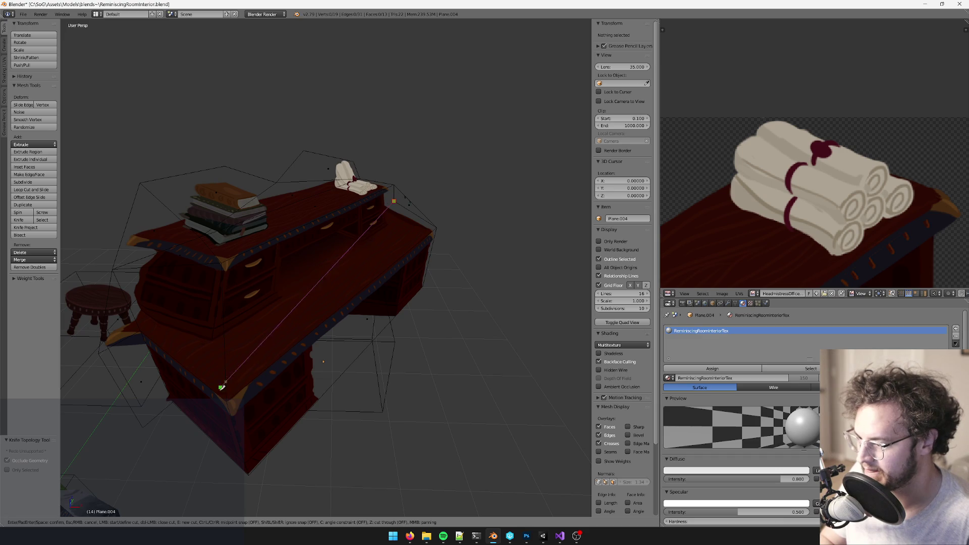
left_click(228, 399)
key("Return")
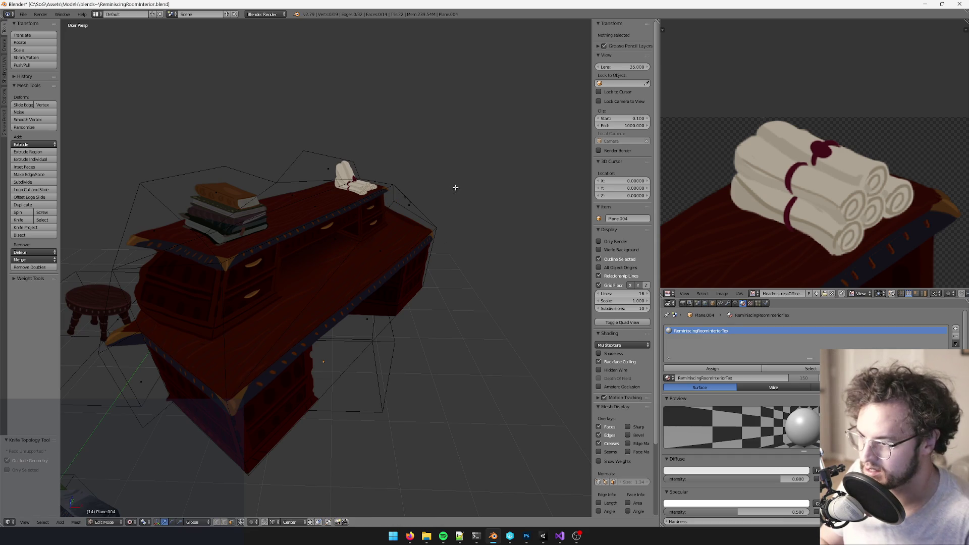
right_click(407, 202)
middle_click_drag(406, 202, 427, 191)
key("w")
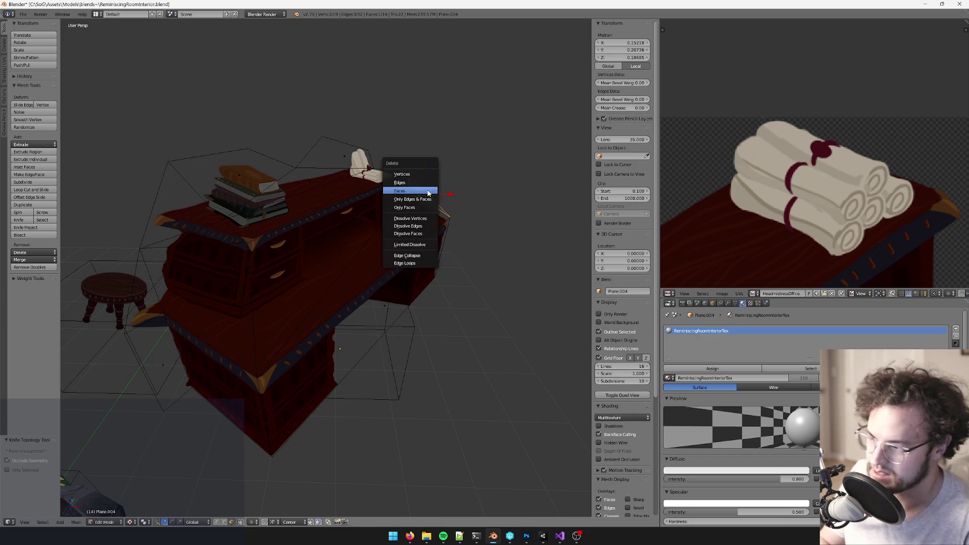
key("Escape")
key("a")
key("KP_0")
Step: Unwrap the desk mesh with Project From View
key("v")
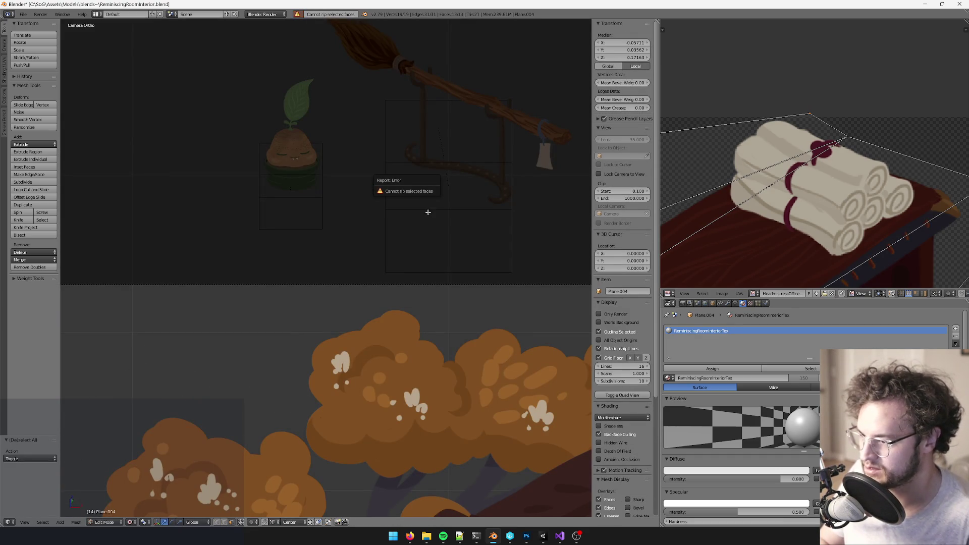
scroll(344, 236, "down", 8)
scroll(343, 236, "up", 5)
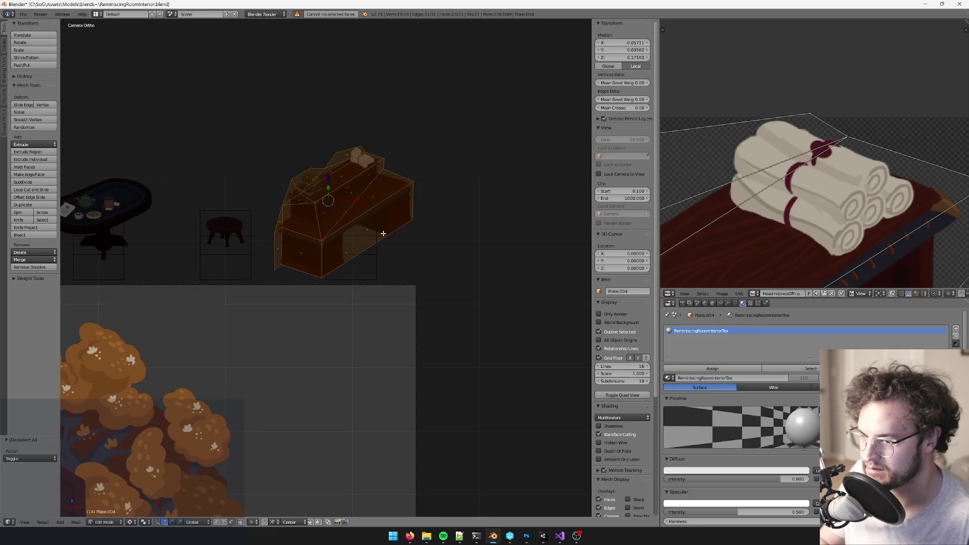
key("u")
left_click(383, 235)
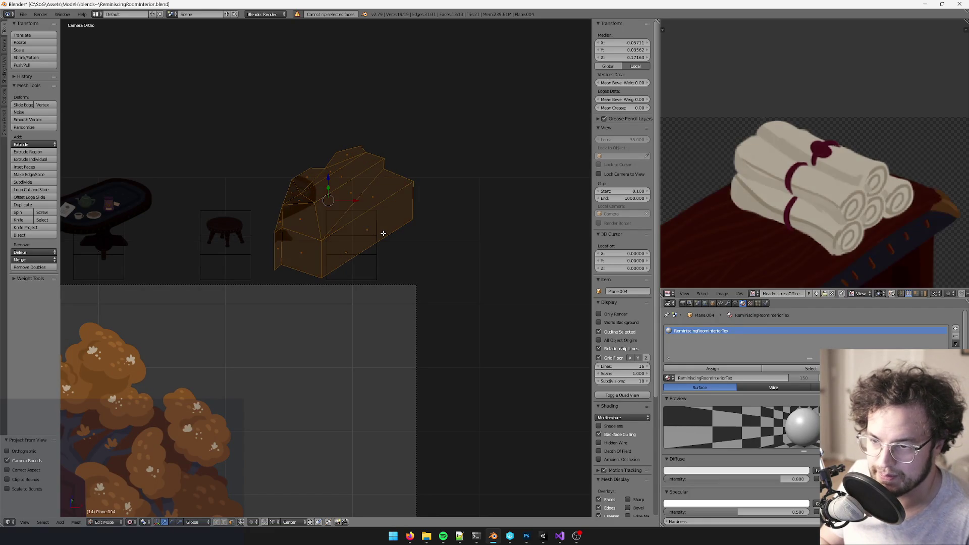
scroll(858, 127, "down", 3)
scroll(839, 131, "up", 3)
Step: Select all the desk's UVs and move them over the desk artwork in the texture
key("a")
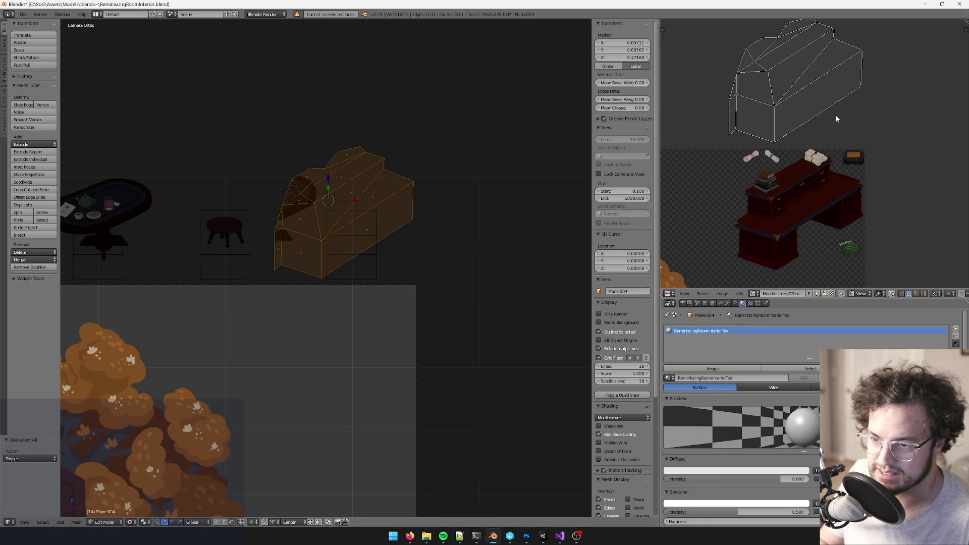
scroll(772, 63, "down", 2)
key("a")
key("g")
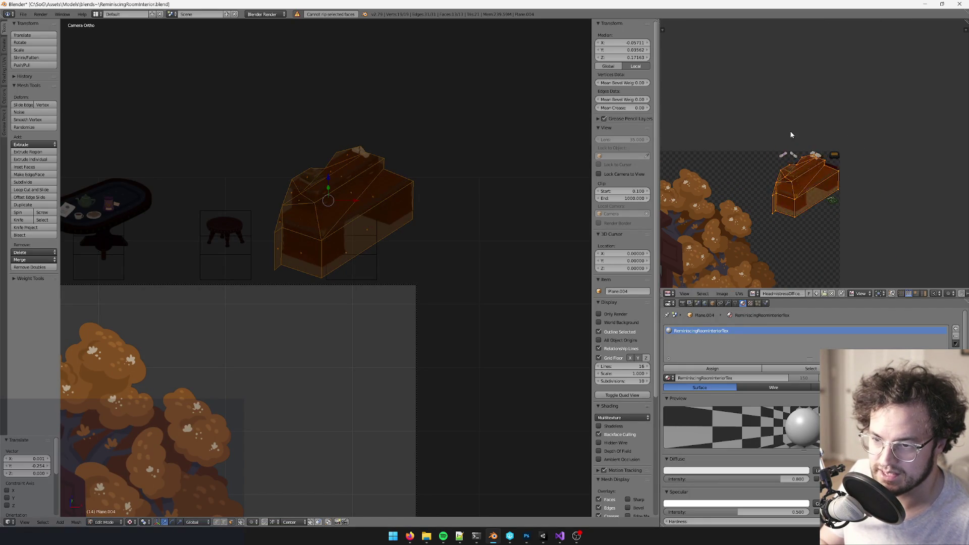
left_click(789, 133)
scroll(834, 128, "up", 3)
key("g")
left_click(834, 161)
Step: Nudge the UVs horizontally to line them up exactly with the desk artwork
key("g")
key("x")
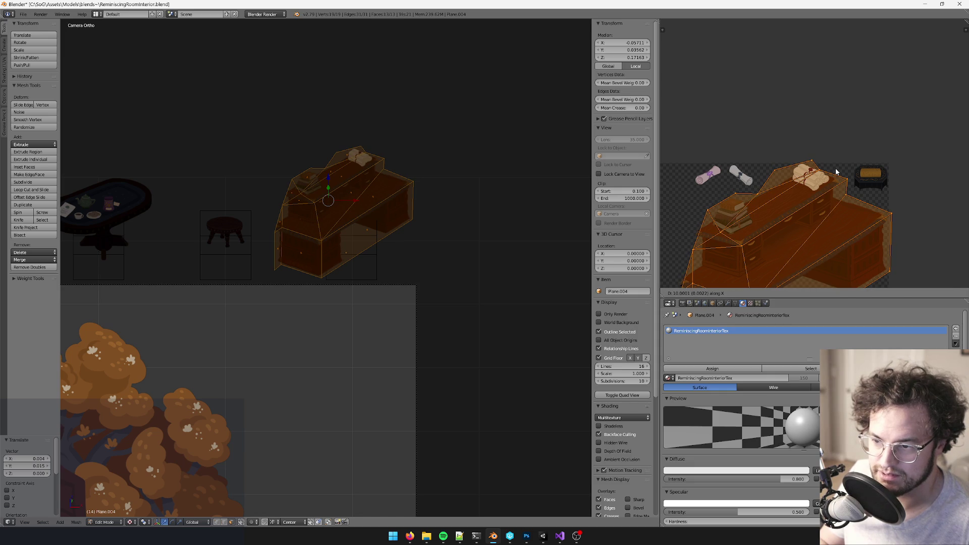
left_click(835, 172)
scroll(822, 183, "up", 3)
key("g")
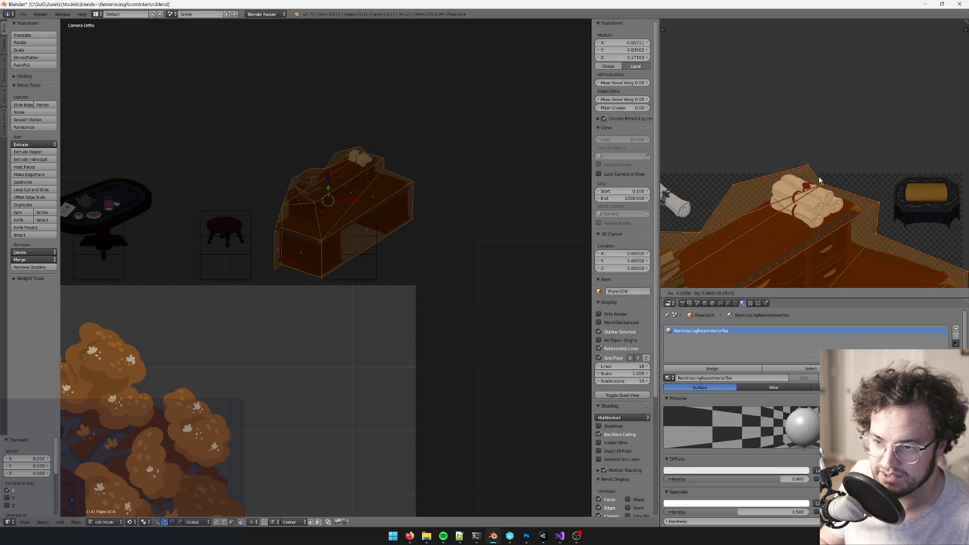
left_click(808, 182)
mouse_move(711, 261)
middle_mouse_down()
mouse_move(834, 131)
mouse_move(850, 132)
mouse_move(893, 31)
mouse_move(757, 45)
mouse_move(891, 143)
mouse_move(855, 126)
mouse_move(799, 155)
middle_mouse_up()
Step: Leave Edit Mode and return to Object Mode in a free perspective view
key("Tab")
scroll(256, 182, "up", 3)
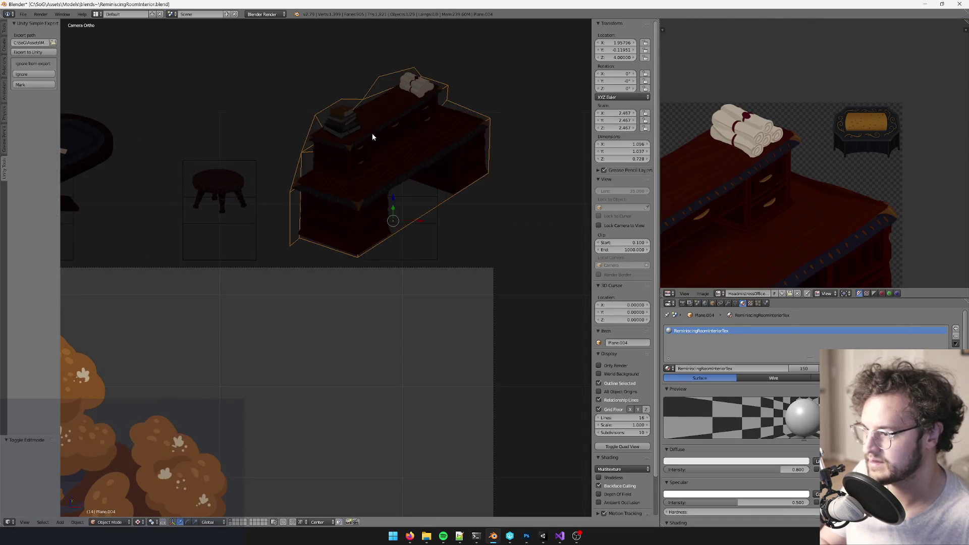
scroll(373, 137, "up", 5)
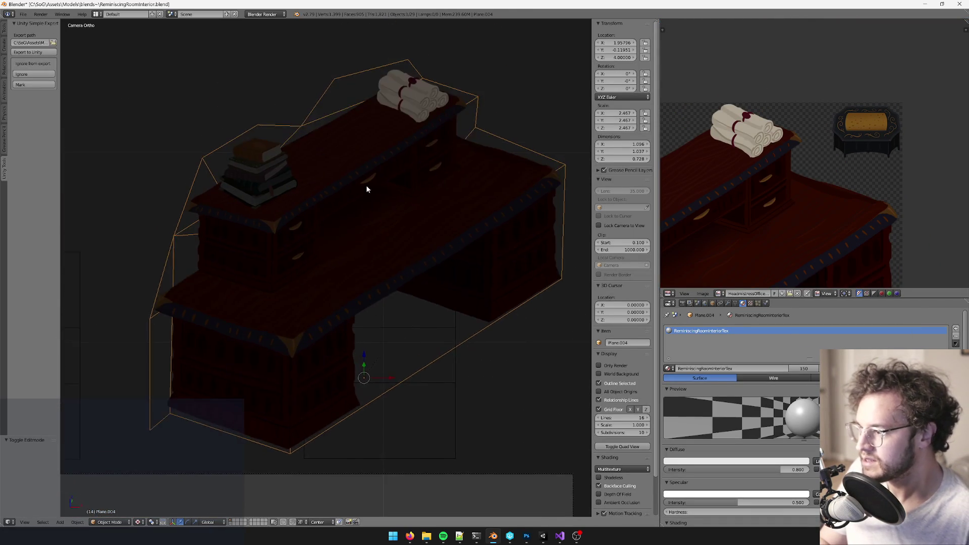
scroll(367, 189, "down", 4)
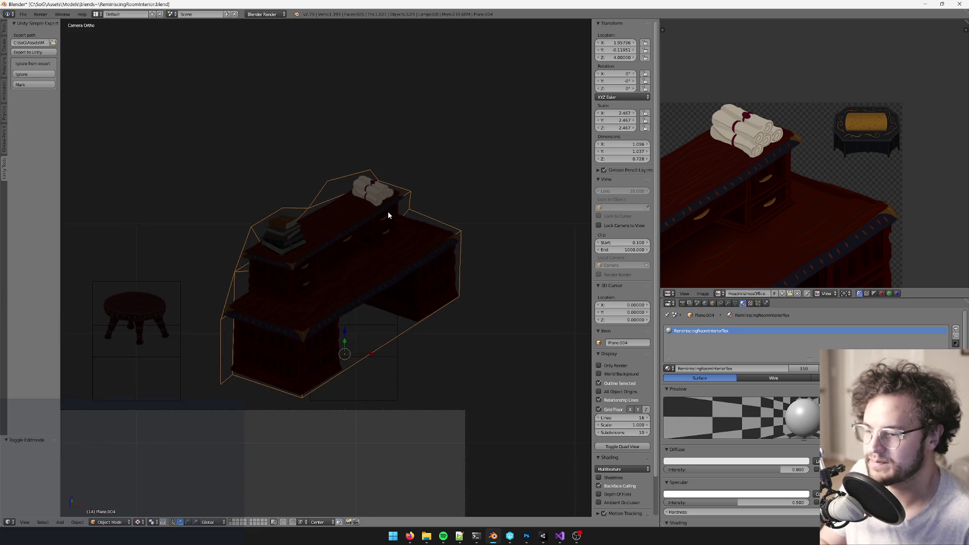
key("Tab")
key("KP_0")
key("Tab")
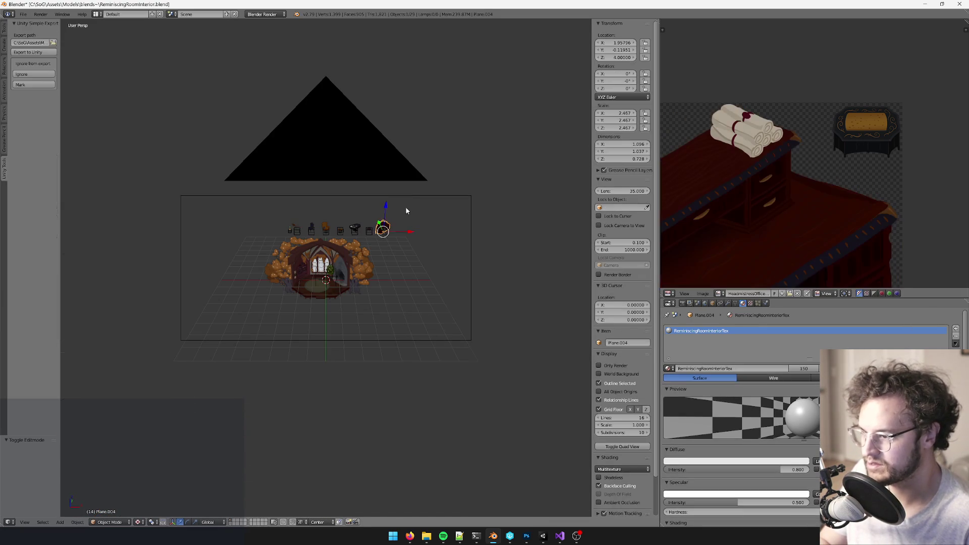
scroll(387, 210, "up", 6)
Step: Duplicate the desk and its empty, placing the copy 1 unit higher on Z
right_click(418, 262)
mouse_move(418, 262)
middle_mouse_down()
mouse_move(425, 248)
mouse_move(440, 249)
mouse_move(431, 248)
mouse_move(431, 225)
mouse_move(385, 207)
mouse_move(345, 230)
middle_mouse_up()
scroll(422, 222, "down", 5)
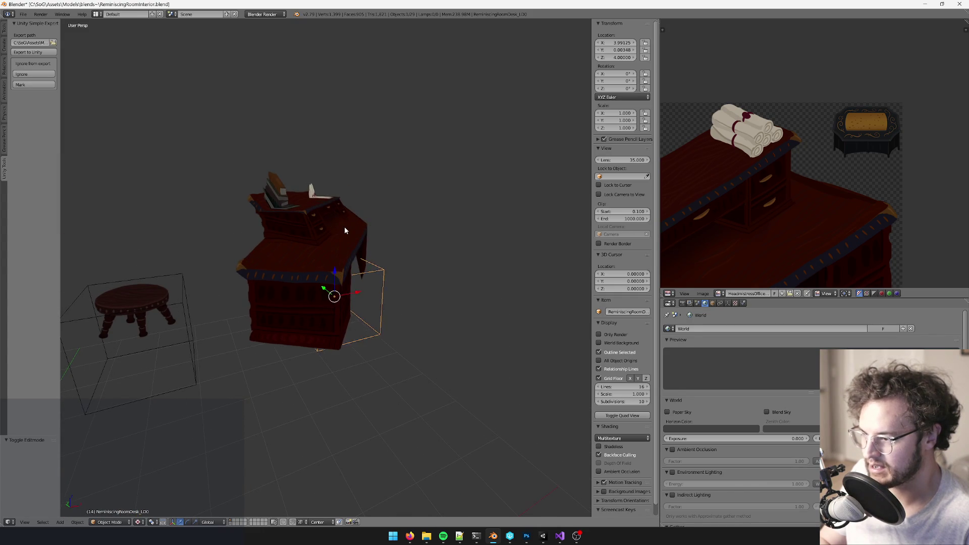
right_click(345, 231)
key("shift+d")
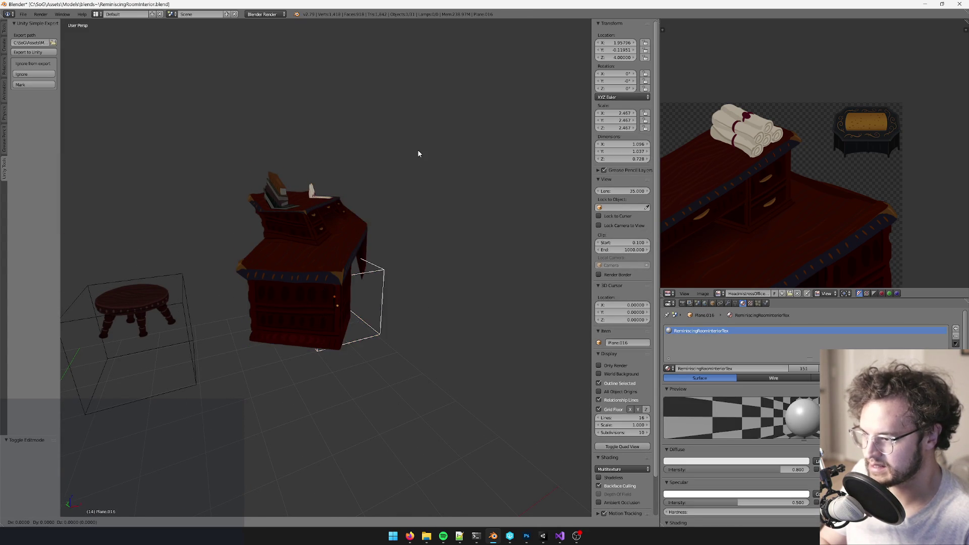
right_click(418, 154)
type("gz1")
key("Return")
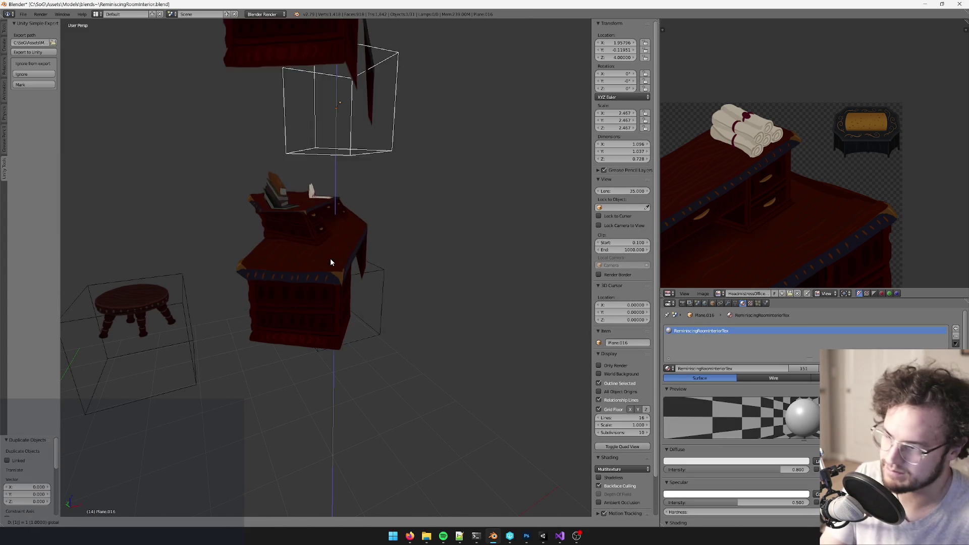
scroll(333, 252, "up", 2)
Step: Shrink the copied empty's display size to 0.1
right_click(379, 272)
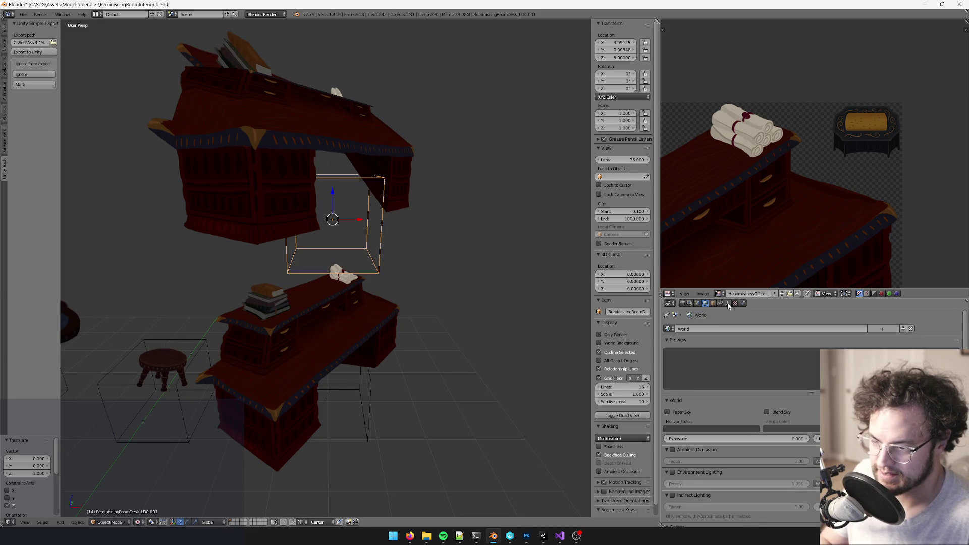
left_click(727, 303)
left_click(822, 347)
type("0.2")
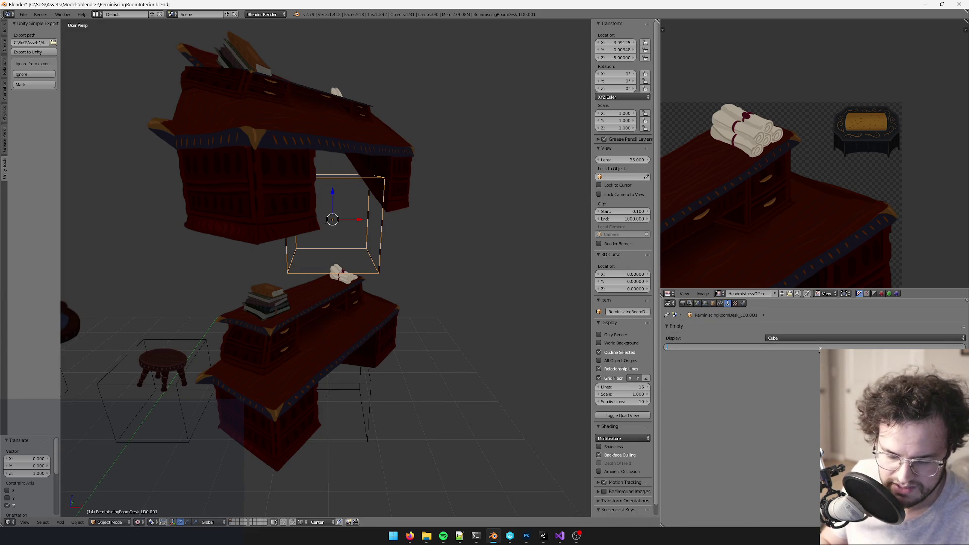
key("Return")
left_click(828, 348)
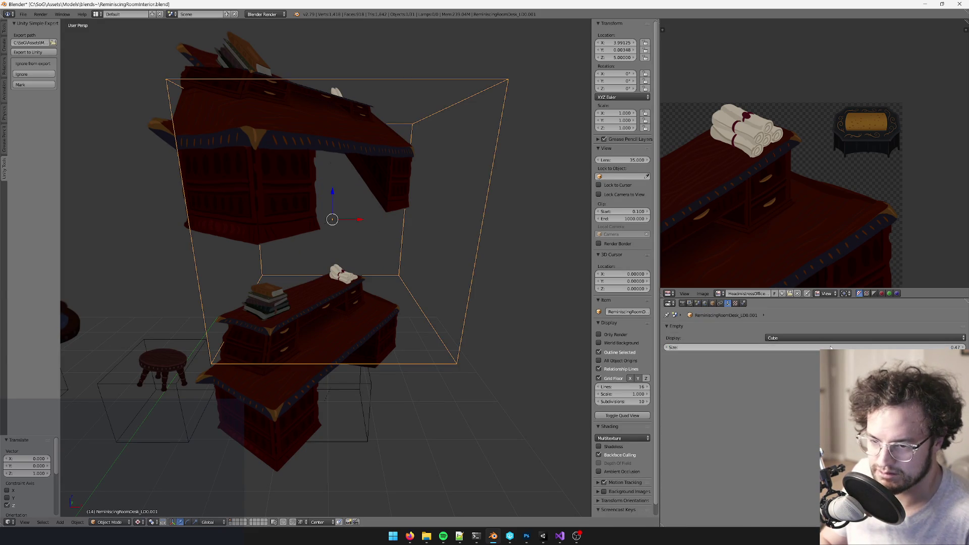
key("BackSpace")
key("BackSpace")
key("BackSpace")
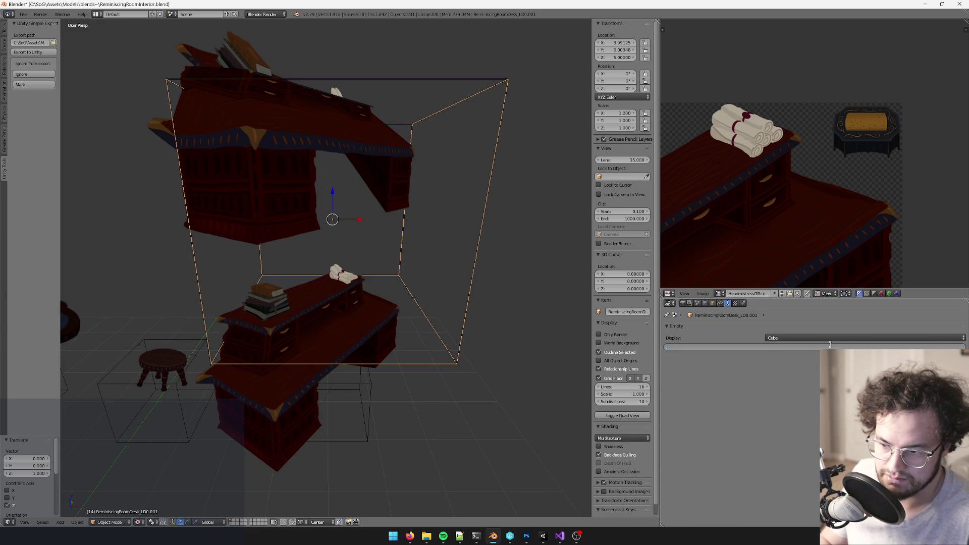
type("0.1")
key("Return")
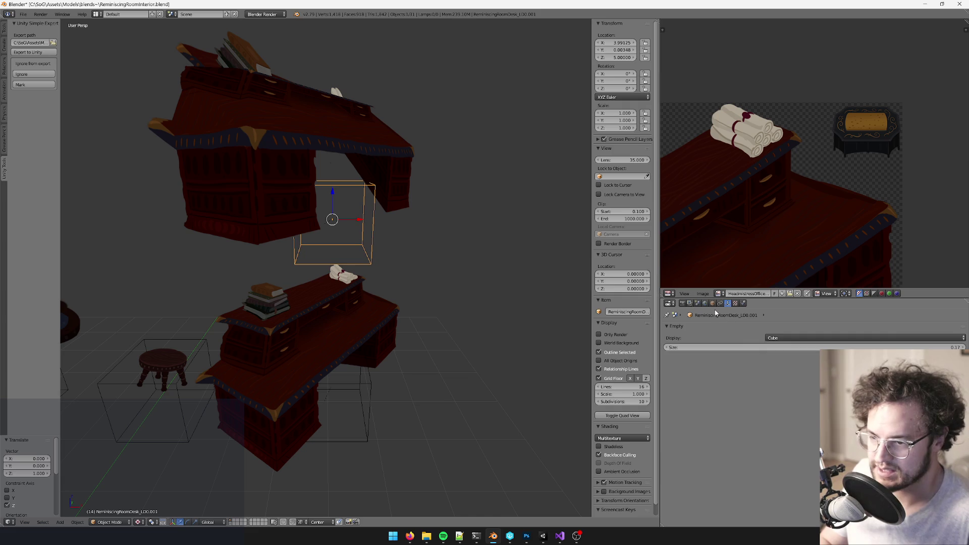
left_click(712, 302)
Step: Bring up the Trello rem room objects card
mouse_move(580, 302)
middle_mouse_down()
mouse_move(368, 277)
mouse_move(464, 480)
middle_mouse_up()
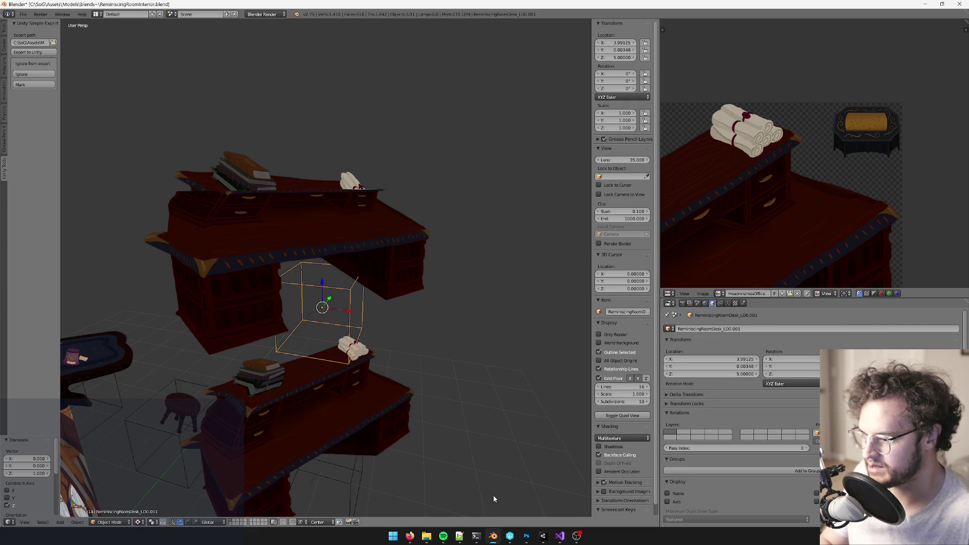
mouse_move(409, 536)
left_click(461, 503)
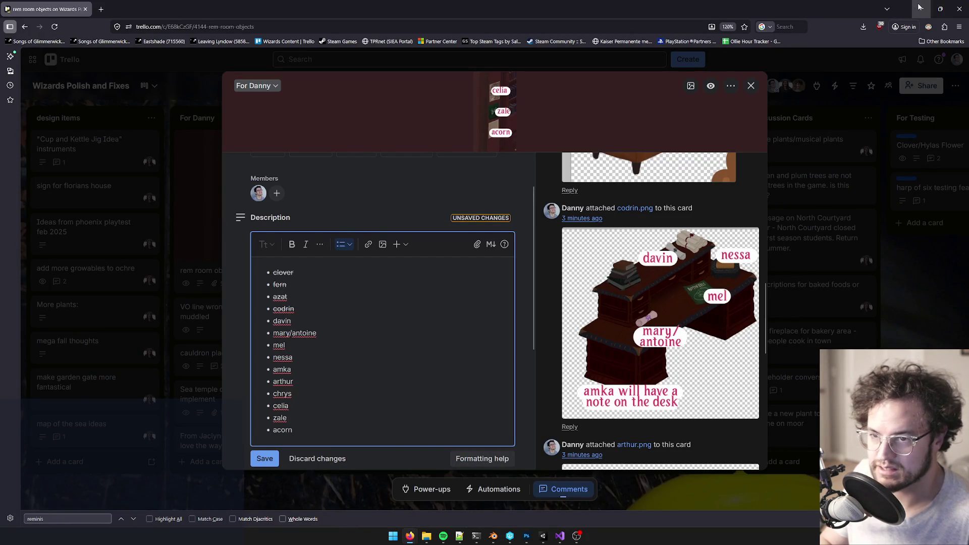
Step: Back in Blender, rename the copied empty, replacing 'Desk' with 'Davin'
left_click(921, 8)
scroll(410, 264, "down", 1)
left_click(711, 329)
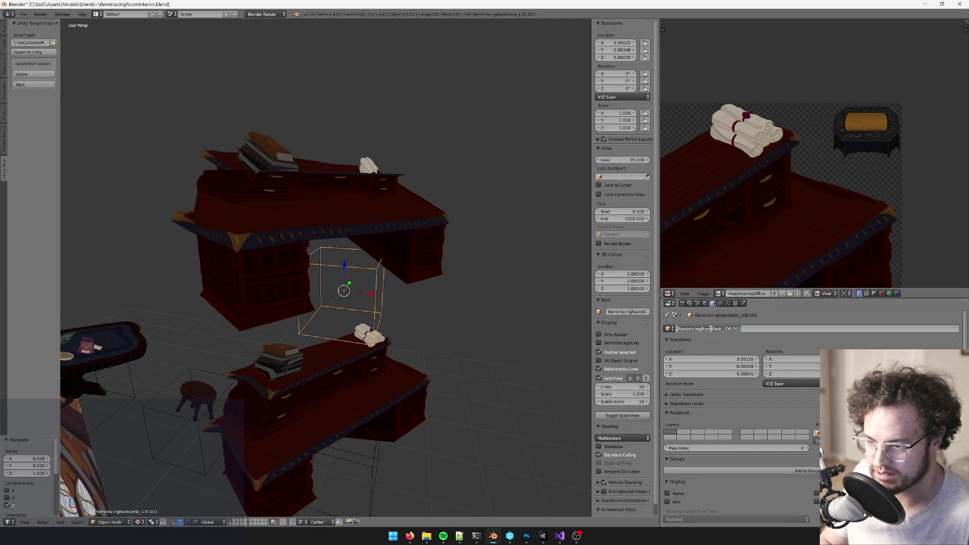
left_click_drag(711, 328, 727, 328)
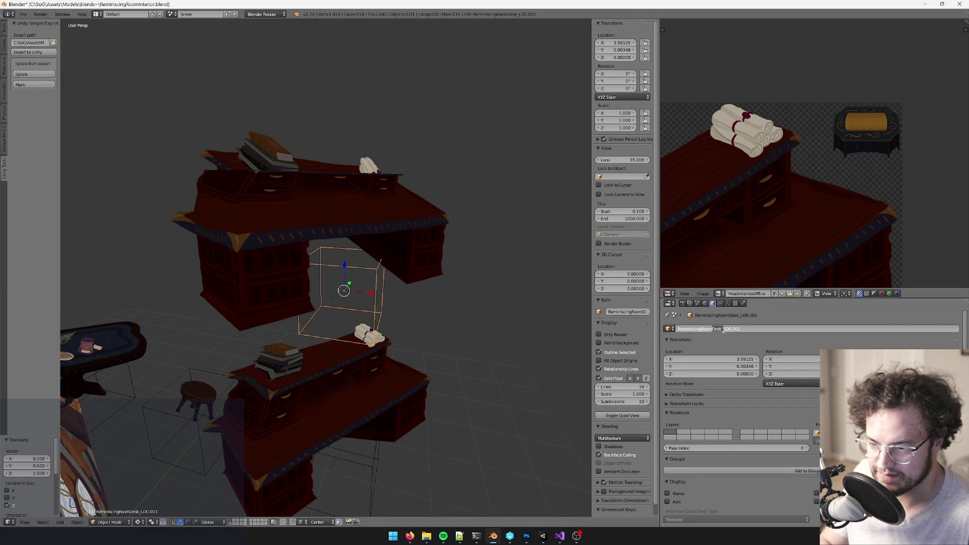
type("Davi")
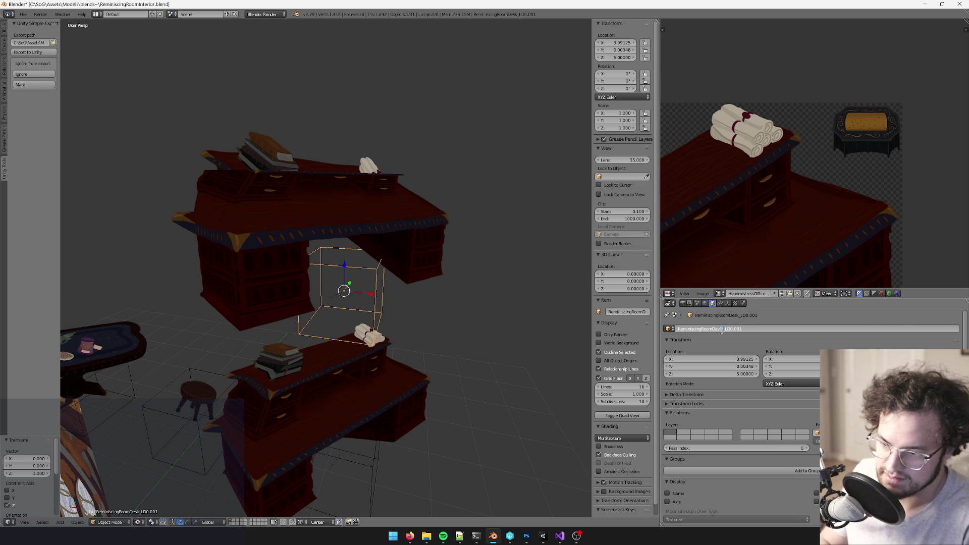
key("Return")
scroll(404, 268, "up", 3)
Step: Duplicate the Davin empty in place, set its size to .15, and rename it for Nessa
key("shift+d")
key("Escape")
left_click(729, 303)
left_click(836, 347)
type(".15\\")
key("Return")
key("Return")
left_click(713, 304)
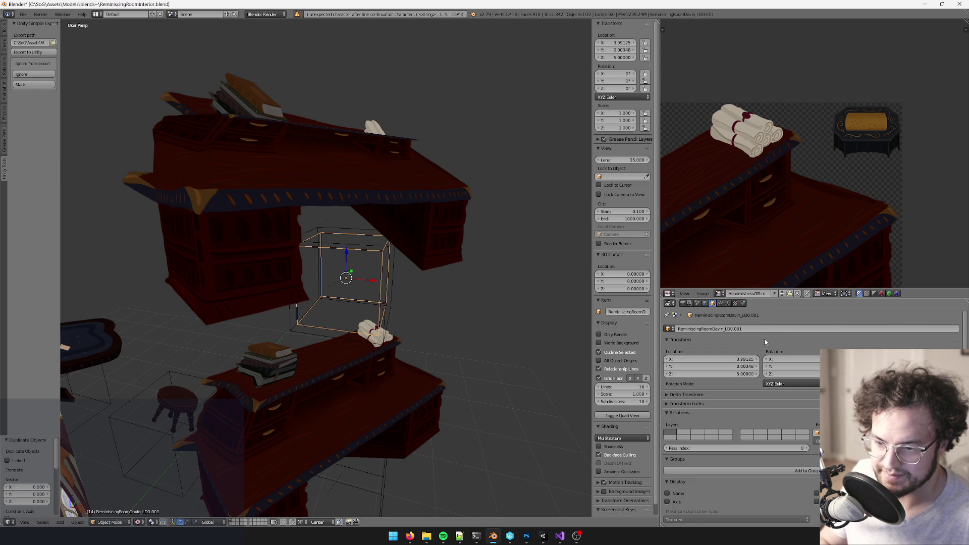
left_click(718, 330)
left_click(721, 329)
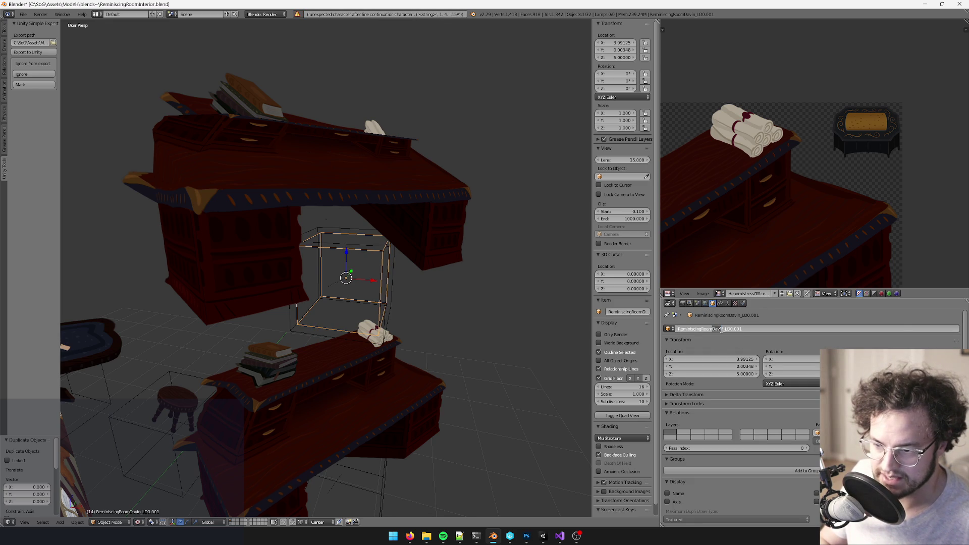
key("BackSpace")
key("BackSpace")
key("BackSpace")
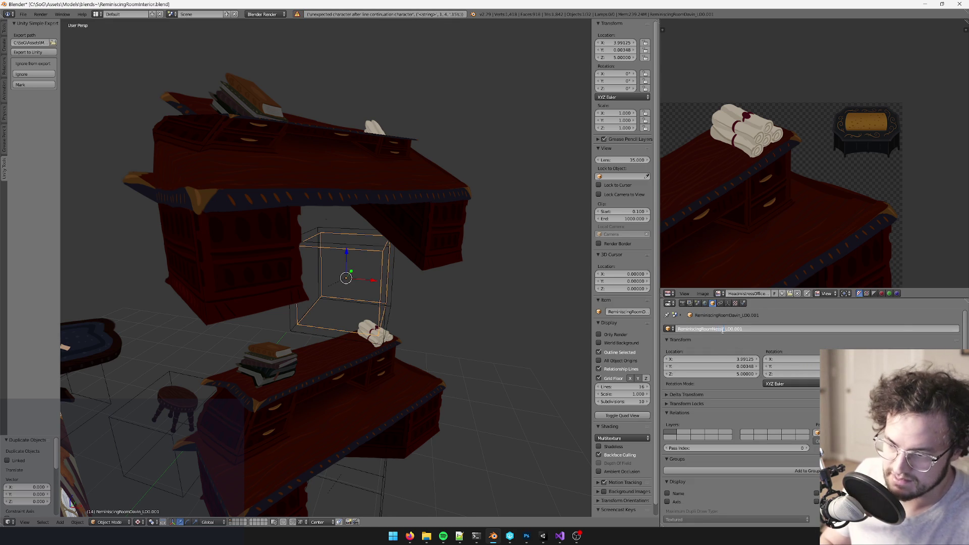
key("Return")
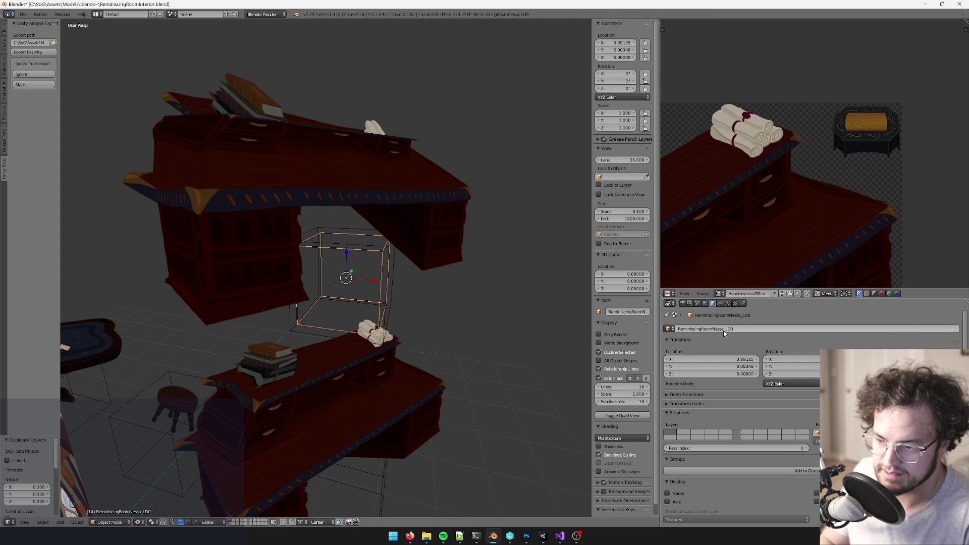
Step: Shrink the Nessa empty, rename it ReminiscingRoomMel_LD0, and frame it in view
left_click(727, 303)
left_click(942, 347)
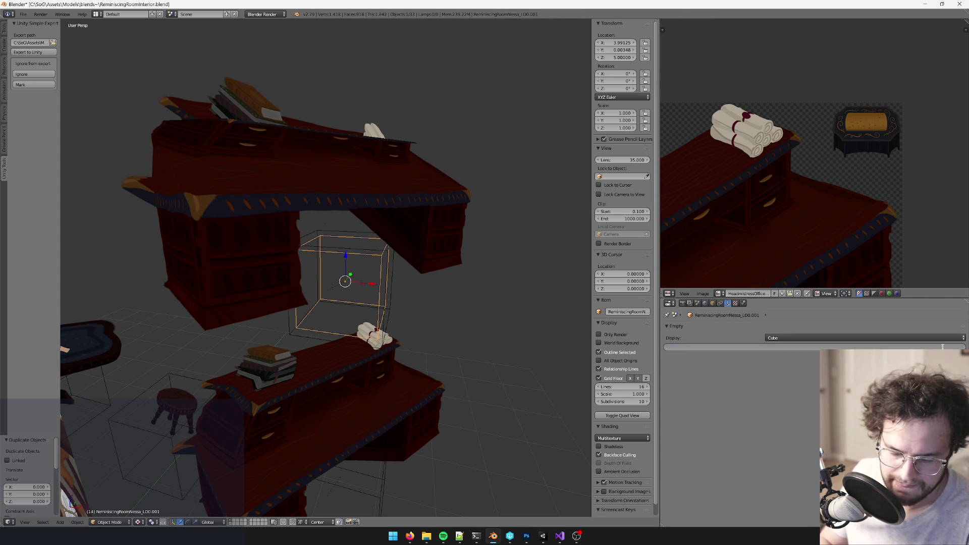
key("Return")
left_click(713, 303)
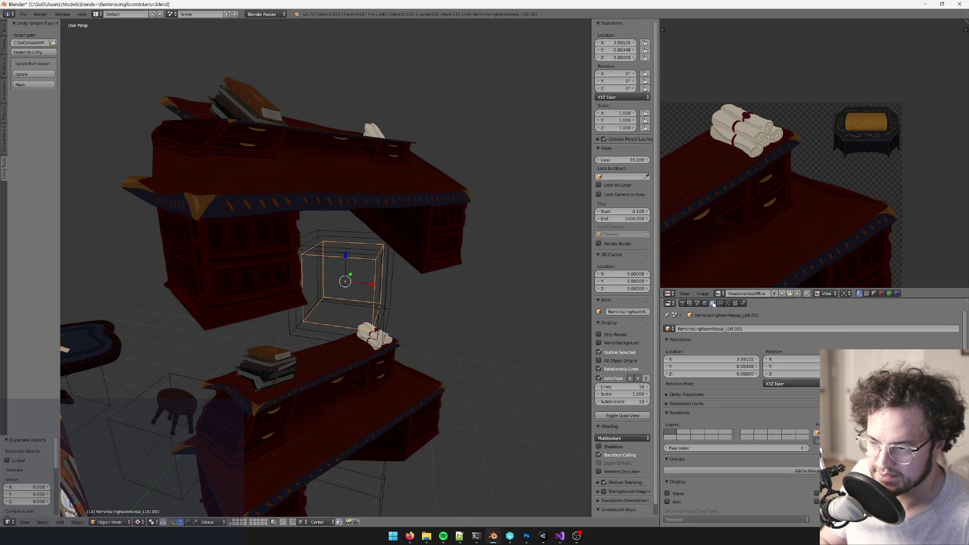
left_click(717, 329)
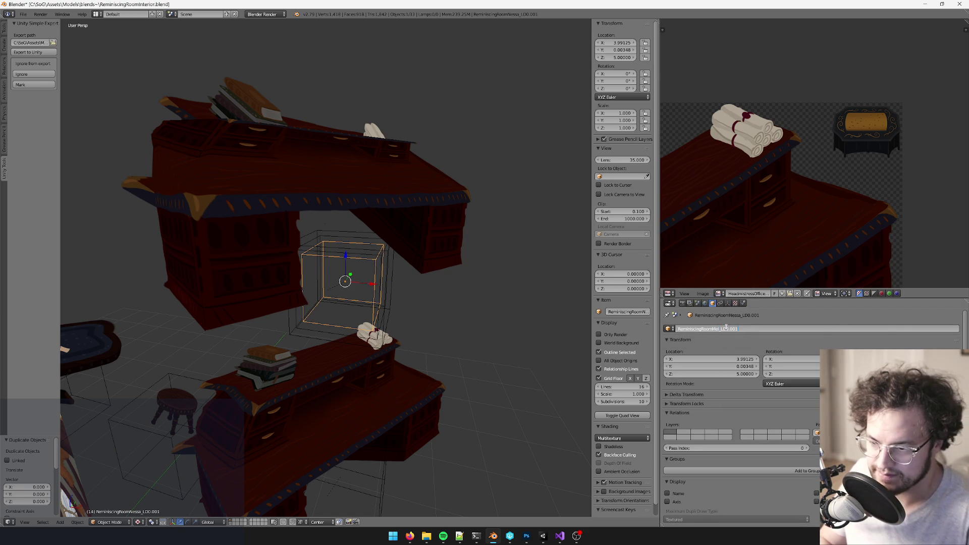
key("Return")
key("KP_Decimal")
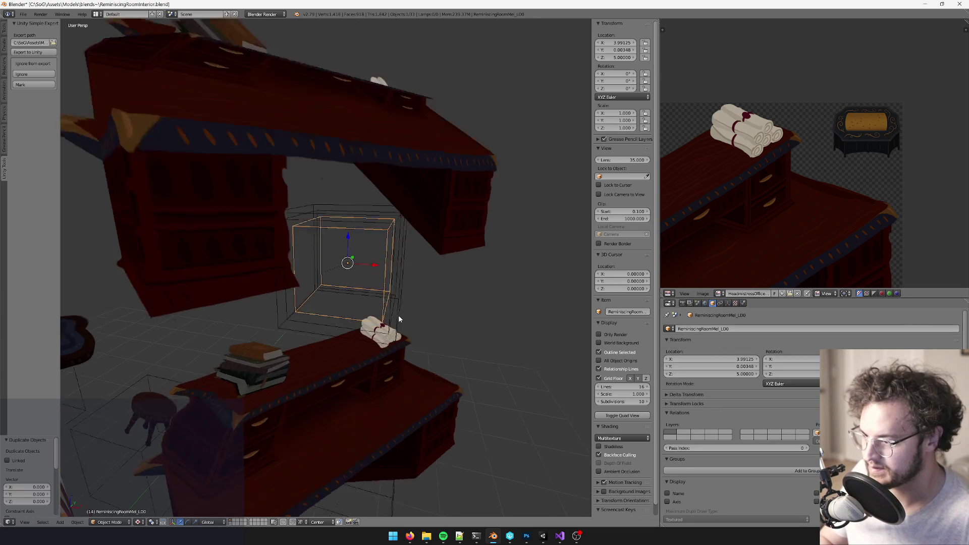
Step: Duplicate the Mel empty in place with a smaller display size, then return to Trello
key("shift+d")
key("Escape")
left_click(727, 303)
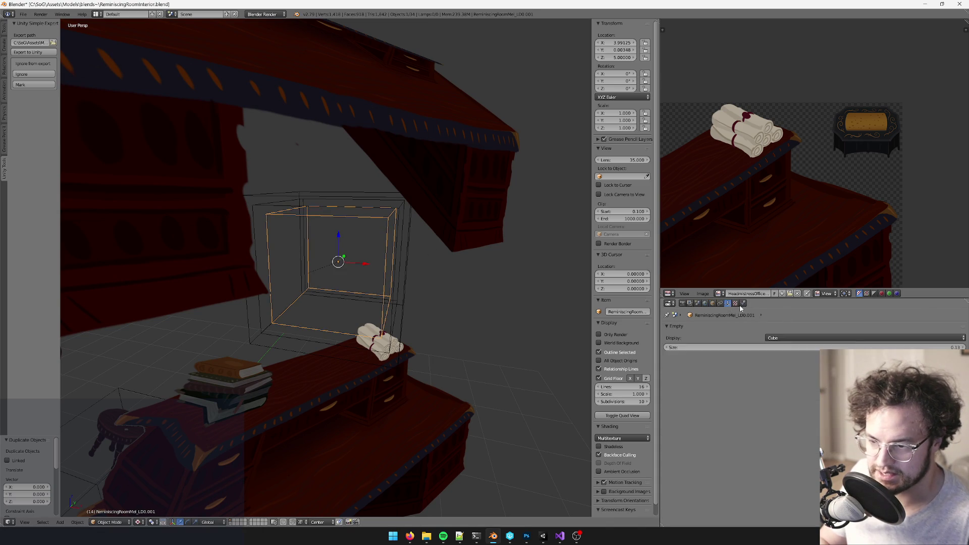
left_click(882, 348)
key("Return")
key("alt+Tab")
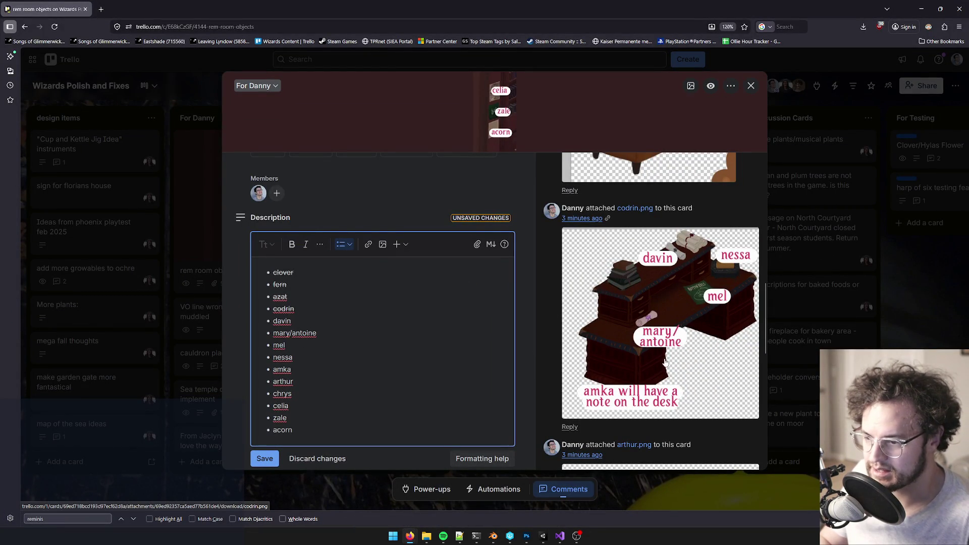
Step: Rename the empty from Mel to ReminiscingRoomMary_LD0
key("alt+Tab")
middle_click_drag(413, 293, 475, 301)
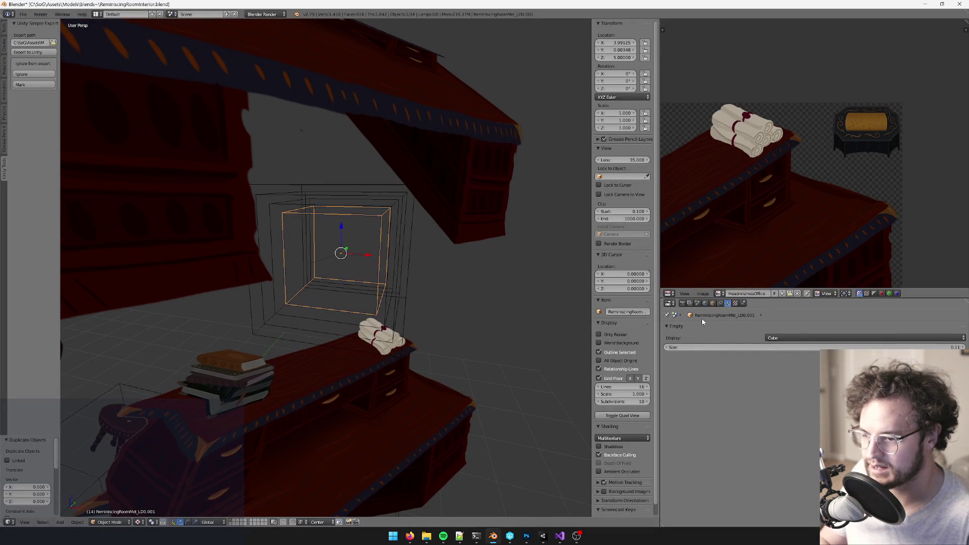
left_click(712, 303)
left_click(716, 328)
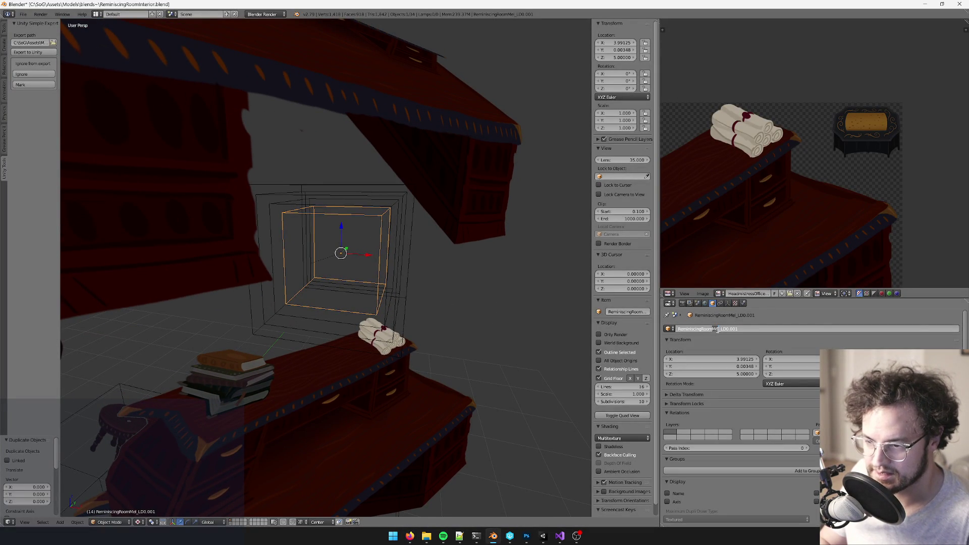
key("BackSpace")
key("BackSpace")
type("ar")
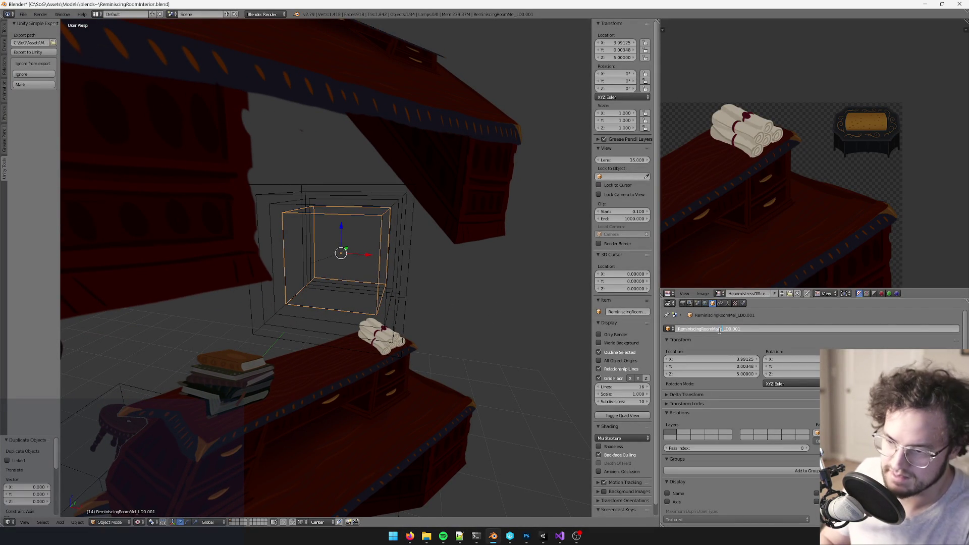
type("y")
key("Return")
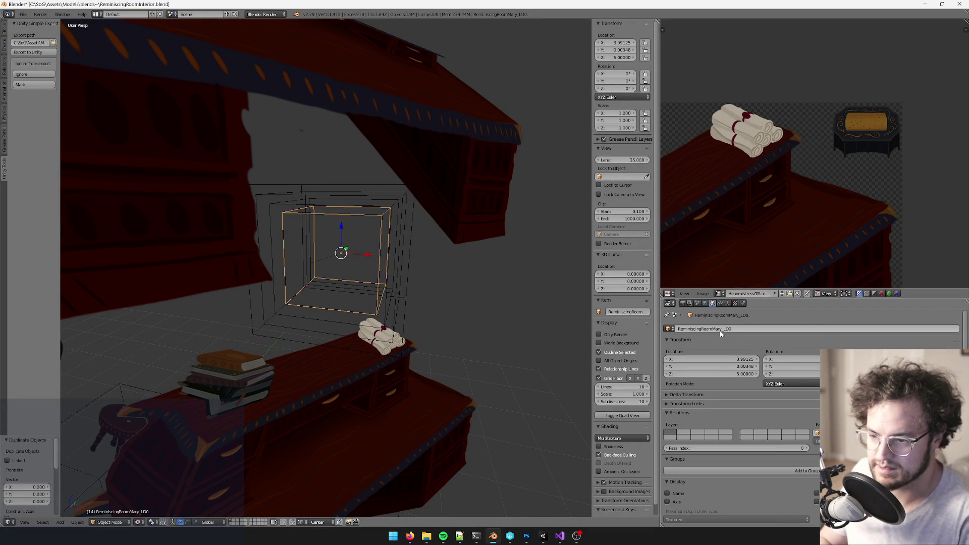
left_click(738, 329)
key("End")
key("BackSpace")
key("Return")
mouse_move(386, 267)
middle_mouse_down()
mouse_move(394, 242)
mouse_move(434, 202)
mouse_move(413, 198)
mouse_move(414, 246)
mouse_move(408, 200)
mouse_move(396, 208)
middle_mouse_up()
Step: Duplicate it in place as ReminiscingRoomAmka_LD0 with empty size 0.08
key("shift+d")
right_click(407, 200)
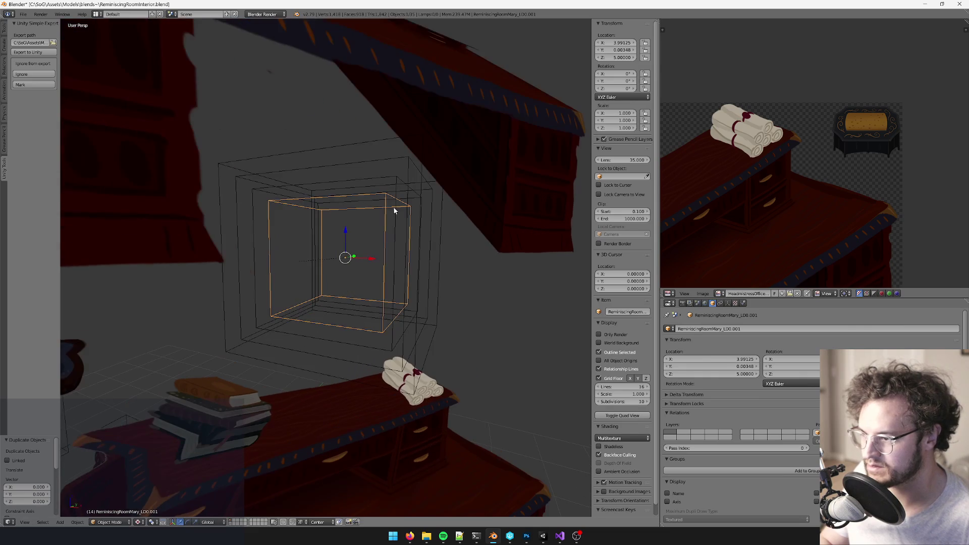
left_click(714, 329)
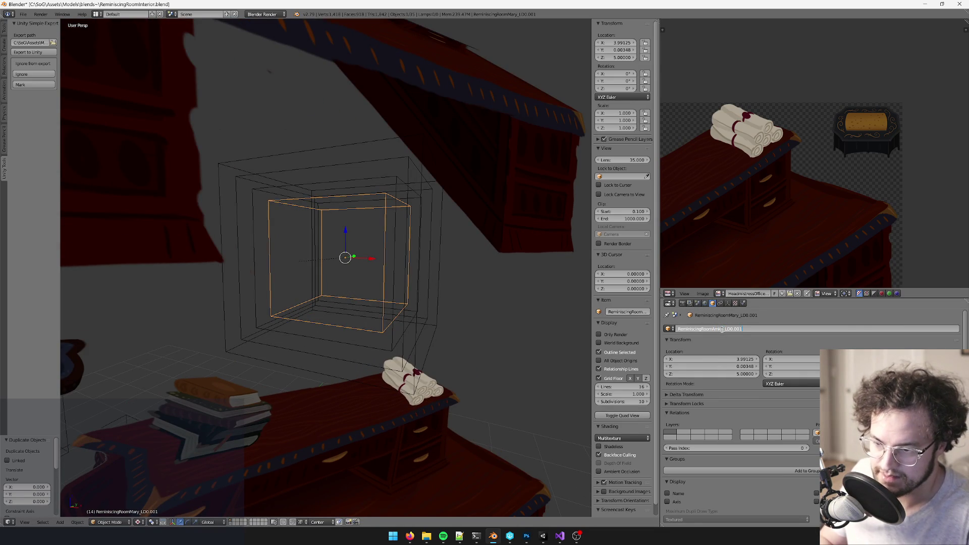
key("BackSpace")
key("BackSpace")
key("Return")
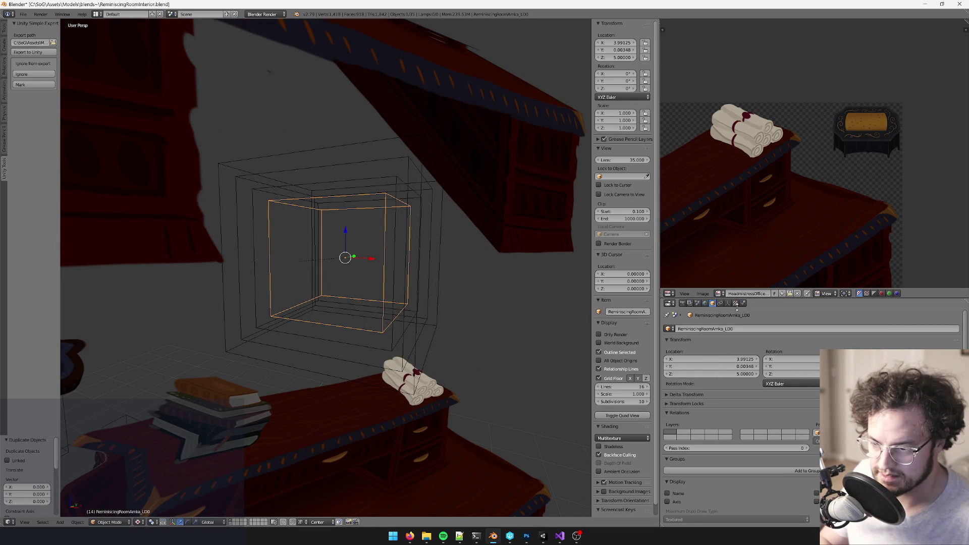
left_click(727, 303)
left_click(922, 347)
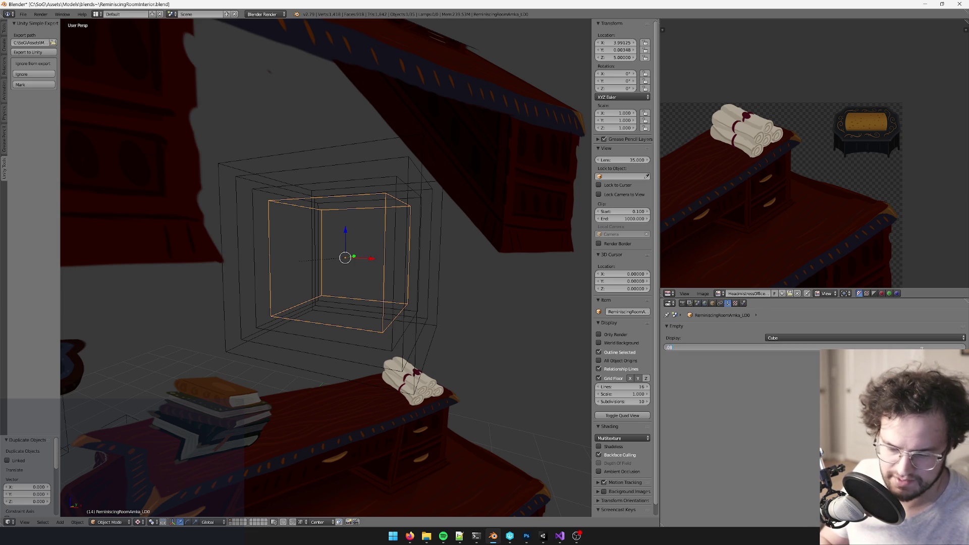
key("Return")
Step: Select the upper desk's sprite mesh and orbit to a steeper view
scroll(392, 267, "down", 5)
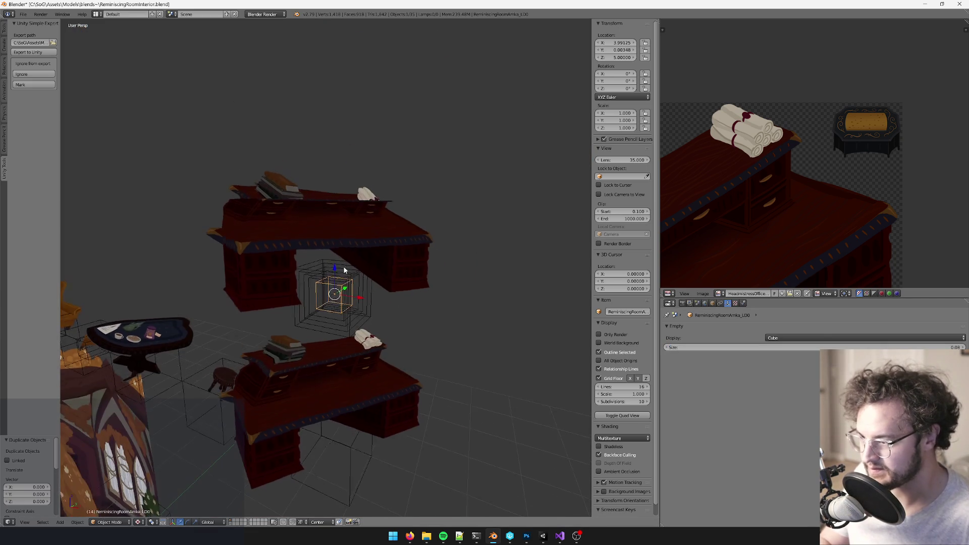
scroll(344, 268, "up", 3)
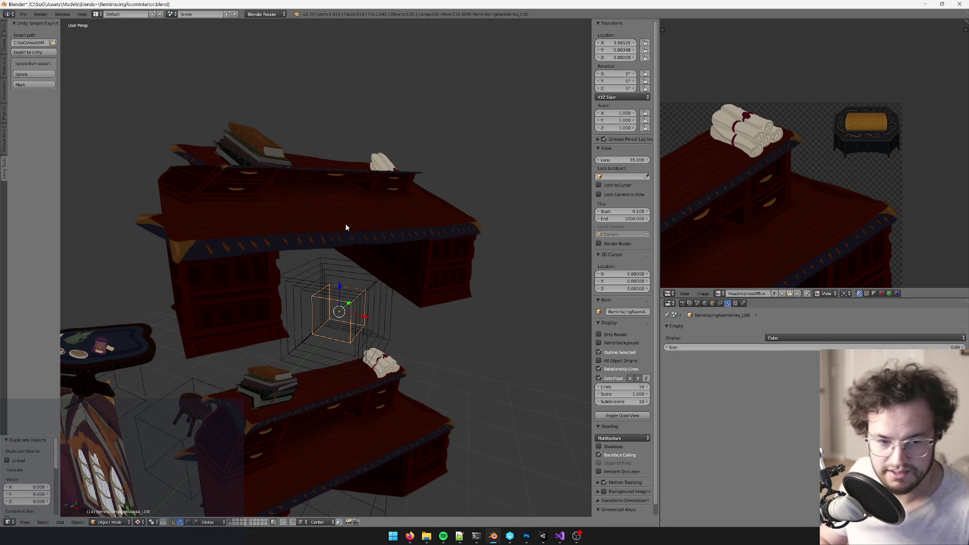
right_click(362, 200)
mouse_move(363, 200)
middle_mouse_down()
mouse_move(362, 235)
mouse_move(389, 279)
mouse_move(430, 254)
mouse_move(402, 317)
middle_mouse_up()
scroll(366, 227, "up", 3)
Step: Duplicate the upper desk mesh and offset the copy 1 unit along X
key("shift+d")
right_click(430, 255)
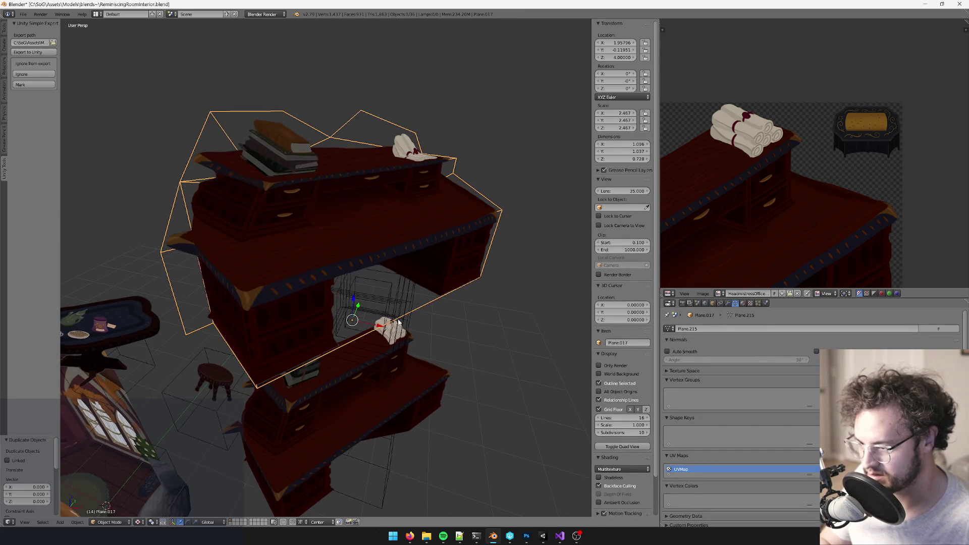
key("g")
key("x")
key("1")
key("Return")
scroll(326, 234, "down", 5)
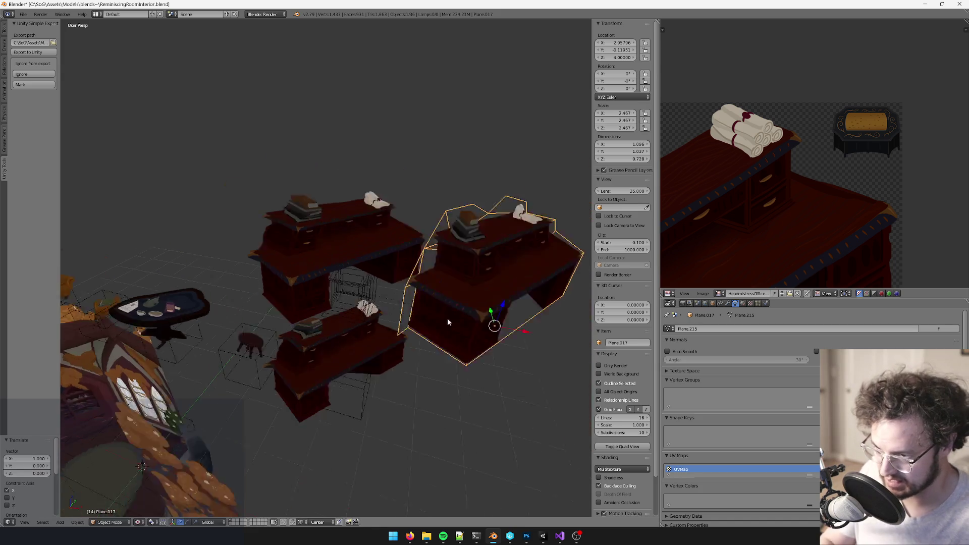
Step: Put the original desk mesh into Edit Mode with the desk texture in view, then switch to Unity
right_click(326, 234)
scroll(333, 238, "up", 8)
key("Tab")
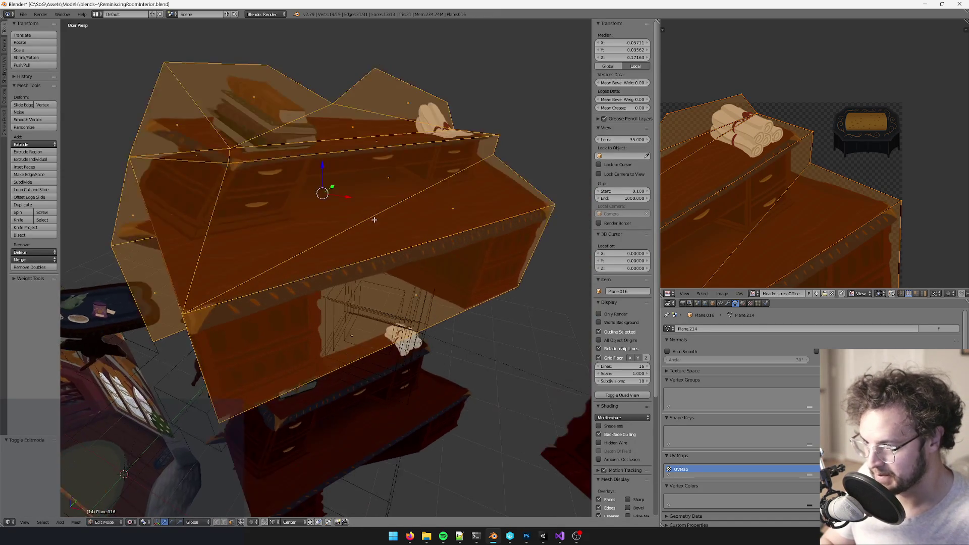
mouse_move(360, 258)
middle_mouse_down()
mouse_move(353, 237)
mouse_move(333, 252)
mouse_move(402, 352)
mouse_move(465, 210)
mouse_move(451, 212)
middle_mouse_up()
scroll(783, 188, "down", 4)
scroll(782, 188, "up", 3)
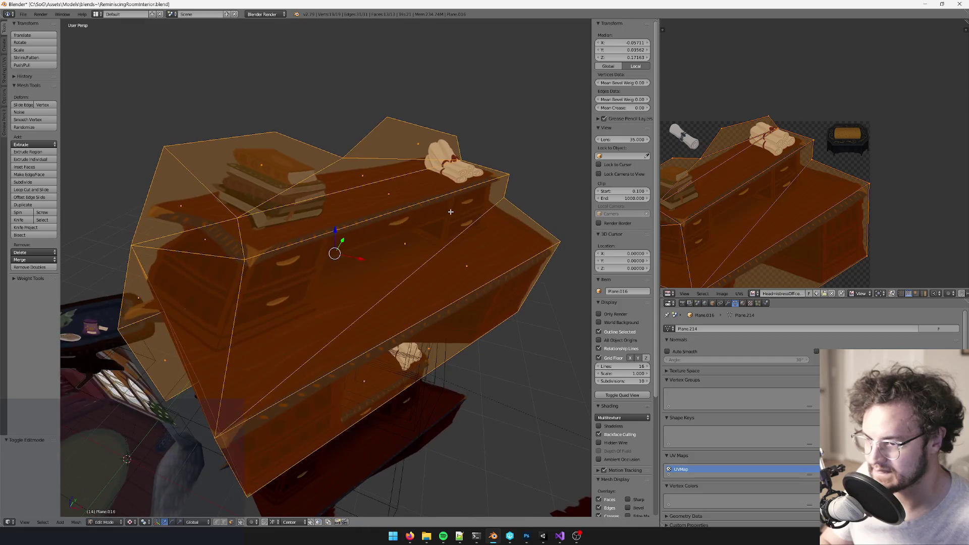
mouse_move(705, 225)
middle_mouse_down()
mouse_move(785, 182)
mouse_move(781, 163)
mouse_move(792, 160)
middle_mouse_up()
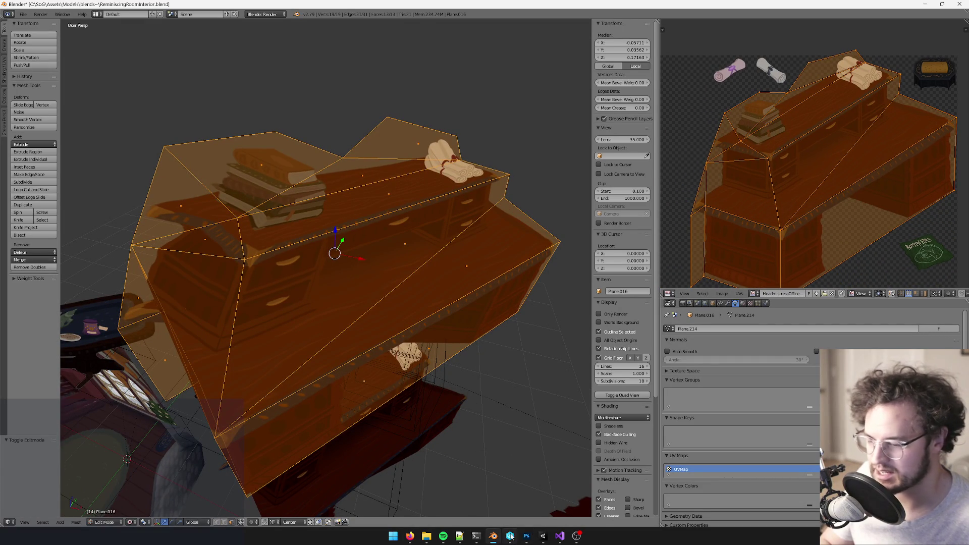
left_click(542, 536)
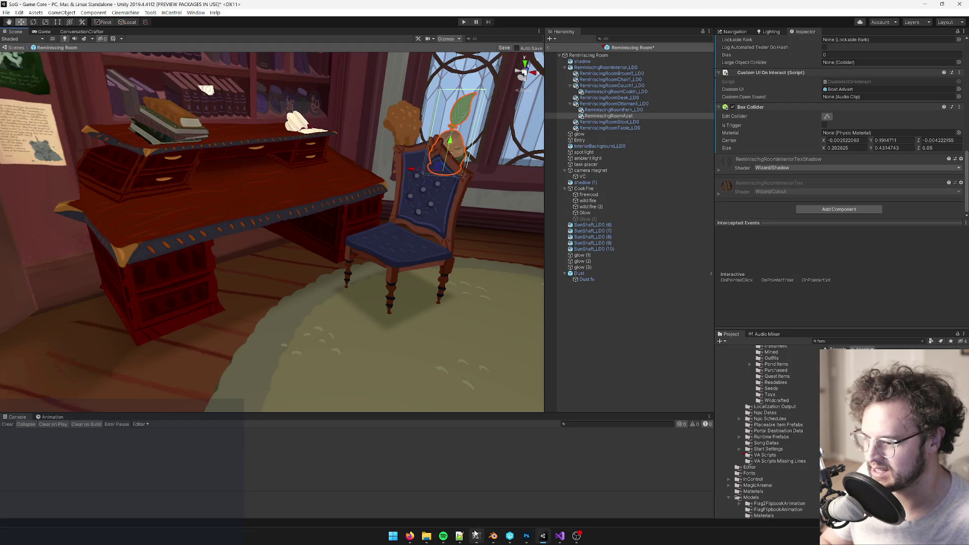
left_click(526, 536)
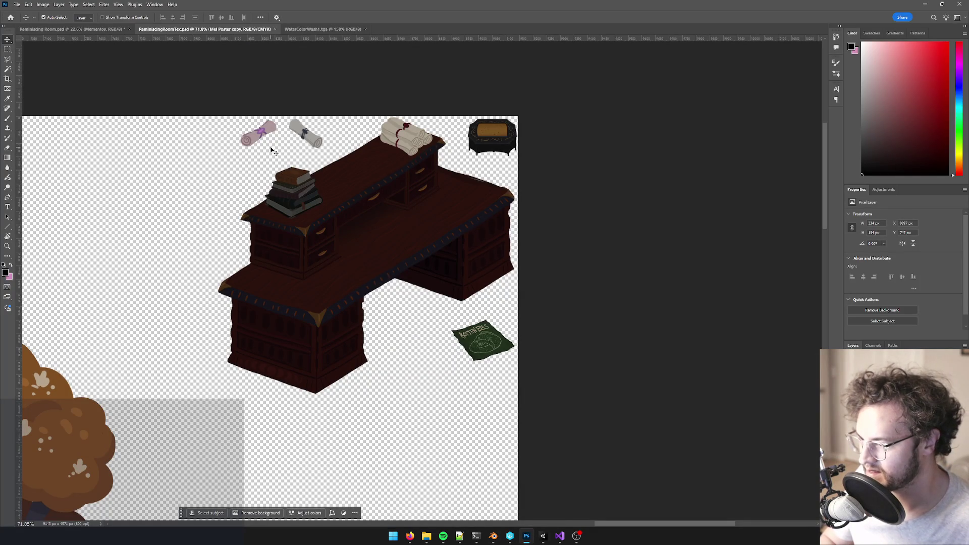
key("ctrl+z")
key("ctrl+z")
key("ctrl+z")
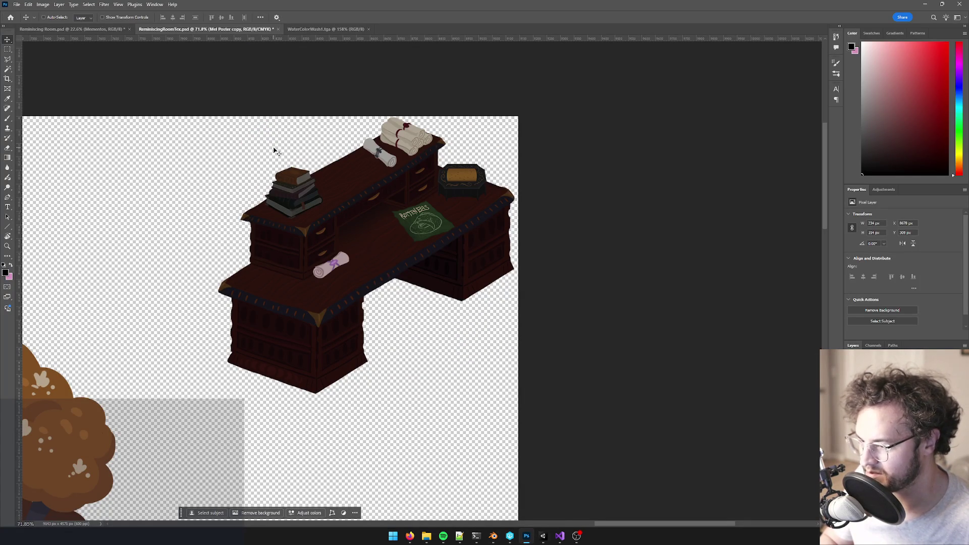
key("ctrl+shift+z")
key("ctrl+shift+z")
key("ctrl+shift+z")
key("ctrl+shift+z")
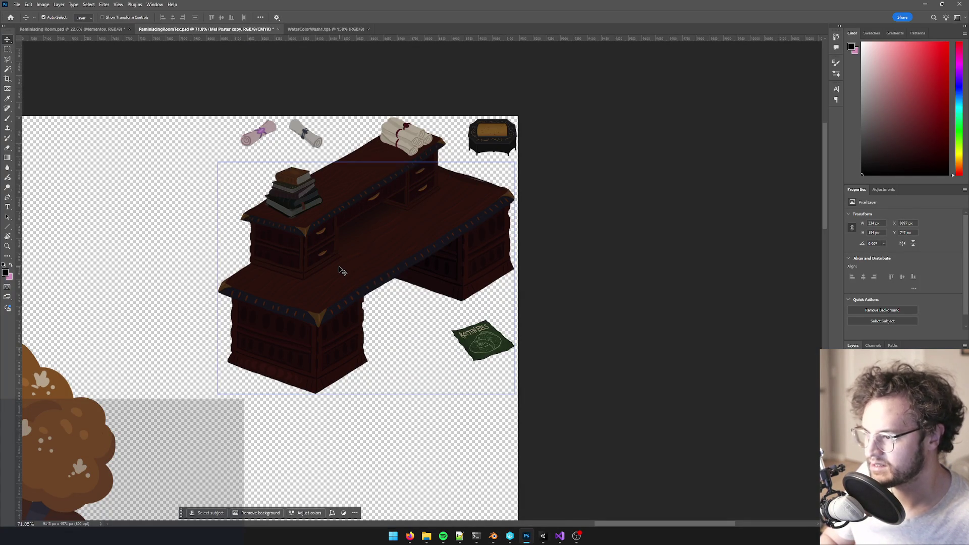
key("ctrl+s")
key("alt+Tab")
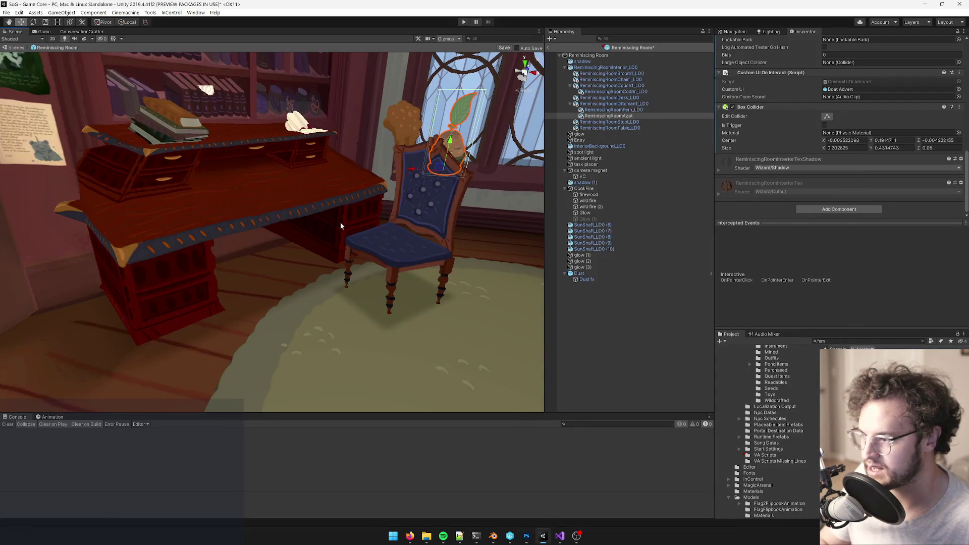
left_click(493, 536)
Step: Knife-cut a new edge across the top of the desk mesh up to the scroll bundle
middle_click_drag(429, 262, 441, 292)
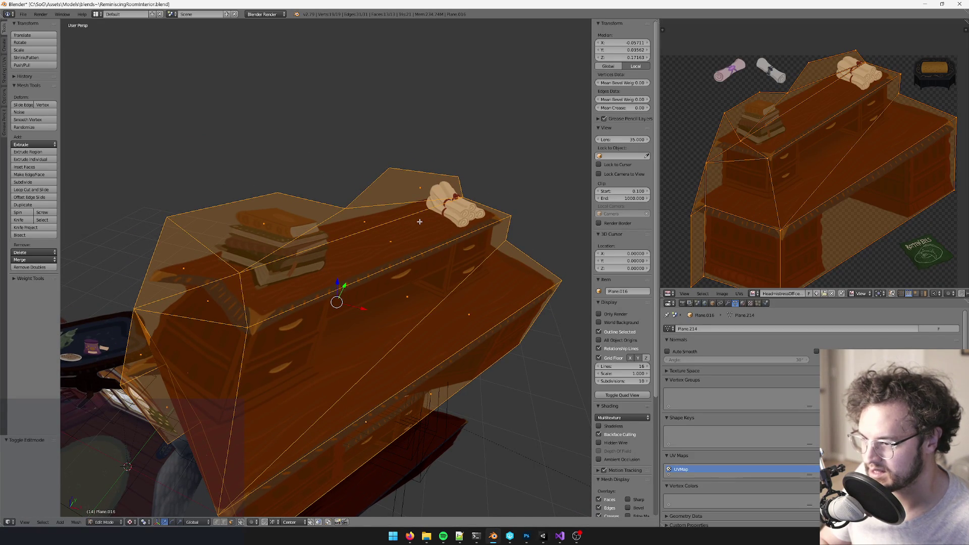
key("k")
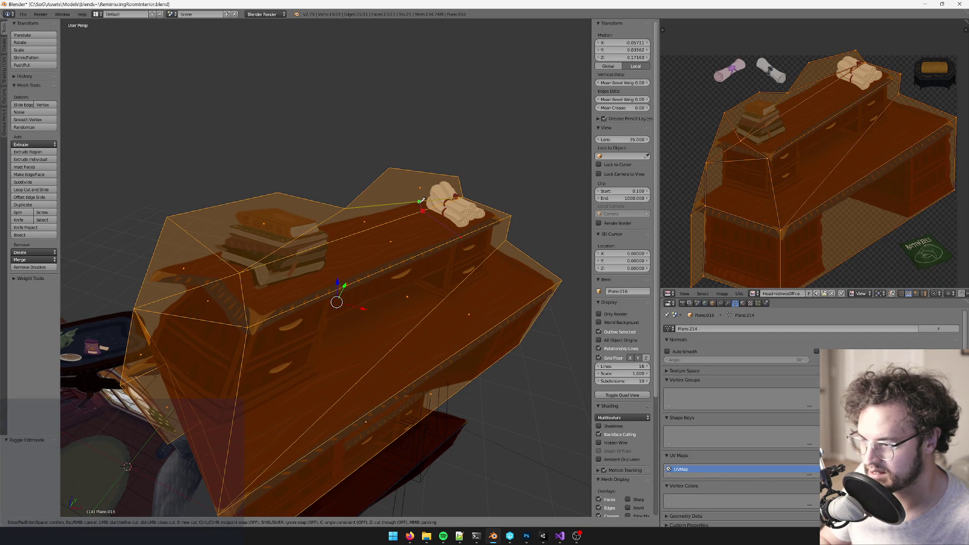
key("Return")
key("k")
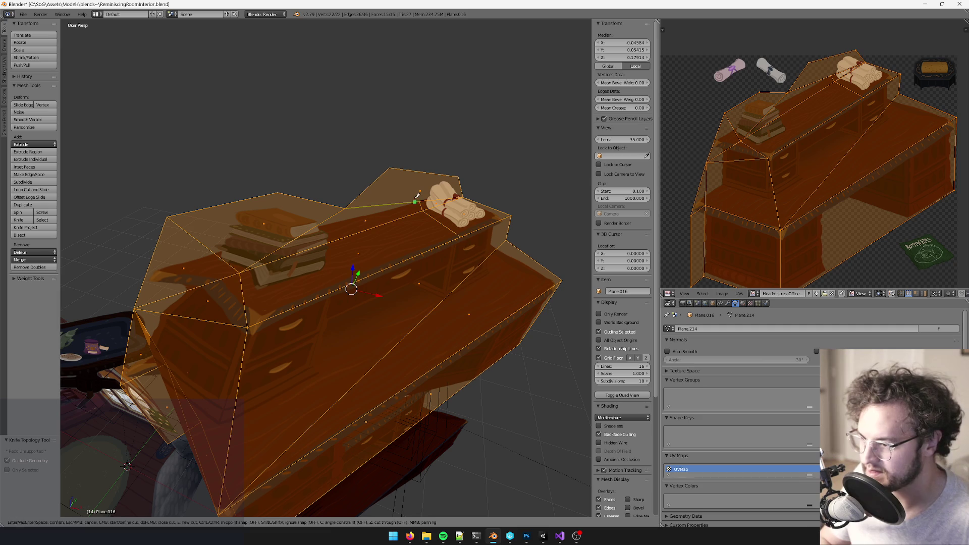
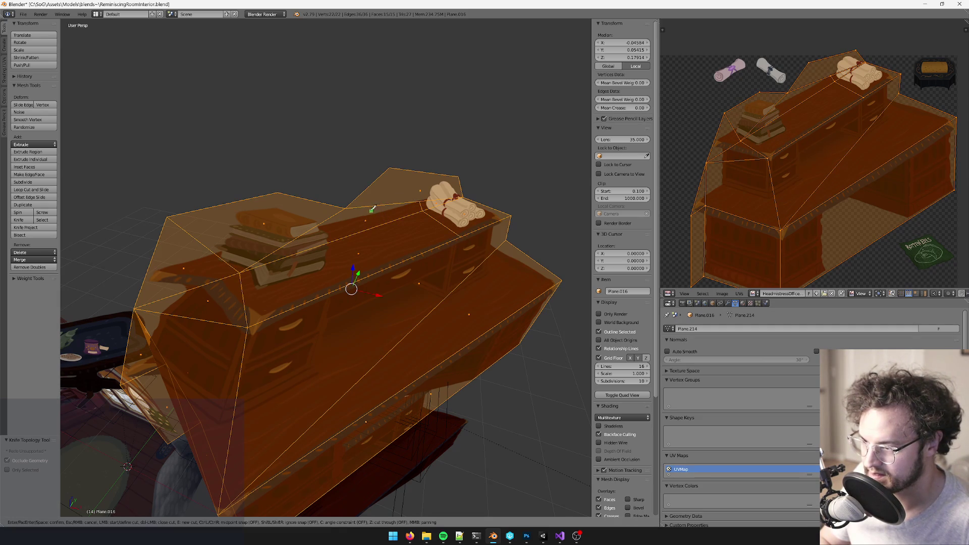
Step: Finish the first knife cut across the desk top and reselect the desk mesh
left_click(415, 255)
key("Return")
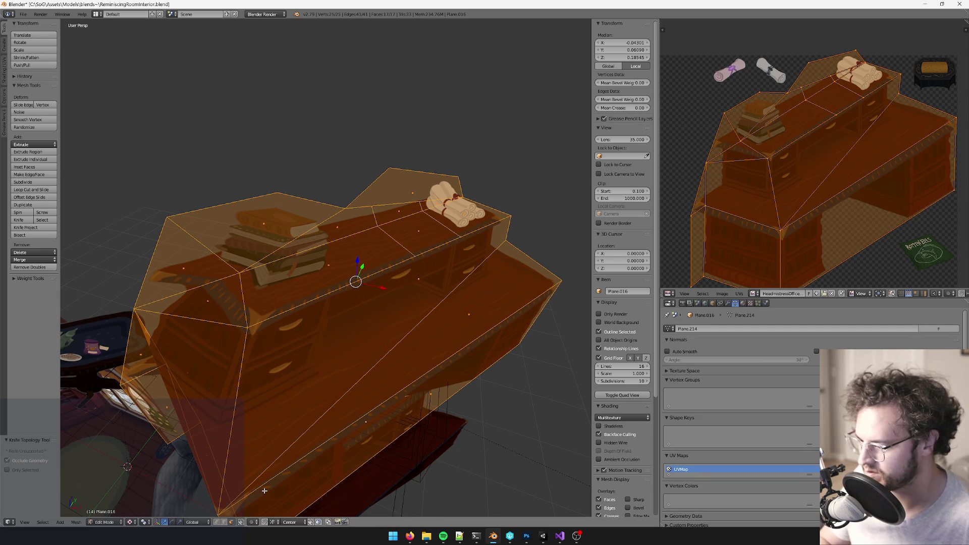
key("a")
right_click(419, 227)
key("Tab")
right_click(417, 225)
right_click(418, 227)
scroll(359, 261, "up", 2)
right_click(356, 341)
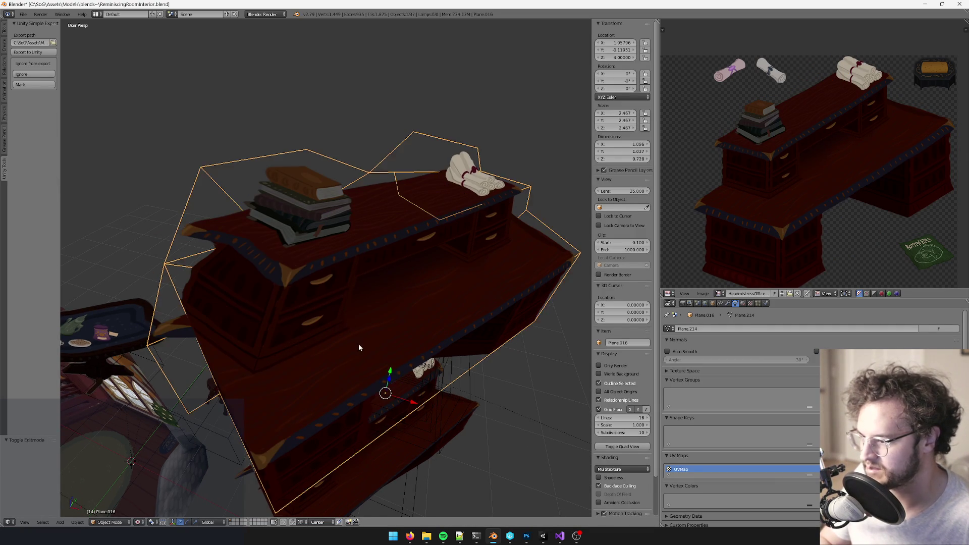
Step: Knife-cut two new edge lines across the lower desk top
key("Tab")
key("k")
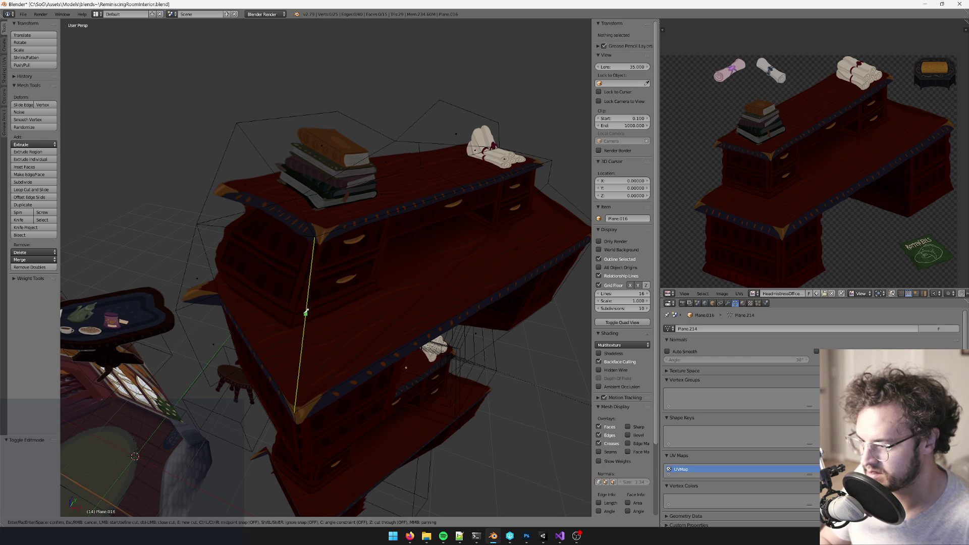
left_click(306, 318)
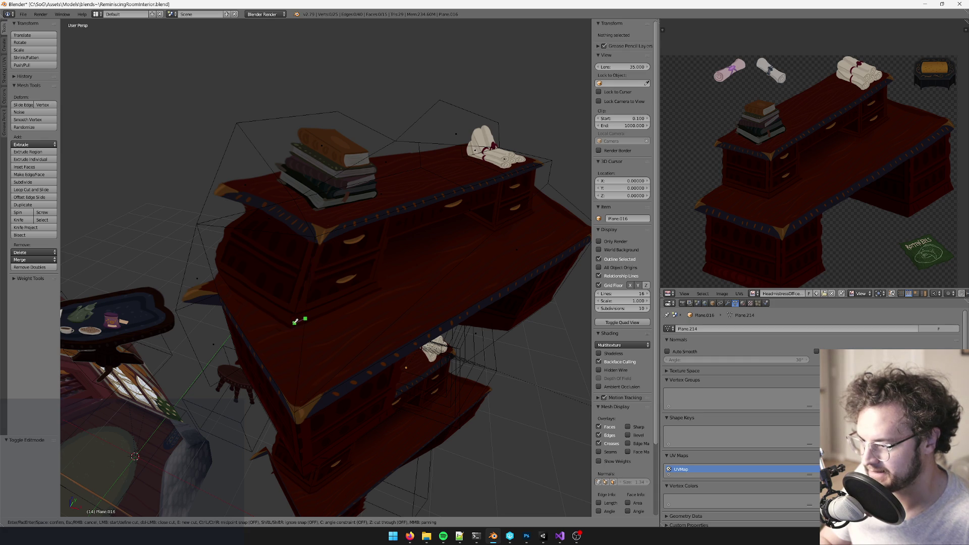
left_click(300, 364)
left_click(364, 349)
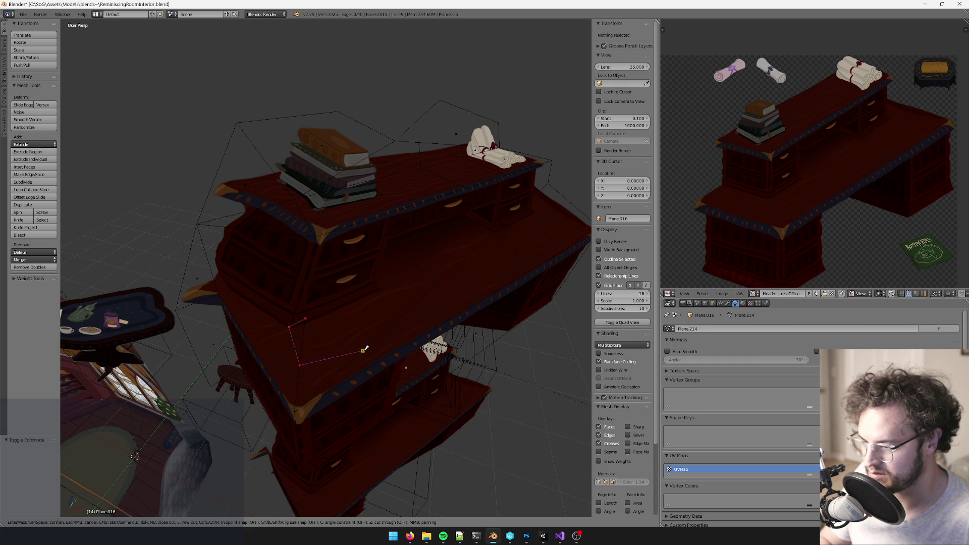
key("Return")
key("k")
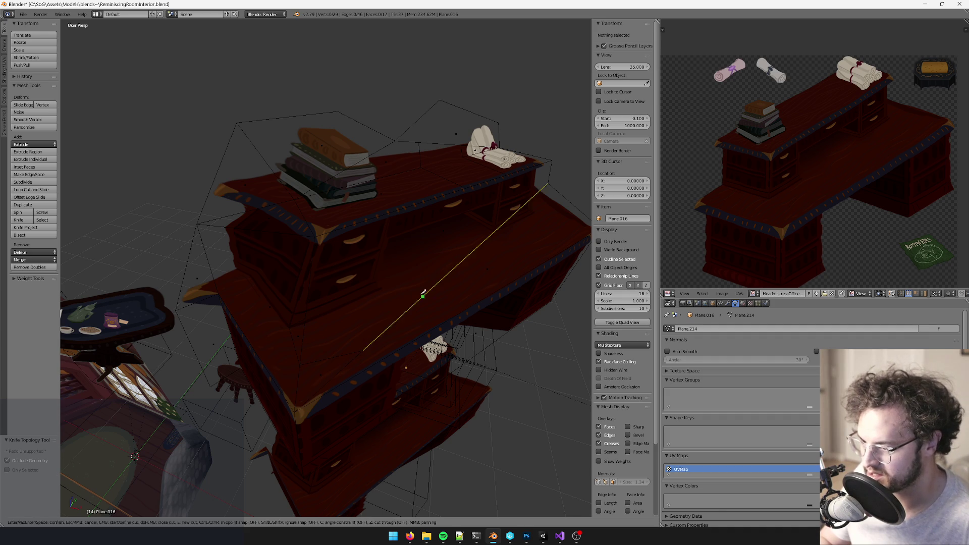
left_click(302, 312)
key("Return")
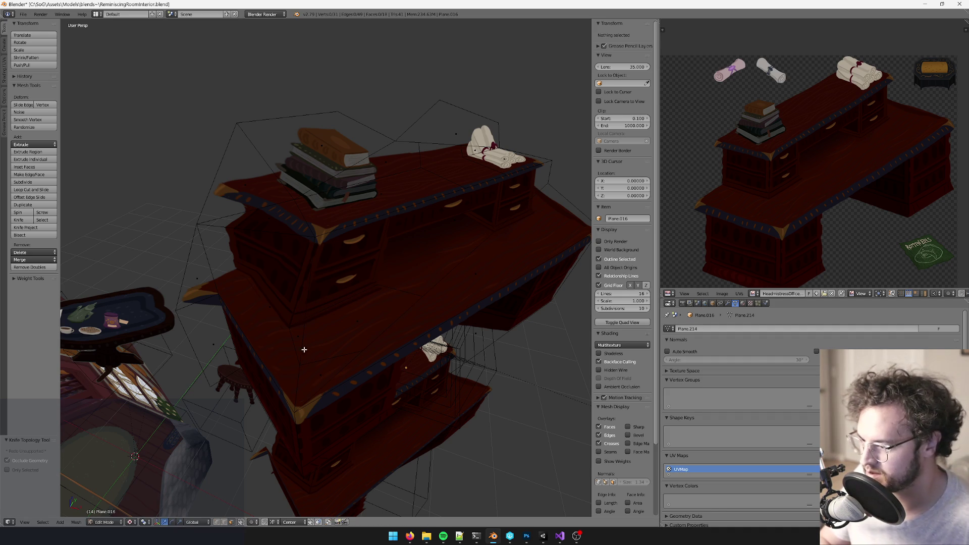
Step: Separate the newly cut lower desk-top face into its own object
left_click(305, 329)
key("p")
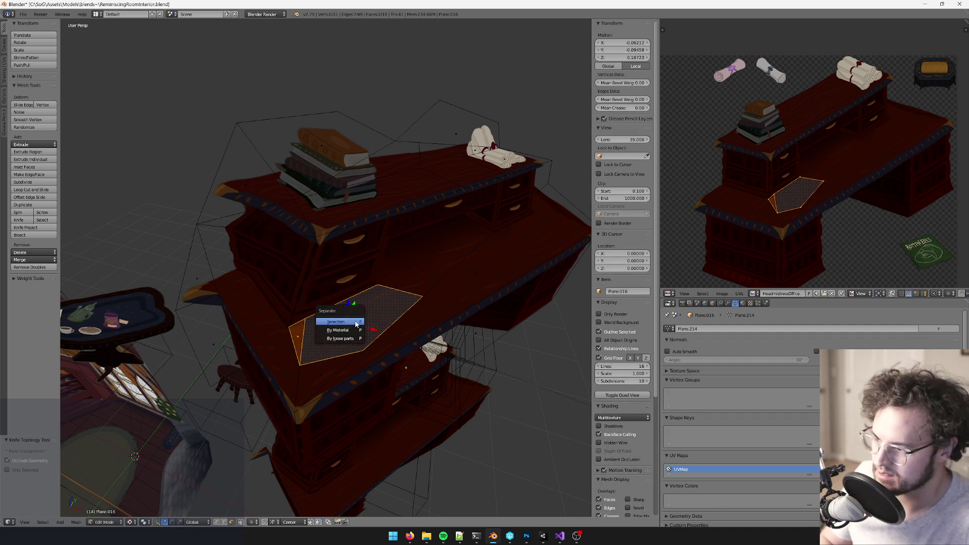
left_click(355, 323)
Step: Select the long triangular desk-top face, then bring up the Unity room scene
right_click(476, 271)
middle_click_drag(476, 270, 448, 282)
key("a")
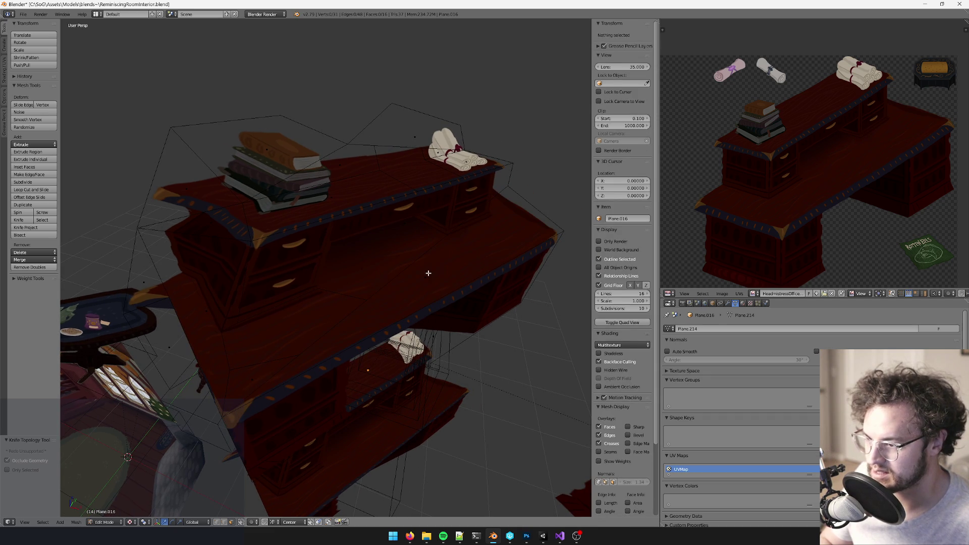
right_click(429, 272)
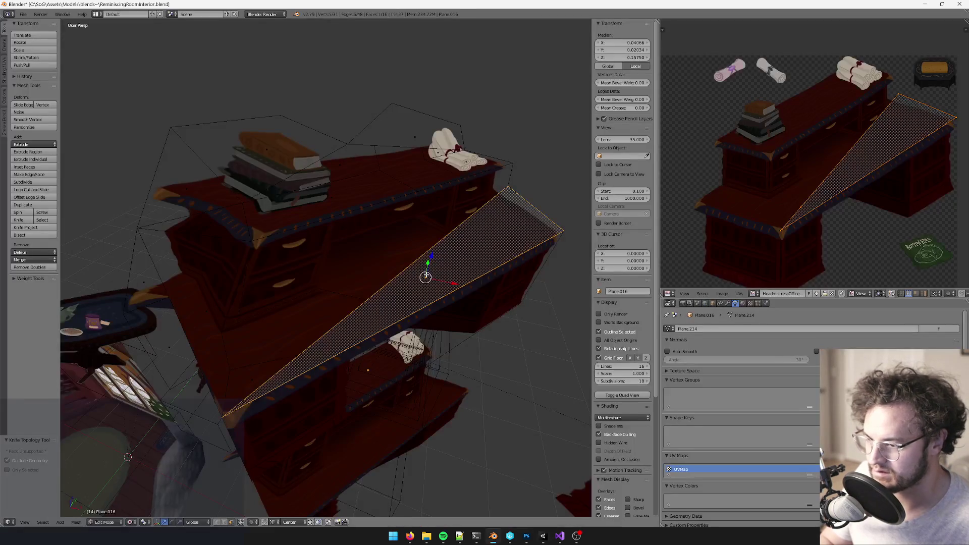
left_click(540, 539)
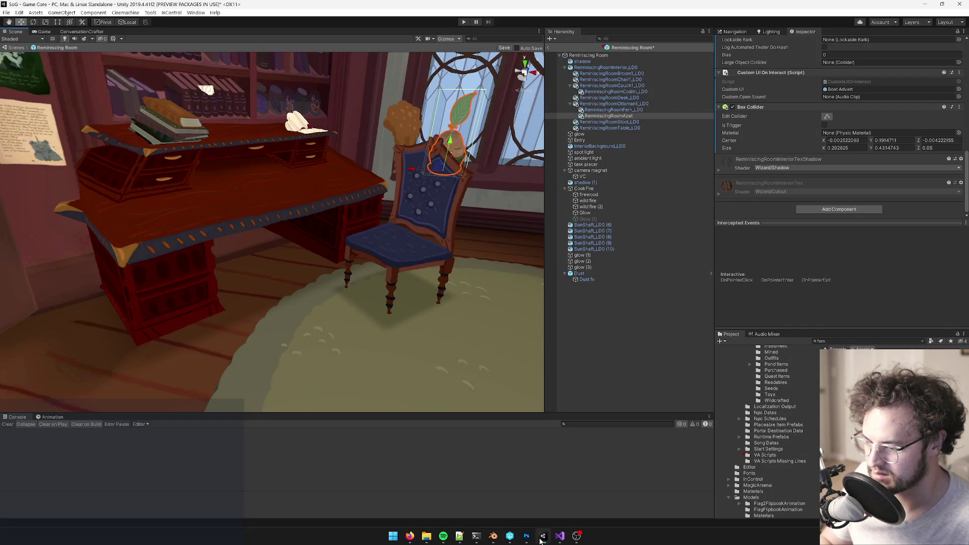
Step: Compare the desk texture in Photoshop with the Unity room, then return to the triangular face in Blender
left_click(526, 536)
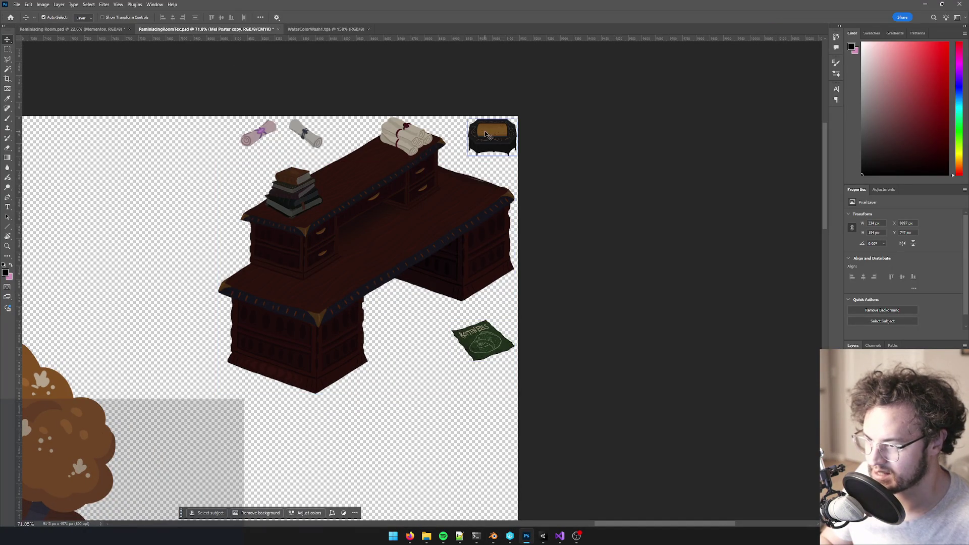
left_click(543, 536)
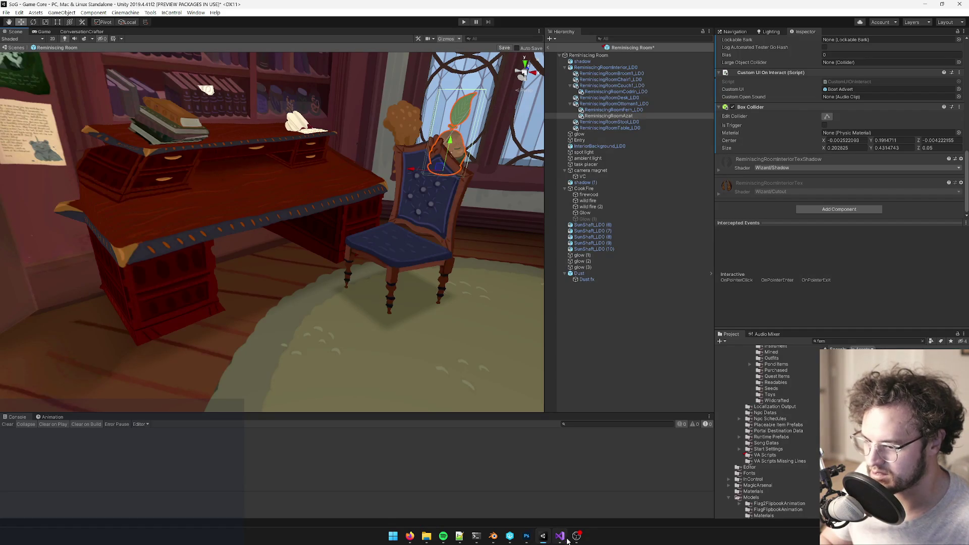
left_click(527, 537)
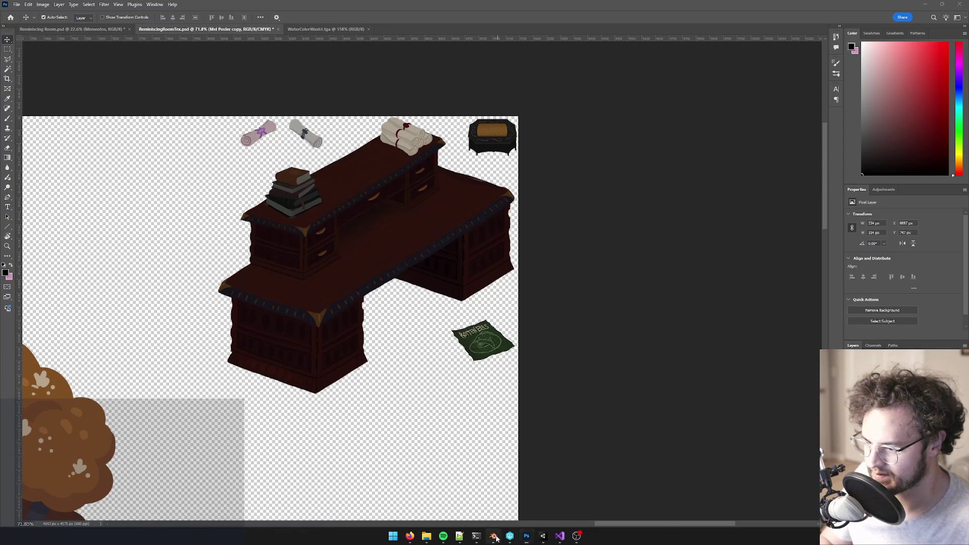
left_click(494, 536)
mouse_move(442, 247)
middle_mouse_down()
mouse_move(426, 259)
mouse_move(445, 268)
middle_mouse_up()
key("k")
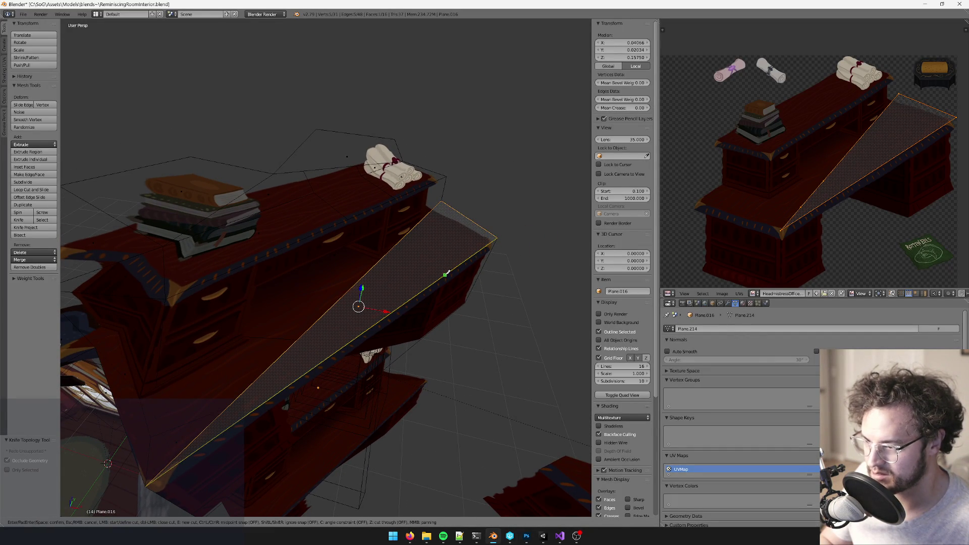
Step: Cut the long triangular face and split off the small quad near the scrolls
left_click(403, 237)
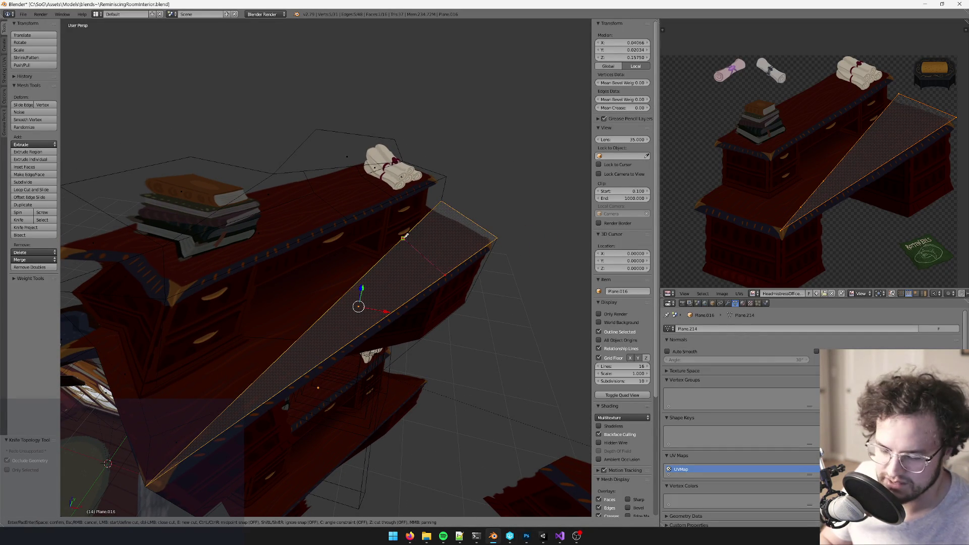
key("Return")
left_click(450, 222)
key("x")
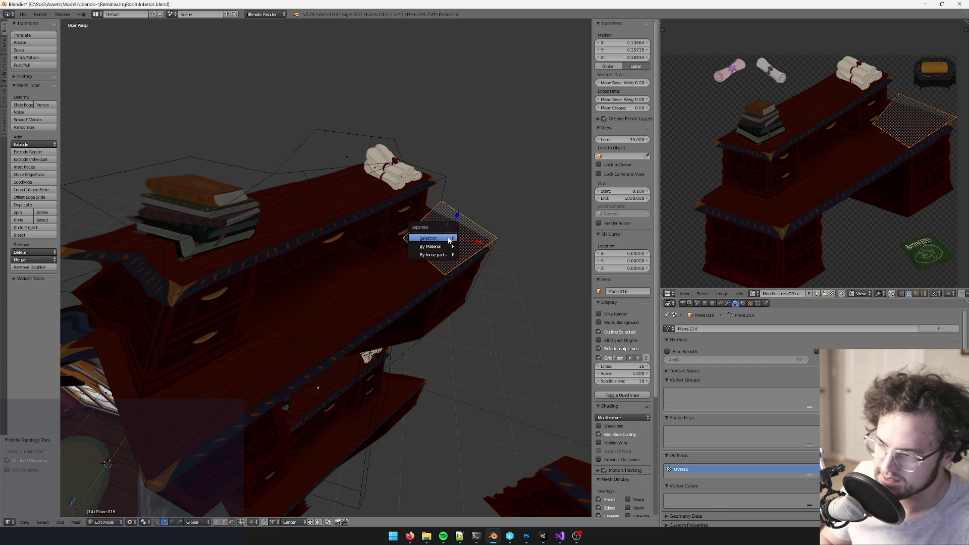
left_click(448, 238)
key("Tab")
left_click(444, 231)
Step: Knife-cut new edges across the upper desk top of the main desk mesh
middle_click_drag(443, 231, 402, 232)
left_click(374, 244)
key("Tab")
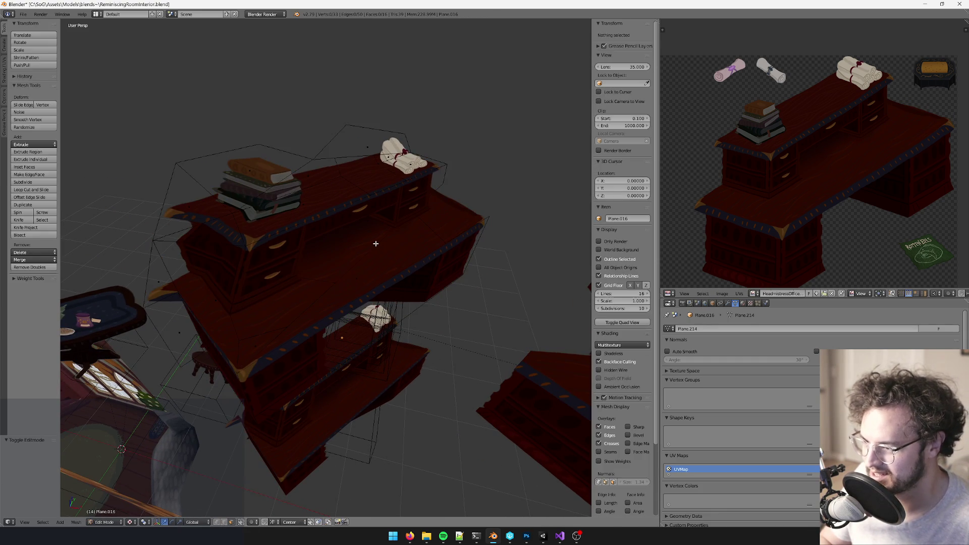
key("k")
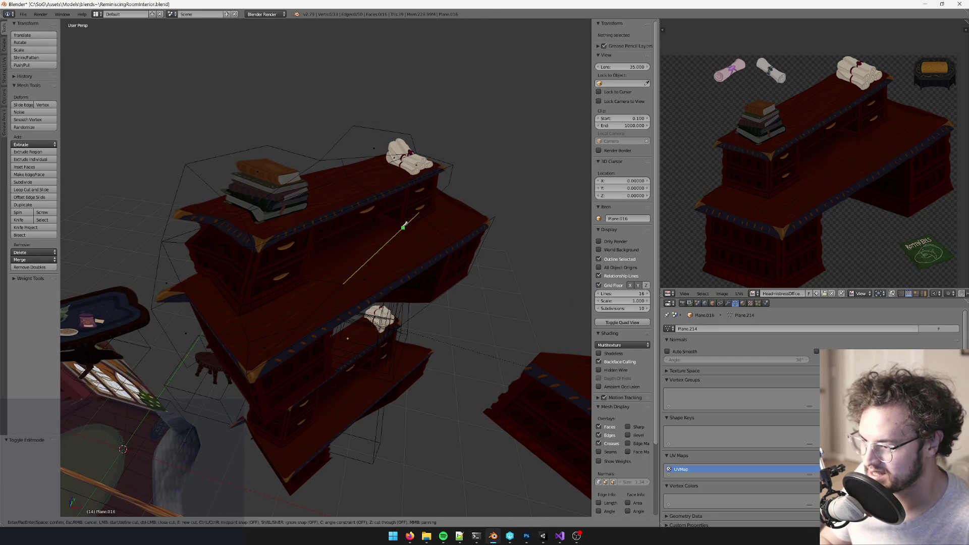
left_click(404, 228)
left_click(379, 250)
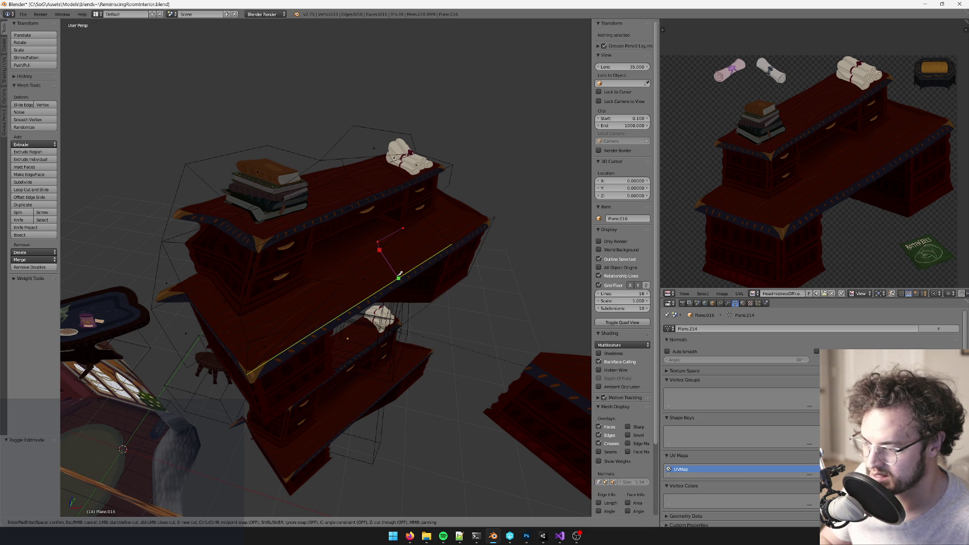
left_click(400, 275)
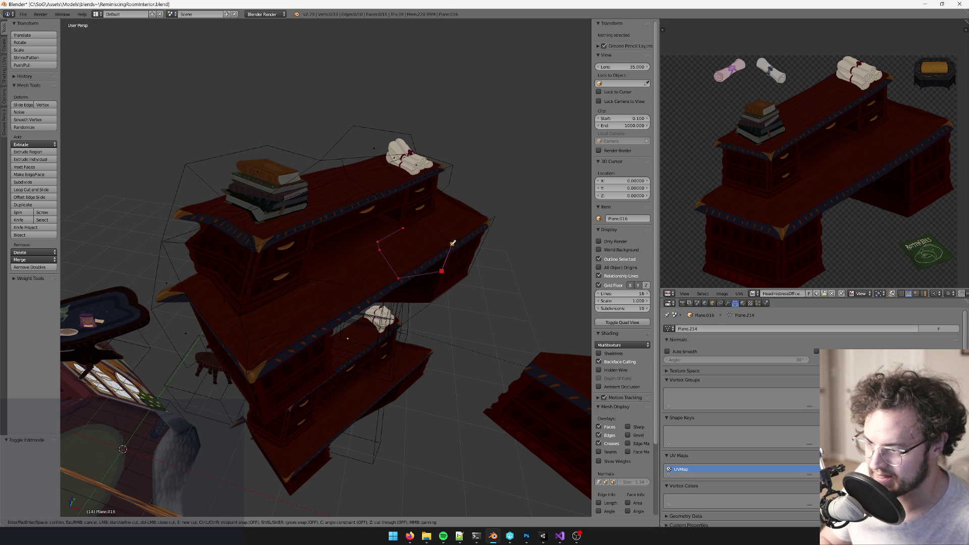
key("Return")
key("k")
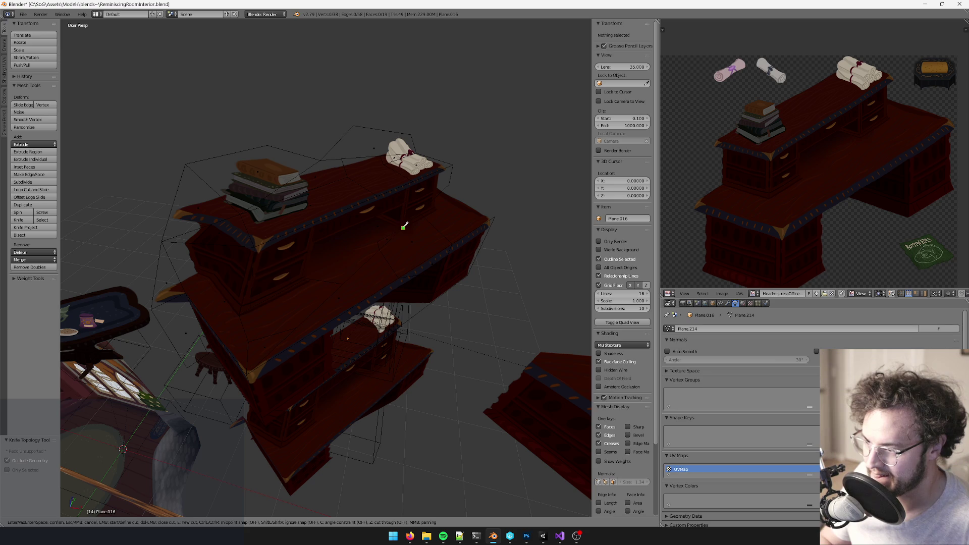
left_click(426, 217)
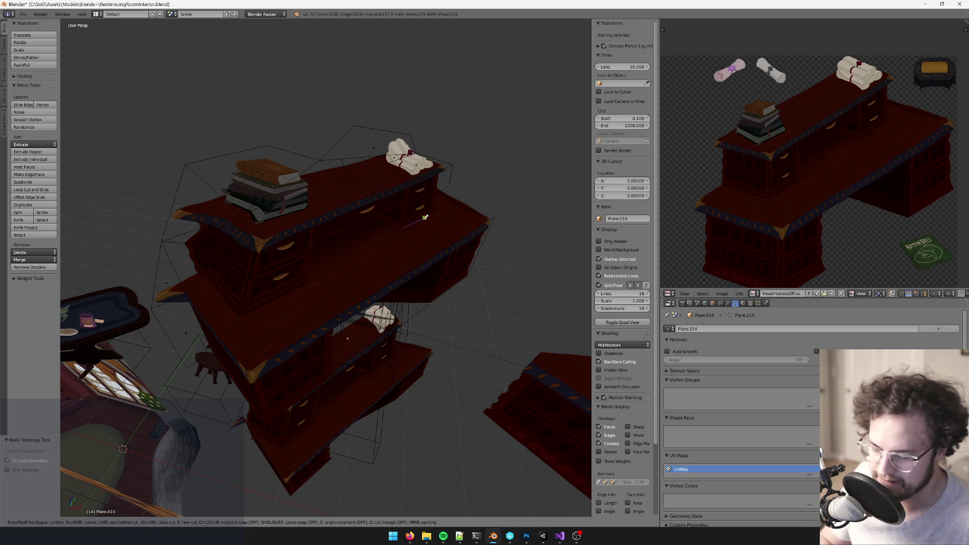
key("Return")
Step: Select several neighbouring faces, then delete the main desk object
right_click(416, 244, "shift")
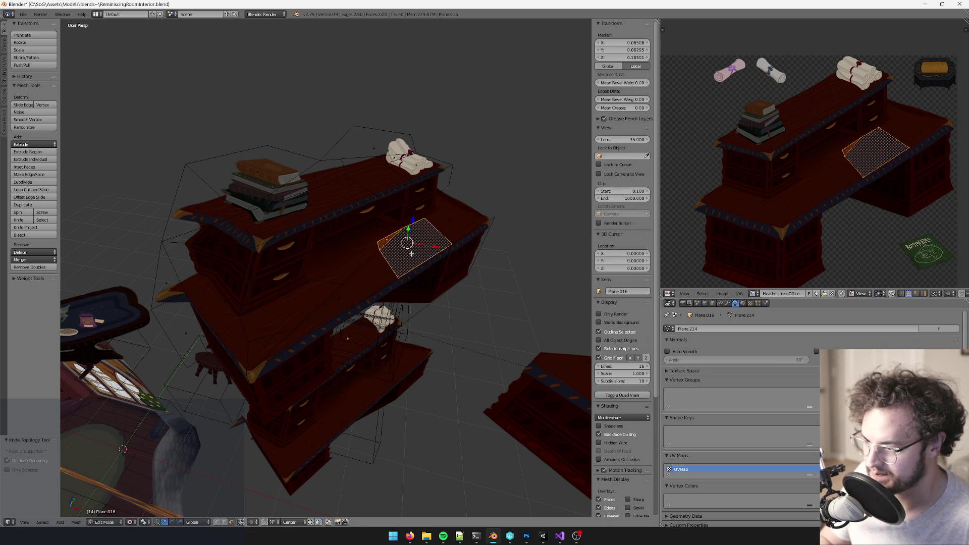
scroll(443, 219, "up", 2)
right_click(444, 203, "shift")
middle_click_drag(444, 202, 393, 168, "shift")
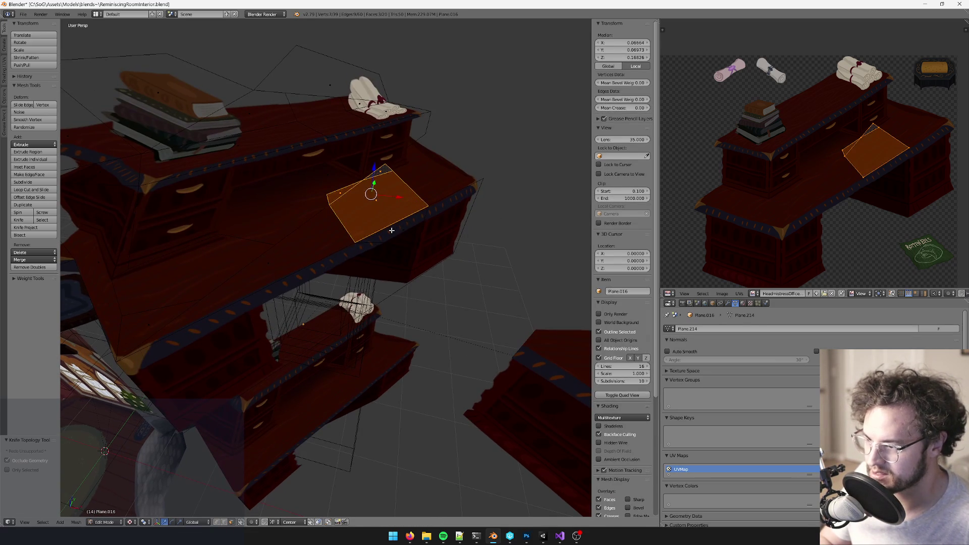
right_click(393, 230, "shift")
key("Tab")
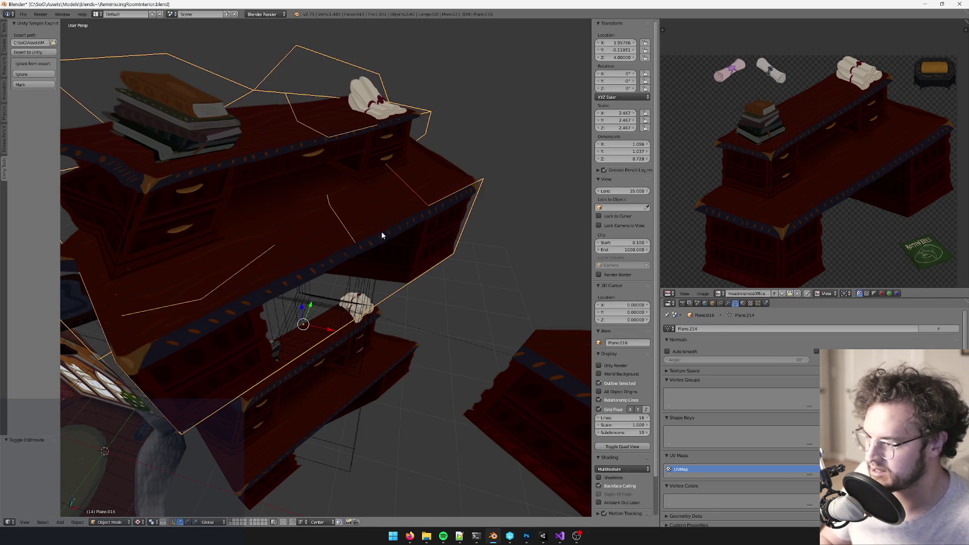
middle_click_drag(314, 232, 389, 226)
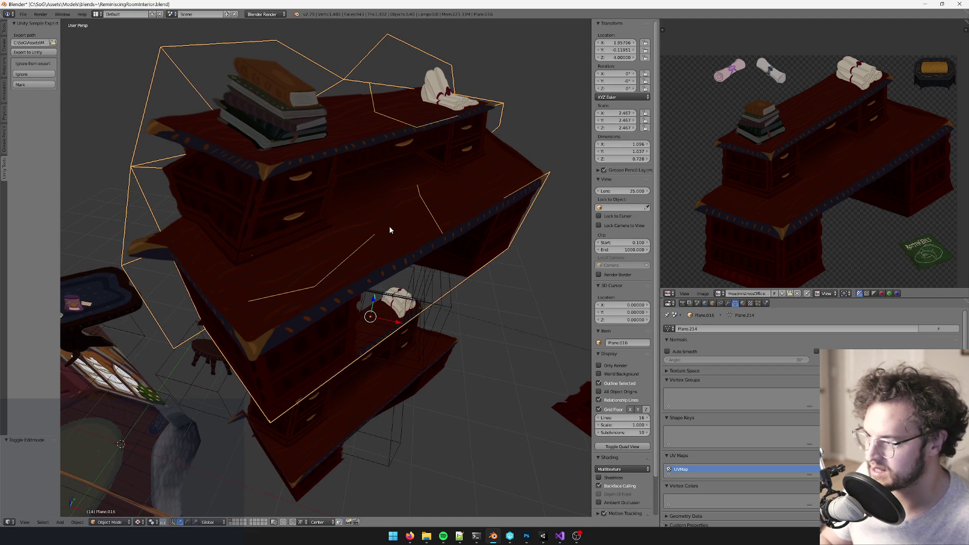
key("x")
left_click(389, 225)
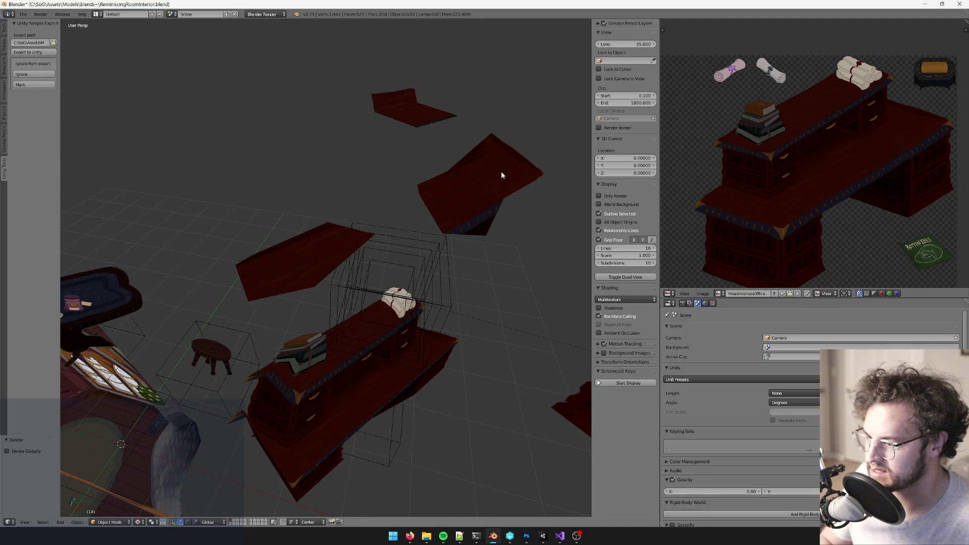
Step: Map the small separated plane's UVs onto the chest image in the UV editor
right_click(499, 175)
key("Tab")
key("a")
key("a")
middle_click_drag(499, 175, 545, 174)
key("a")
key("Home")
key("KP_Decimal")
key("g")
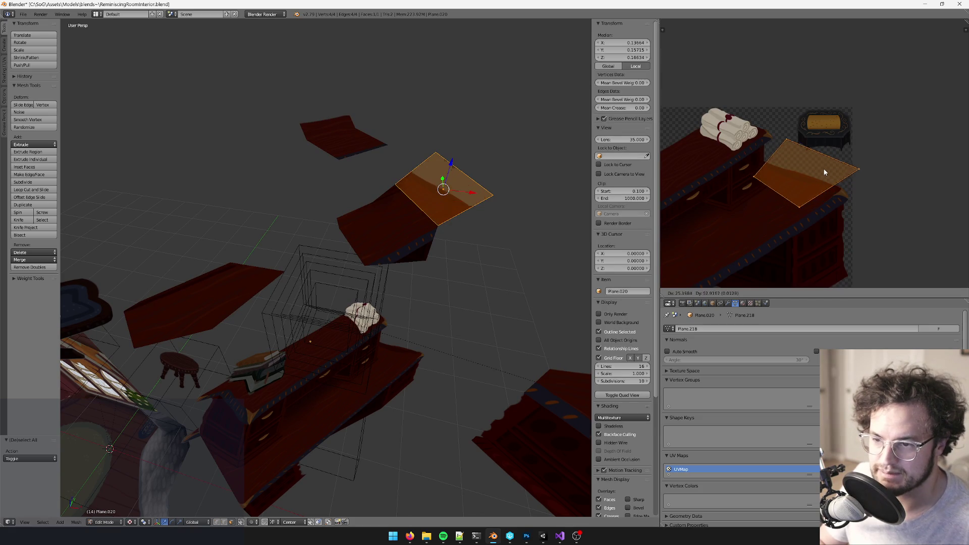
left_click(846, 127)
scroll(846, 127, "up", 2)
key("g")
left_click(847, 129)
Step: Knife-cut the plane into an outline around the bench
mouse_move(414, 202)
middle_mouse_down()
mouse_move(386, 211)
mouse_move(444, 202)
mouse_move(404, 209)
mouse_move(404, 190)
middle_mouse_up()
key("Tab")
key("Tab")
key("k")
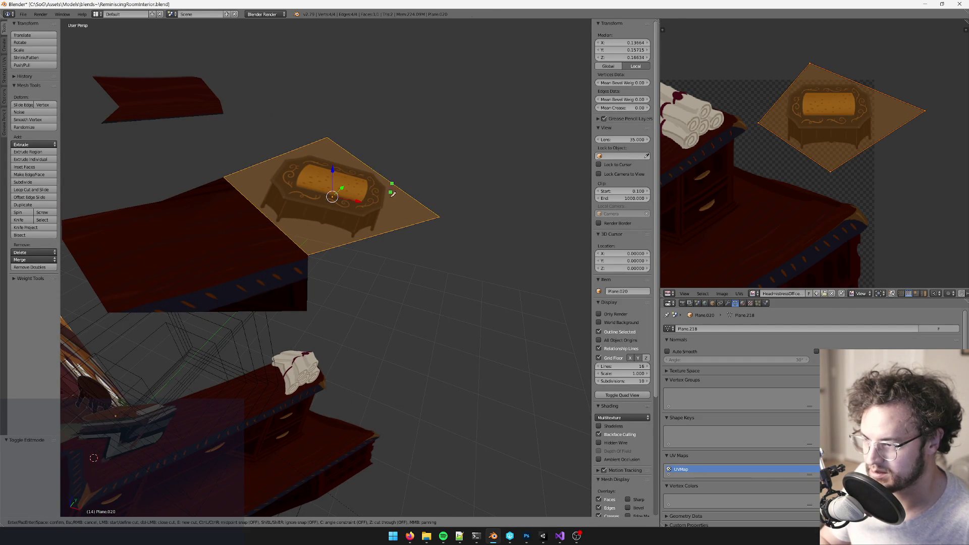
left_click(383, 234)
key("Return")
key("k")
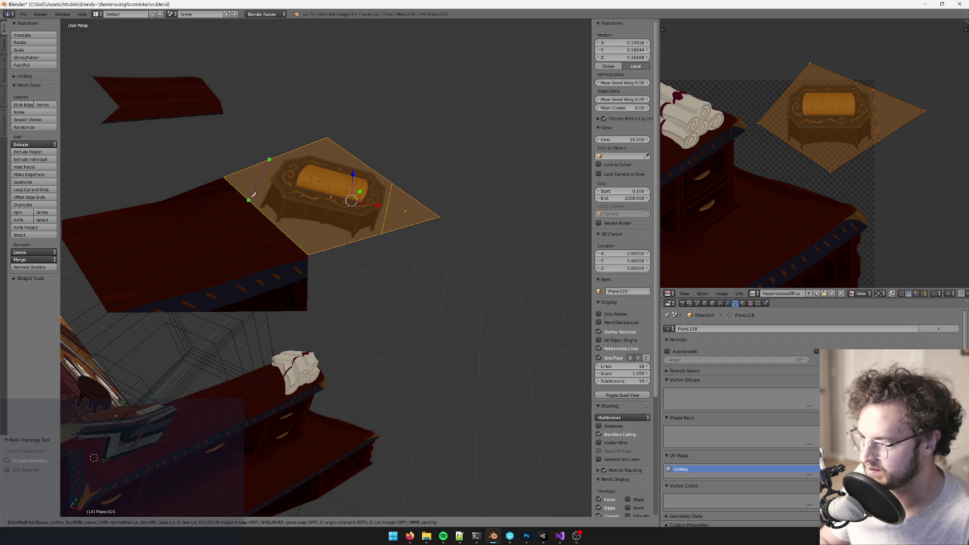
key("Return")
Step: Delete the two leftover corner triangles and return to Object Mode
left_click(234, 173)
left_click(401, 213, "shift")
key("x")
left_click(402, 216)
key("Tab")
mouse_move(402, 216)
middle_mouse_down()
mouse_move(314, 258)
mouse_move(432, 201)
mouse_move(424, 212)
mouse_move(413, 183)
mouse_move(394, 205)
middle_mouse_up()
Step: Move the next card plane's UVs onto the green Rotten Eels label
right_click(413, 180)
key("Tab")
key("a")
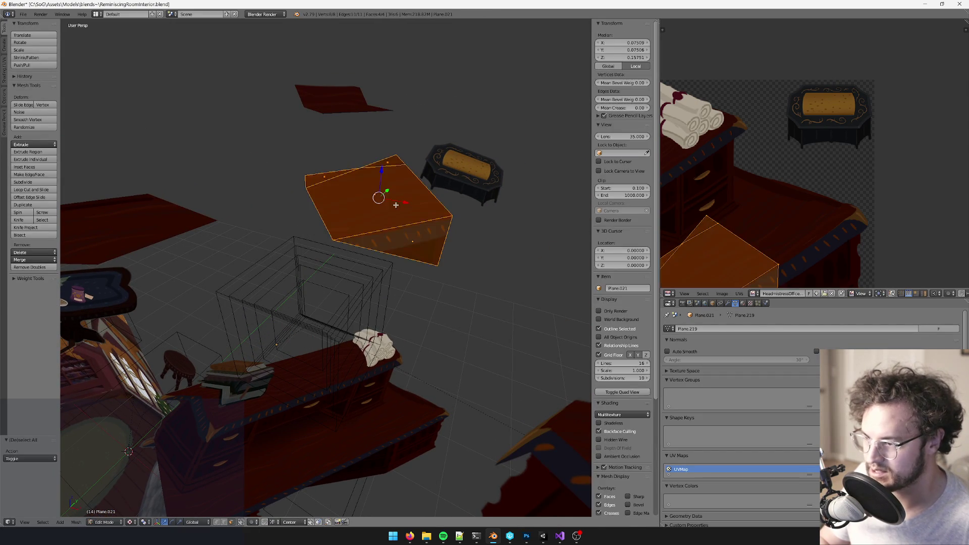
scroll(753, 167, "down", 4)
key("g")
left_click(817, 211)
scroll(817, 211, "up", 3)
key("g")
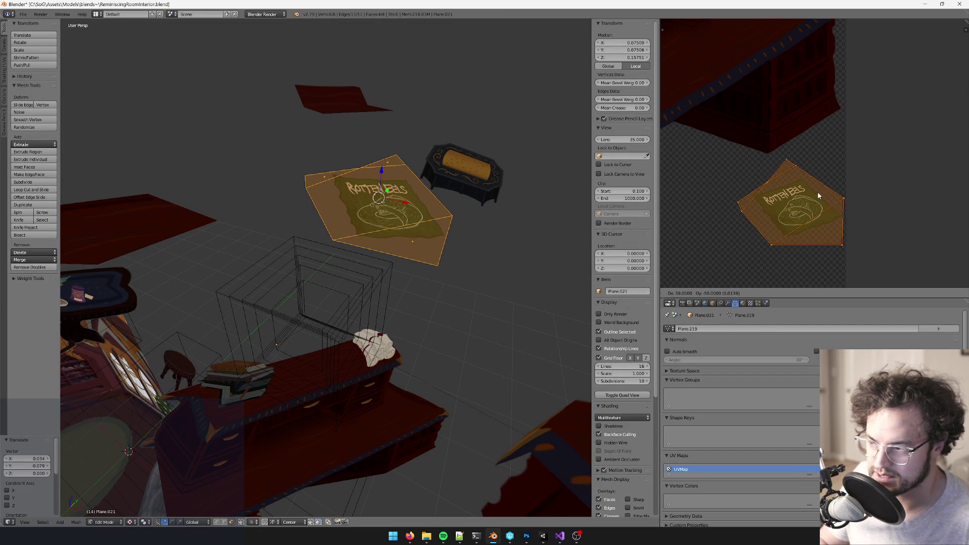
left_click(820, 196)
Step: Delete the small leftover triangle face from the flag plane
middle_click_drag(374, 172, 394, 158)
right_click(394, 158)
key("x")
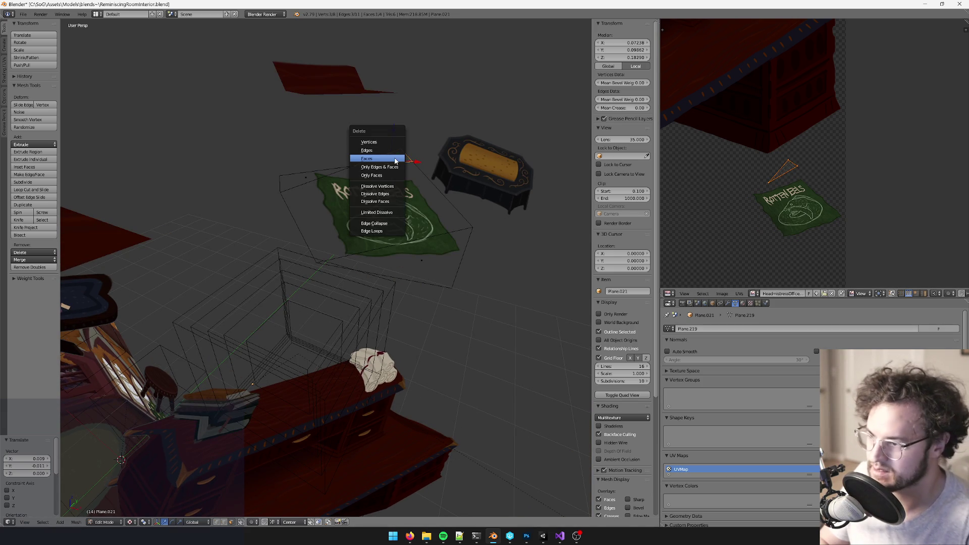
left_click(395, 158)
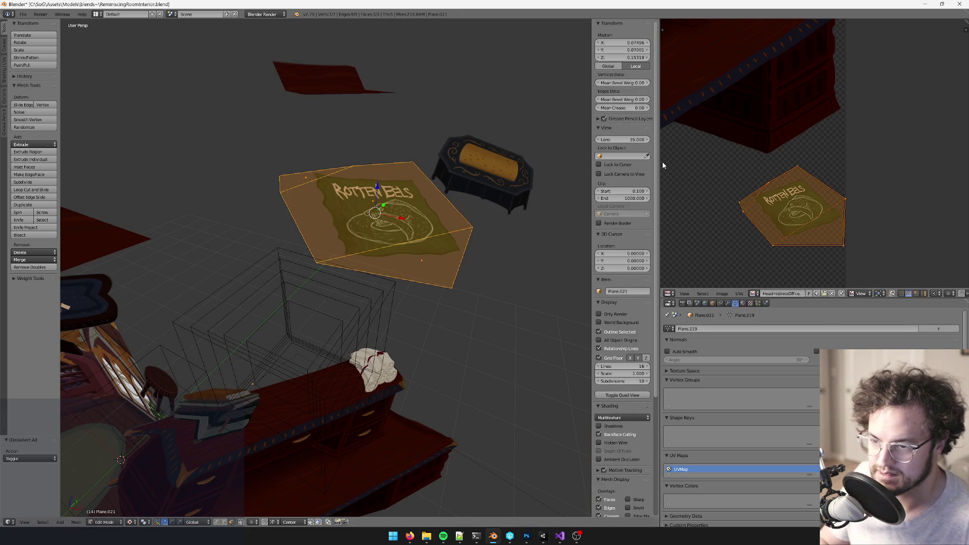
Step: Knife-cut a new edge across the flag plane and return to Object Mode
middle_click_drag(469, 214, 468, 198)
key("k")
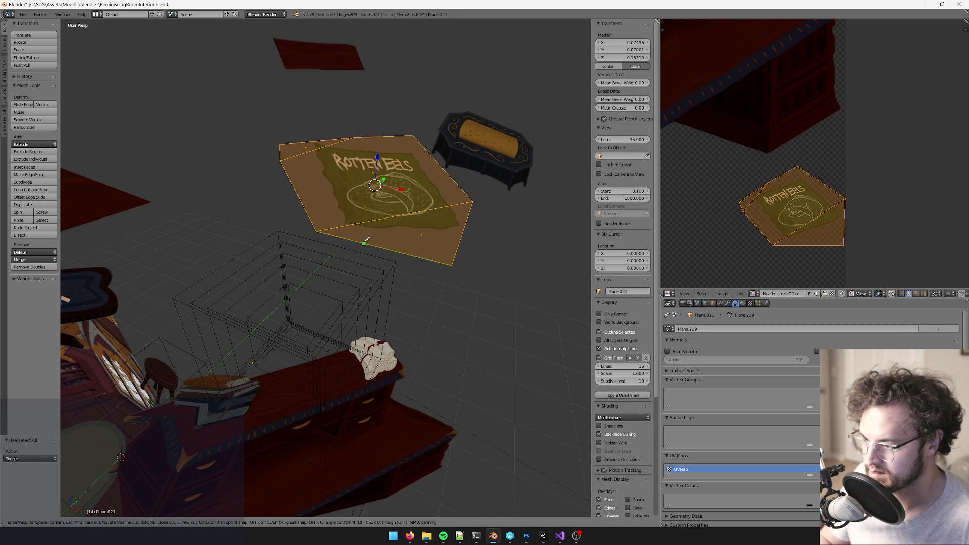
left_click(461, 239)
key("Return")
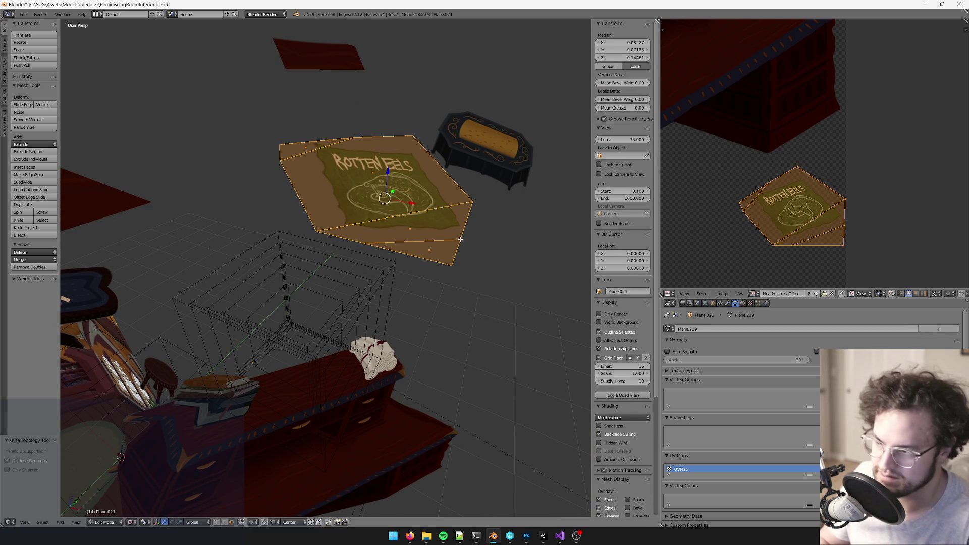
key("a")
key("x")
key("Escape")
key("Tab")
Step: Select the red rug card plane for mesh editing
middle_click_drag(430, 245, 372, 253)
right_click(272, 247)
key("Tab")
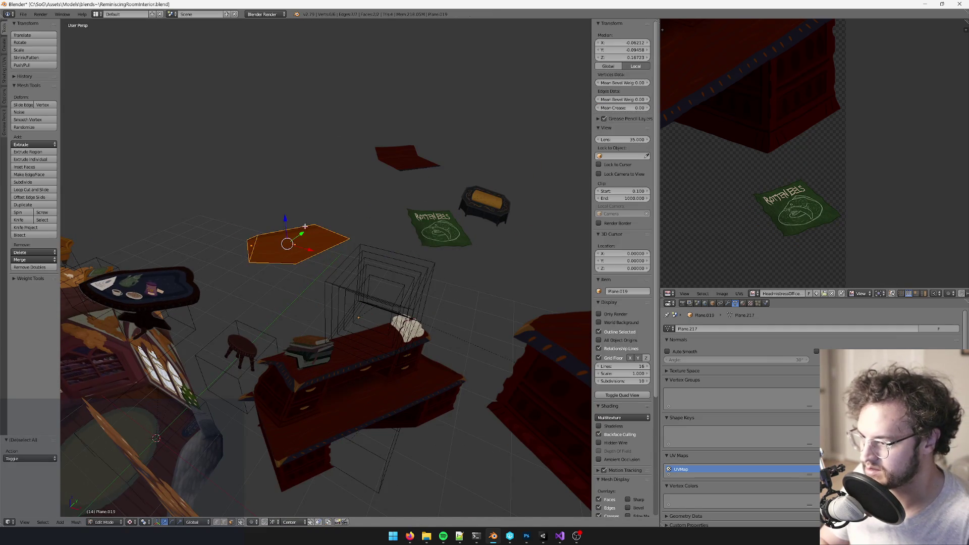
Step: Move the current card plane's UVs over the pink scroll in the UV editor
scroll(778, 85, "down", 3)
scroll(779, 86, "up", 4)
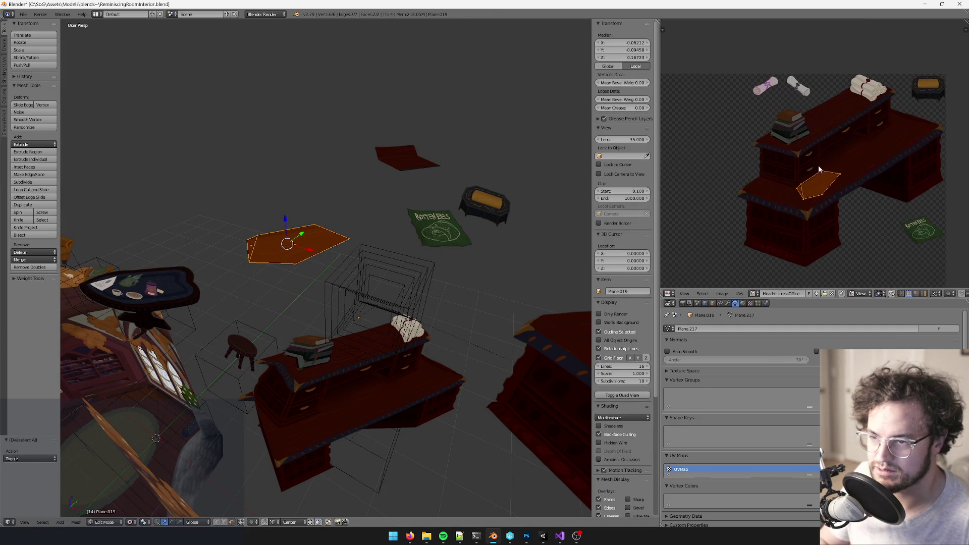
key("g")
left_click(768, 82)
scroll(777, 101, "up", 3)
key("g")
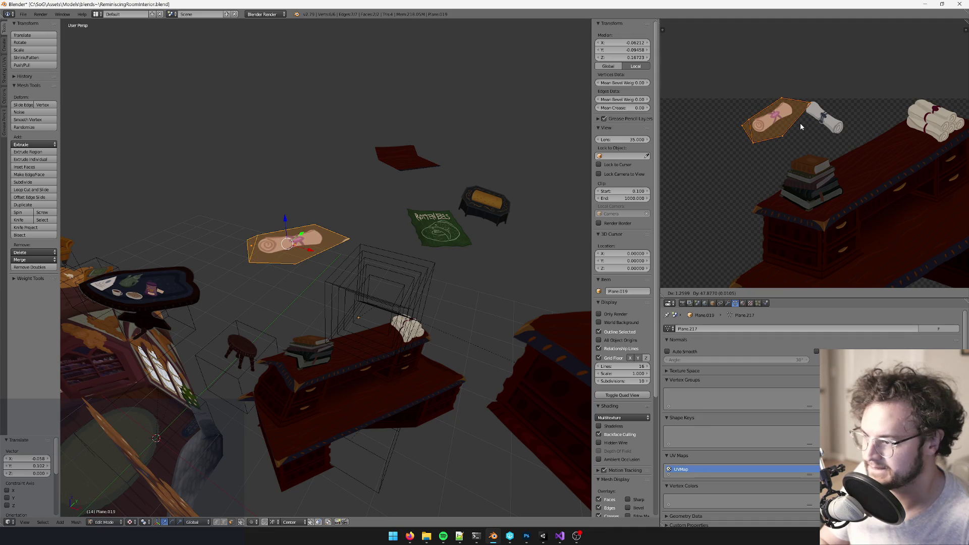
left_click(801, 127)
Step: Knife-cut the pink scroll outline, delete the right tip triangle, and exit edit mode
middle_click_drag(343, 248, 379, 246)
key("k")
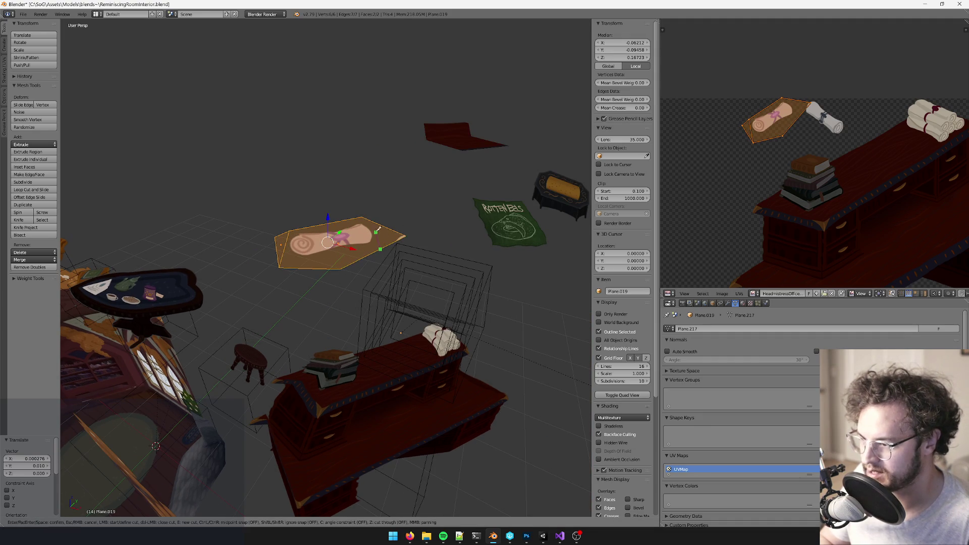
key("Return")
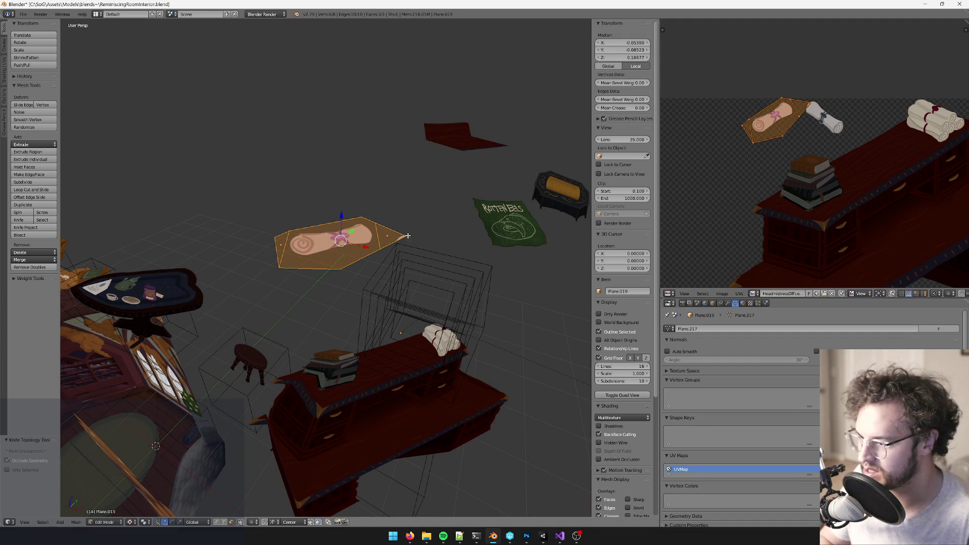
right_click(407, 235)
key("x")
key("f")
key("k")
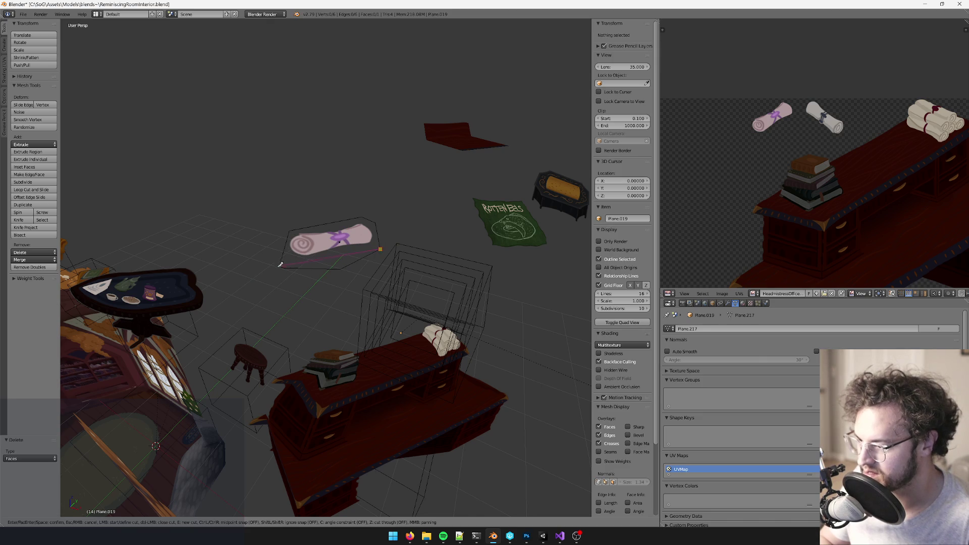
key("Return")
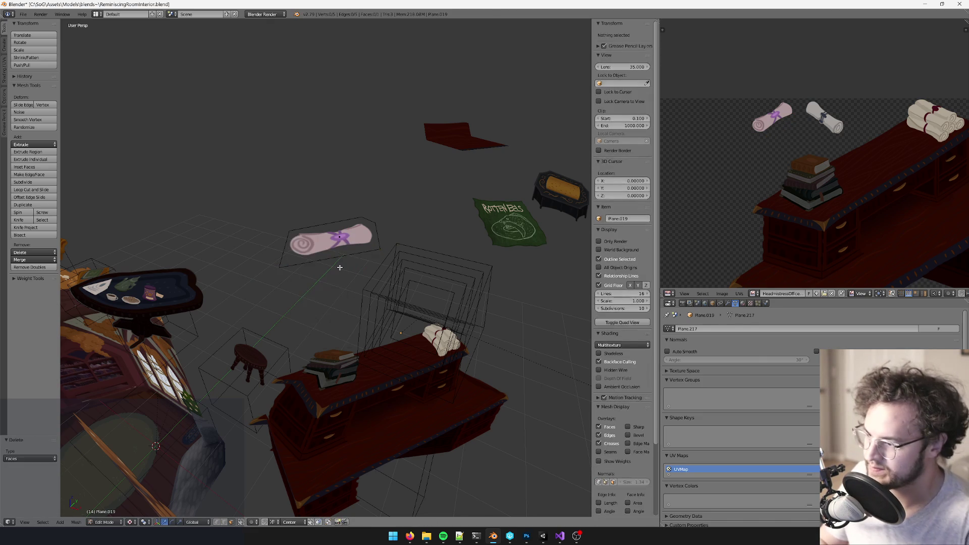
key("Tab")
Step: Select the remaining red card plane and place its UVs over the white tied scroll
middle_click_drag(396, 232, 368, 194)
right_click(384, 182)
key("Tab")
key("a")
key("g")
left_click(813, 142)
scroll(813, 141, "up", 3)
key("g")
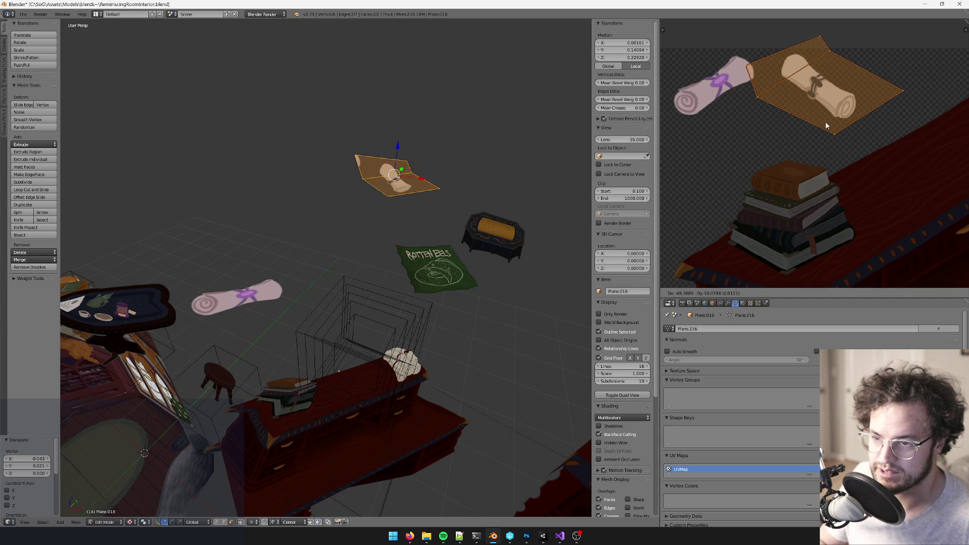
left_click(826, 126)
scroll(338, 213, "up", 4)
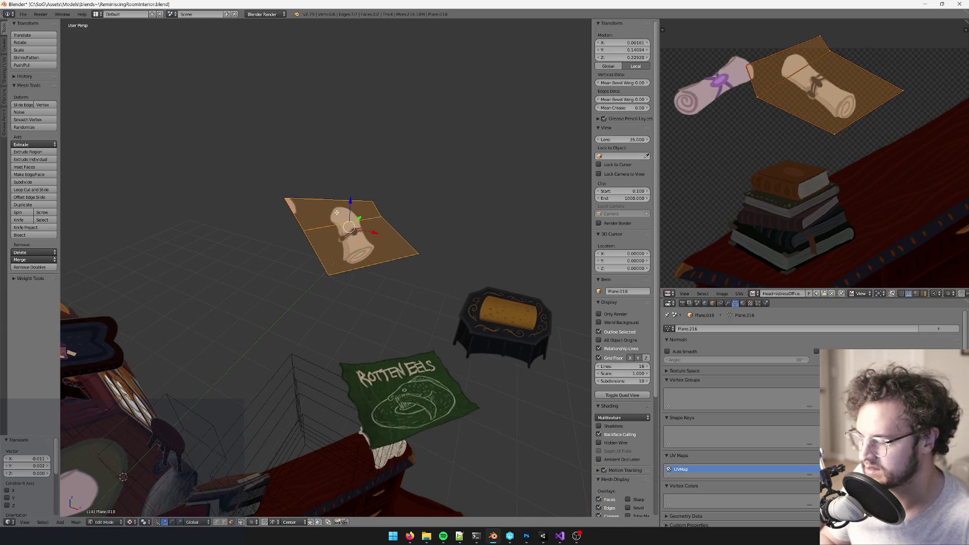
Step: Knife-cut around the white scroll, delete the outer faces, and return to object mode
key("k")
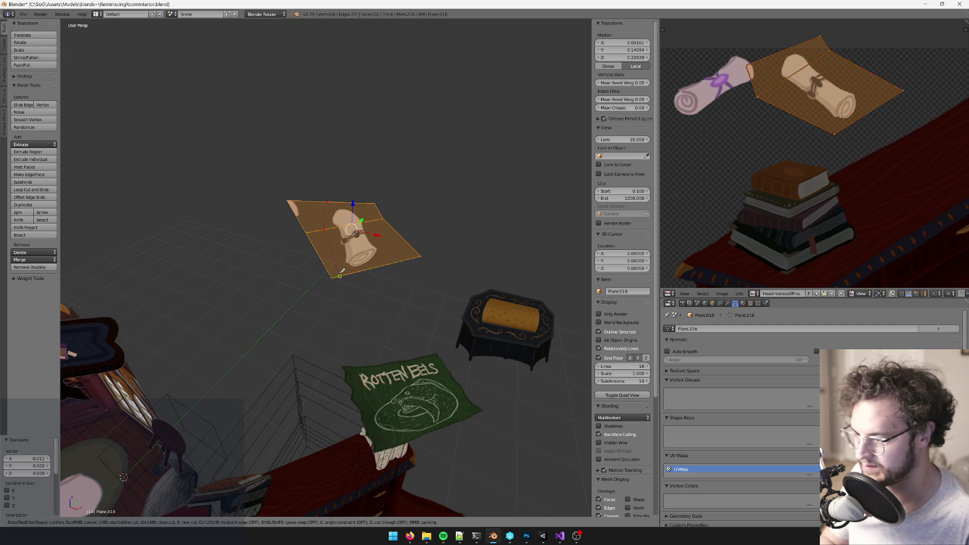
key("Return")
key("k")
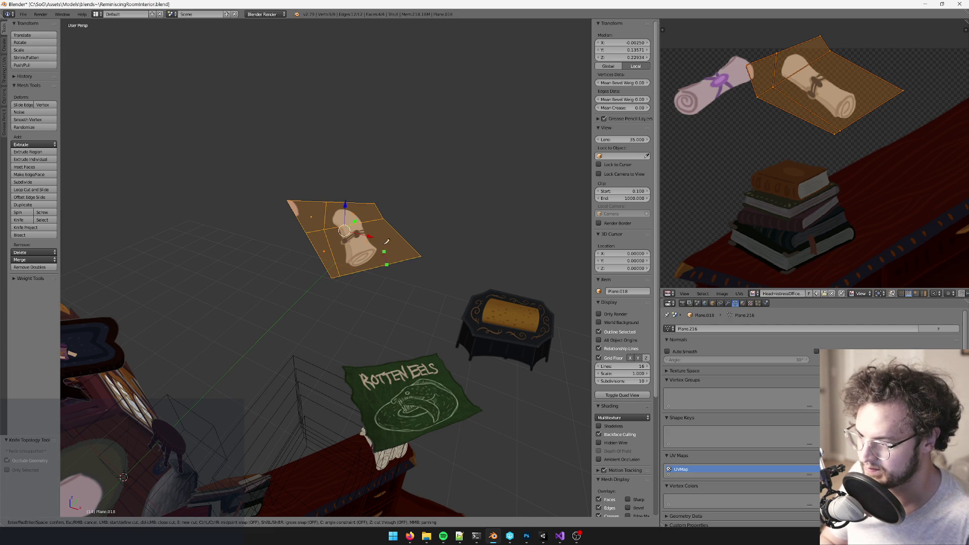
key("Return")
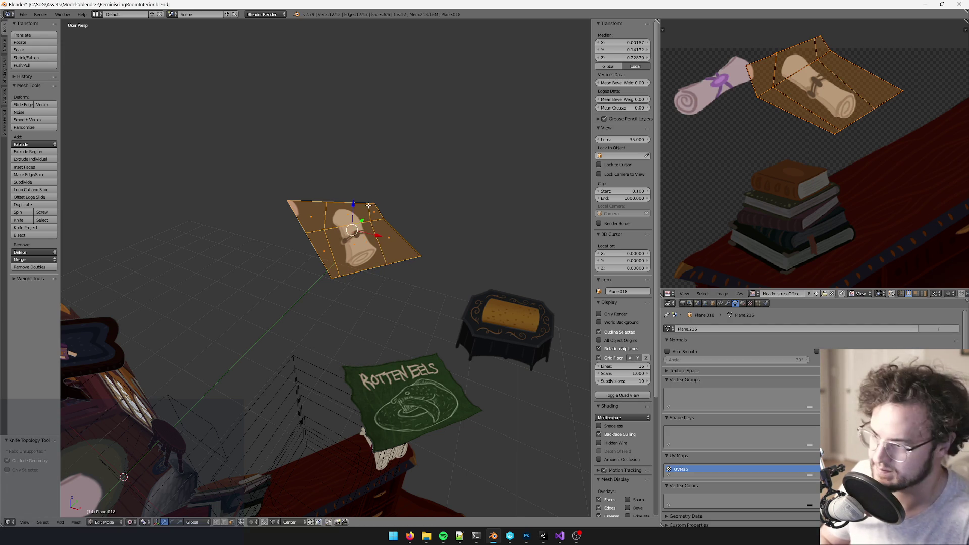
key("a")
right_click(356, 247)
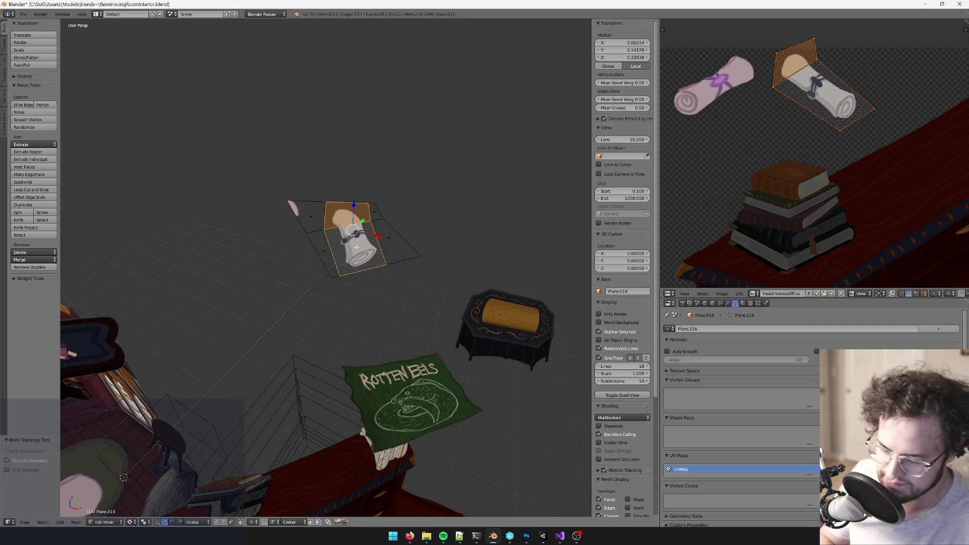
key("ctrl+i")
key("x")
left_click(356, 248)
key("Tab")
scroll(357, 315, "down", 6)
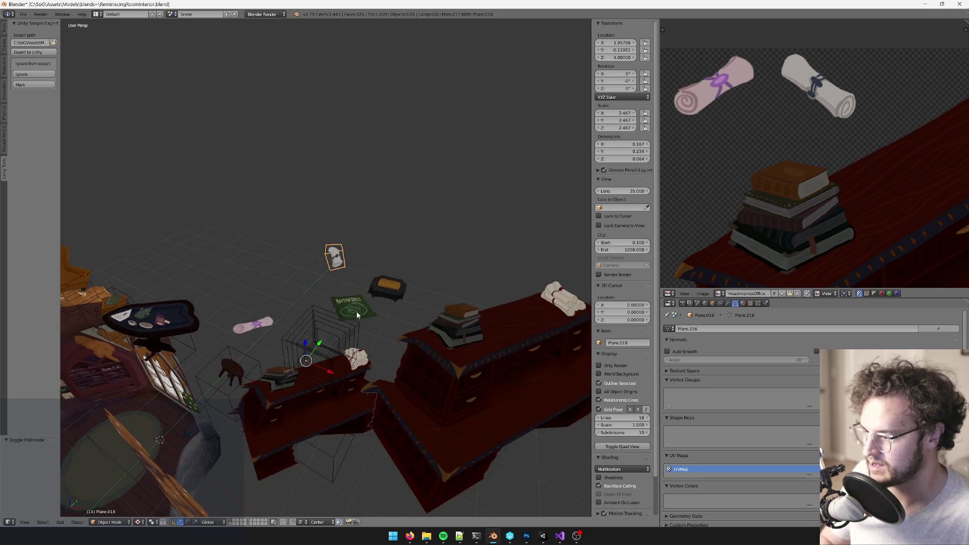
Step: Parent the small white scroll prop to the cube-shaped empty
middle_click_drag(358, 315, 371, 241)
scroll(368, 234, "up", 4)
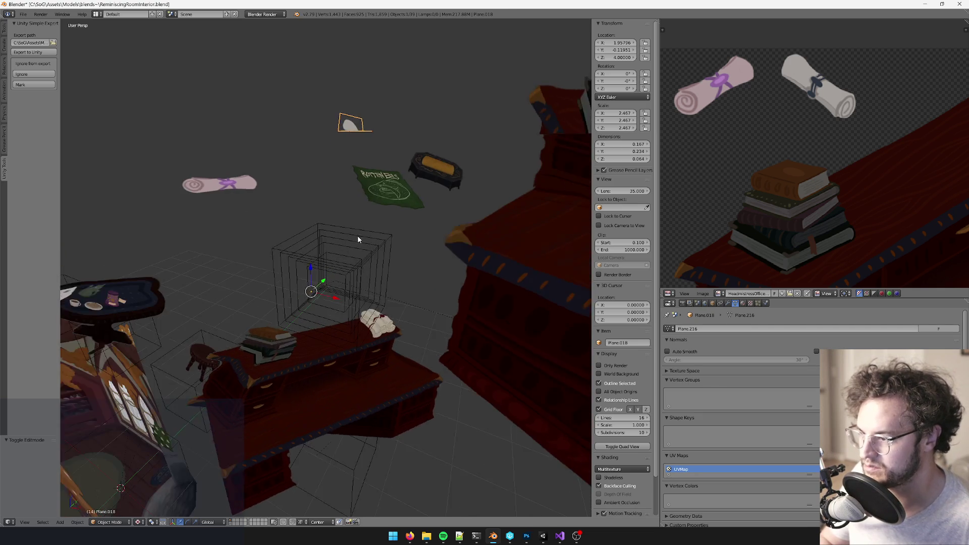
scroll(369, 227, "up", 2)
right_click(380, 214)
scroll(385, 244, "up", 2)
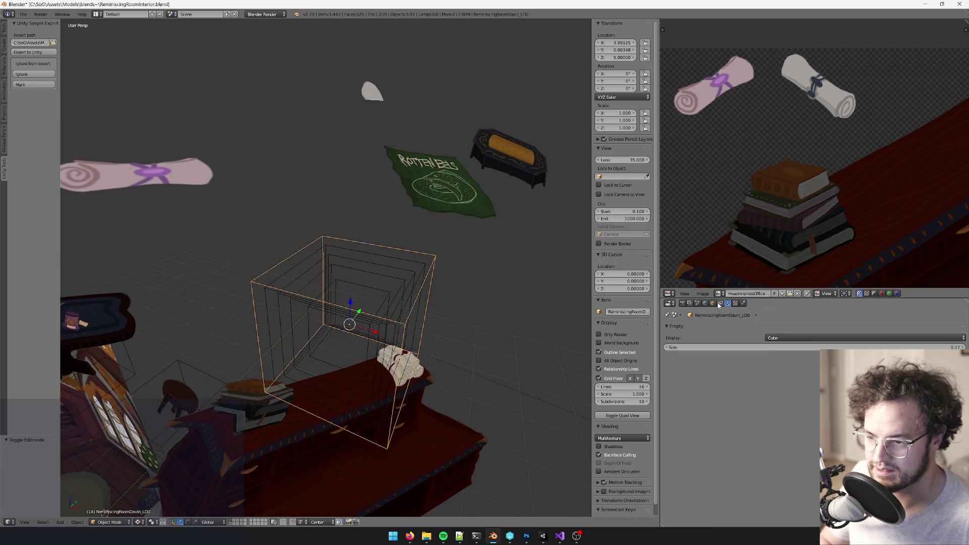
left_click(713, 303)
middle_click_drag(375, 298, 351, 180)
right_click(378, 115, "shift")
right_click(365, 259, "shift")
key("ctrl+p")
left_click(366, 258)
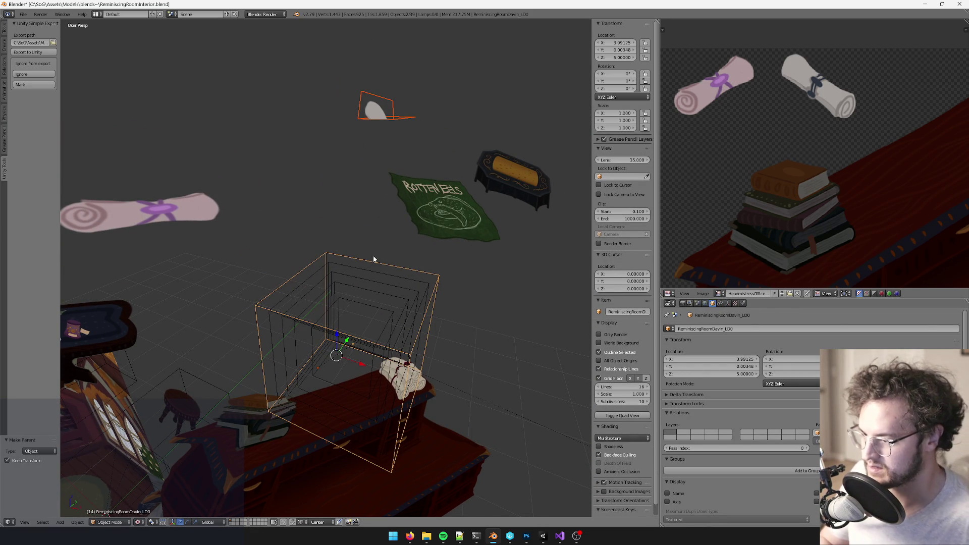
Step: Parent the bench prop to a cube empty
right_click(428, 209)
right_click(384, 293)
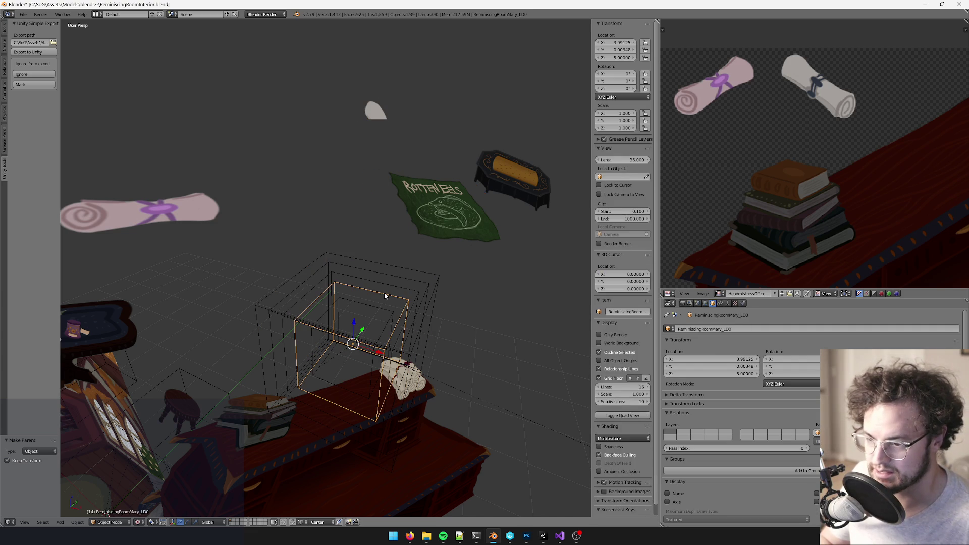
right_click(386, 283)
right_click(444, 216)
right_click(389, 283, "shift")
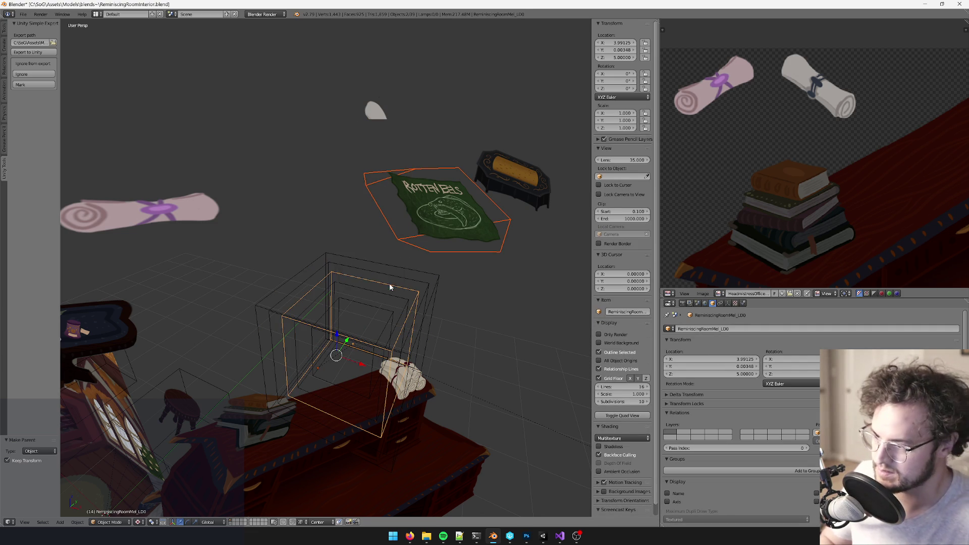
right_click(512, 181)
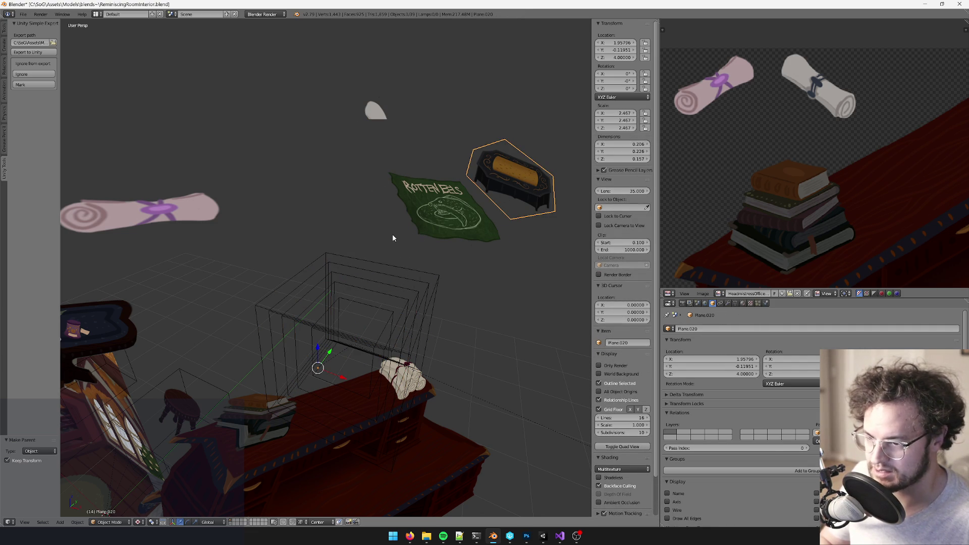
right_click(375, 276)
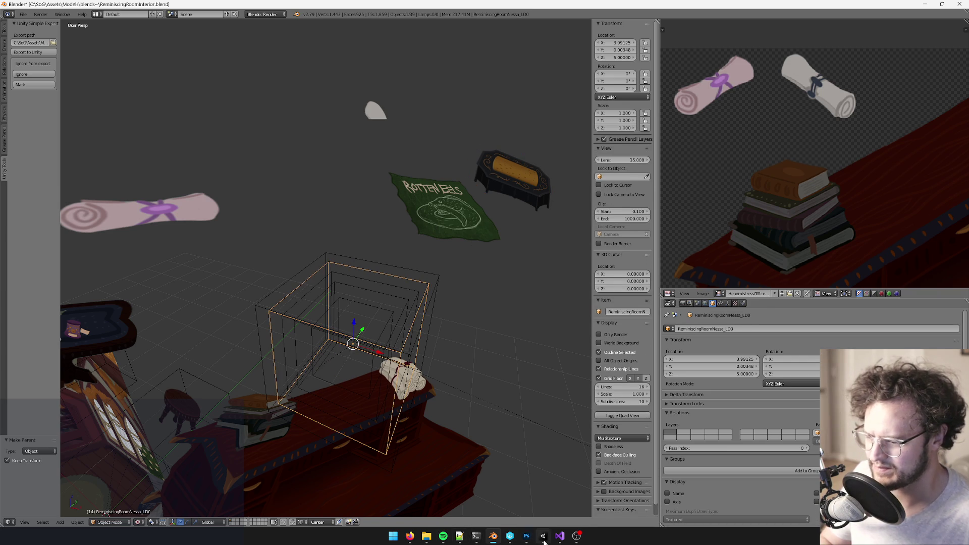
right_click(513, 184, "shift")
right_click(383, 274, "shift")
key("ctrl+p")
left_click(383, 273)
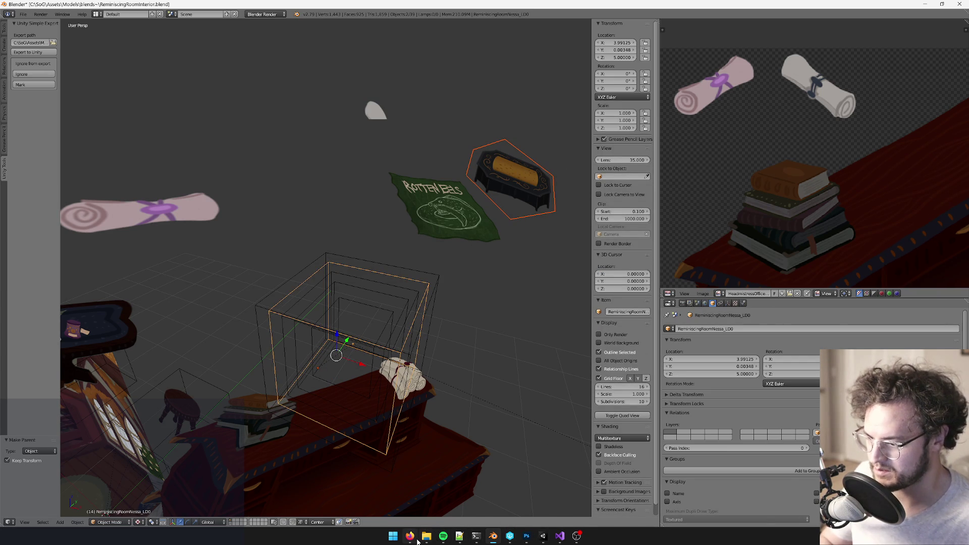
Step: Parent the scroll to the wire box using Object (Keep Transform)
mouse_move(417, 540)
mouse_move(446, 504)
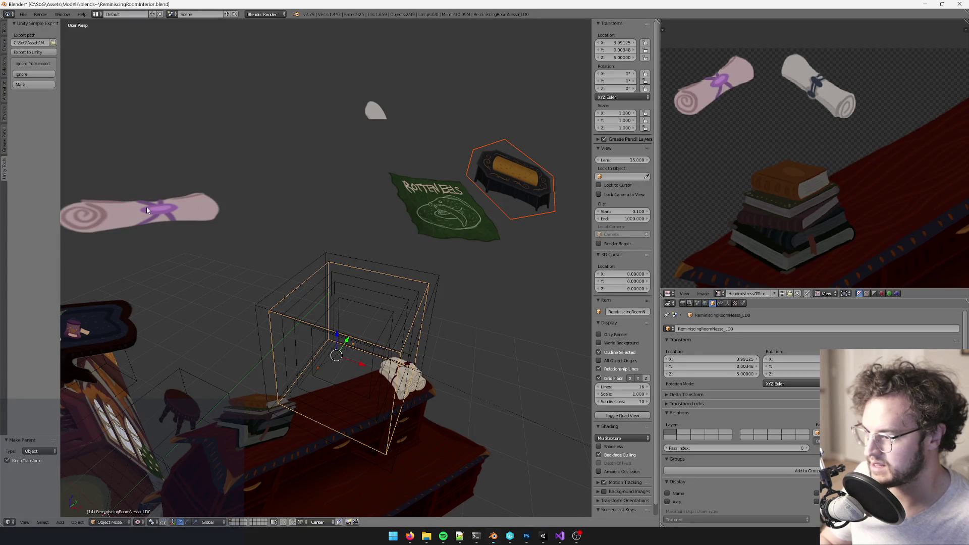
right_click(324, 299, "shift")
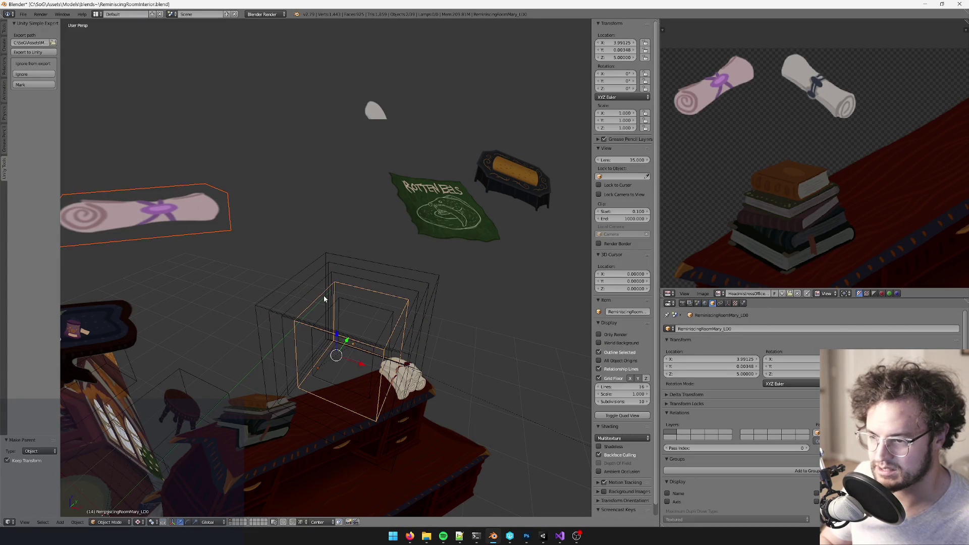
key("ctrl+p")
left_click(329, 299)
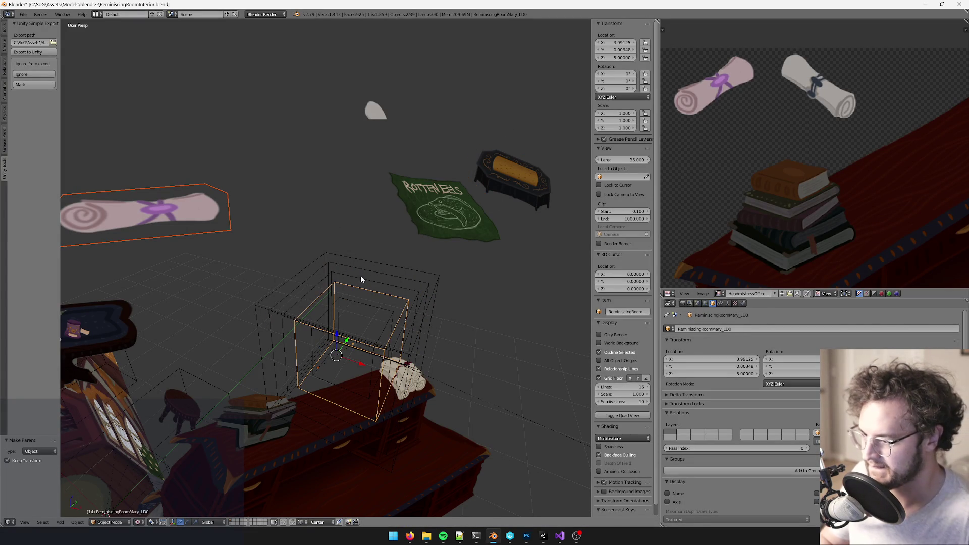
Step: Select the Rotten Eels flag and duplicate it with Shift+D
right_click(347, 339)
mouse_move(346, 339)
middle_mouse_down()
mouse_move(400, 230)
mouse_move(454, 184)
mouse_move(456, 197)
mouse_move(472, 199)
mouse_move(467, 190)
mouse_move(432, 225)
middle_mouse_up()
right_click(454, 185)
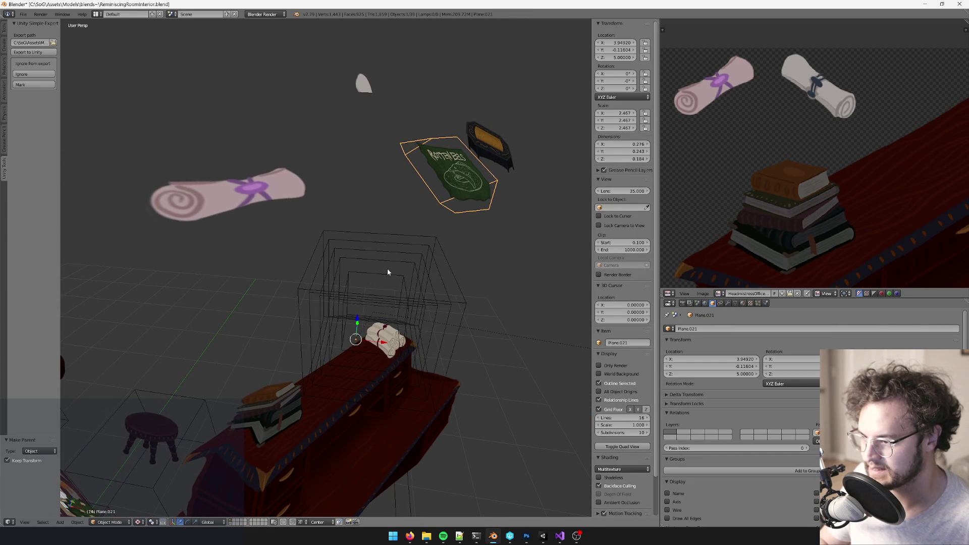
mouse_move(401, 259)
middle_mouse_down()
mouse_move(447, 188)
mouse_move(427, 204)
middle_mouse_up()
key("shift+d")
key("Escape")
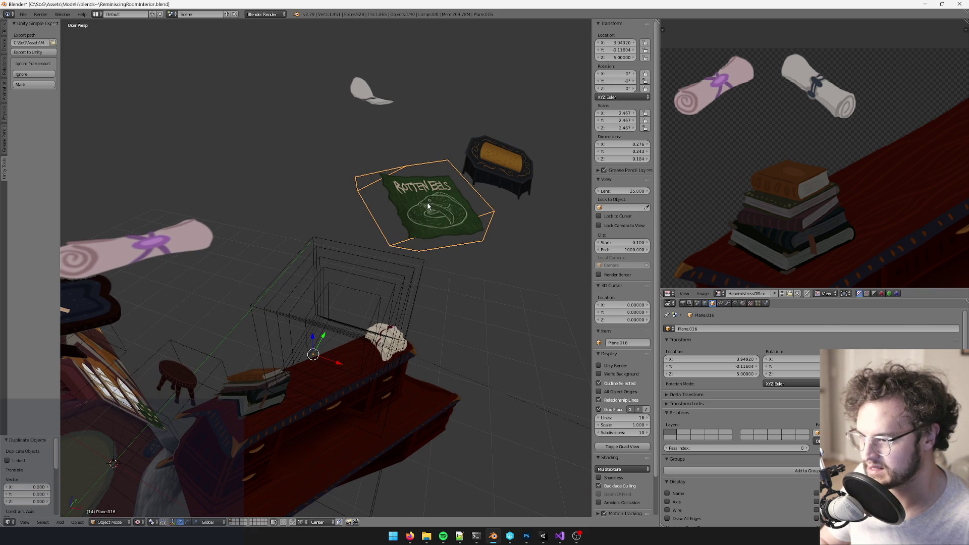
Step: Move the copied Rotten Eels flag flat beside the original, excluding Z
key("g")
key("shift+z")
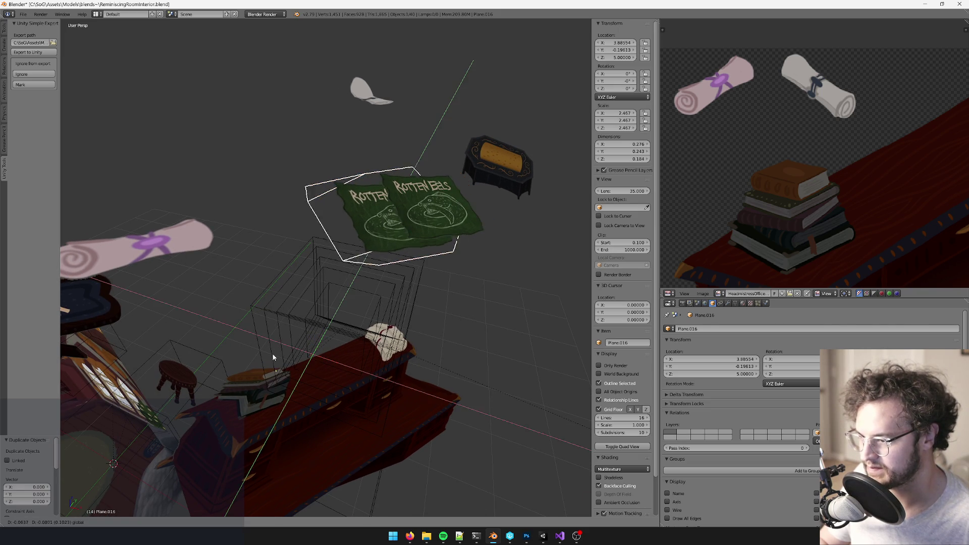
left_click(240, 375)
mouse_move(239, 375)
middle_mouse_down()
mouse_move(335, 329)
mouse_move(535, 77)
middle_mouse_up()
key("a")
right_click(456, 98)
key("Tab")
key("a")
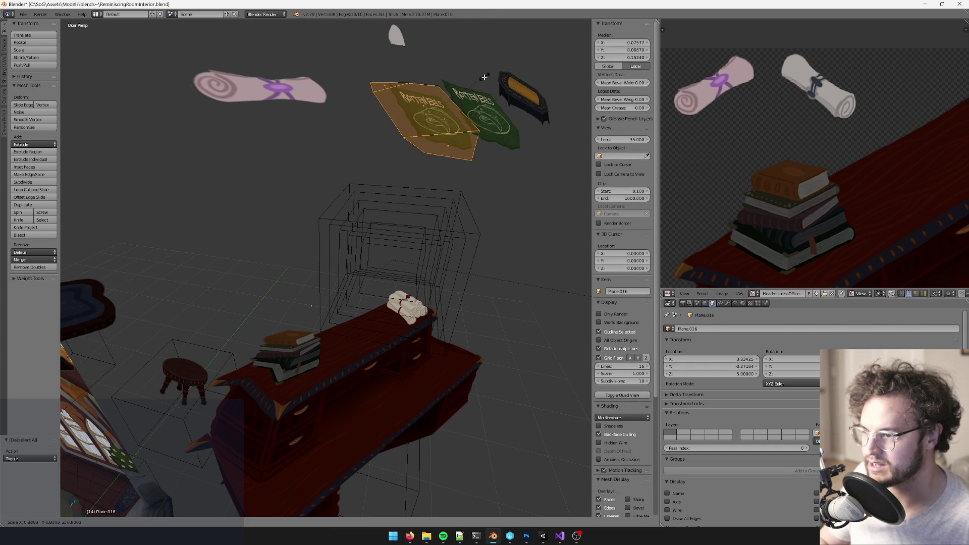
key("Tab")
Step: Parent the flags to the Amka wire box
middle_click_drag(483, 76, 440, 144)
right_click(383, 224, "shift")
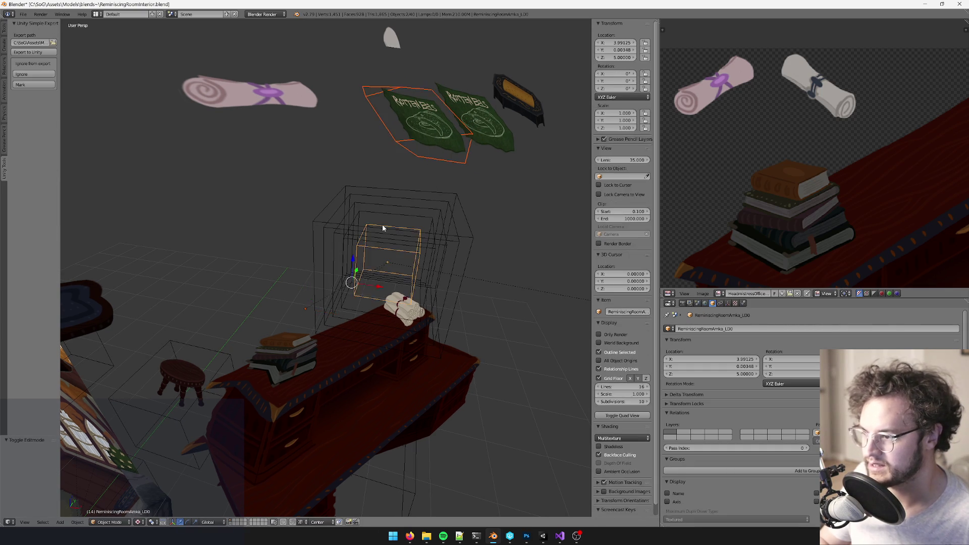
key("ctrl+p")
left_click(383, 225)
Step: Box-select the nested wire boxes and lower them by 1 unit in Z
key("a")
key("b")
left_click_drag(253, 180, 458, 248)
scroll(427, 255, "down", 3)
middle_click_drag(427, 255, 384, 217)
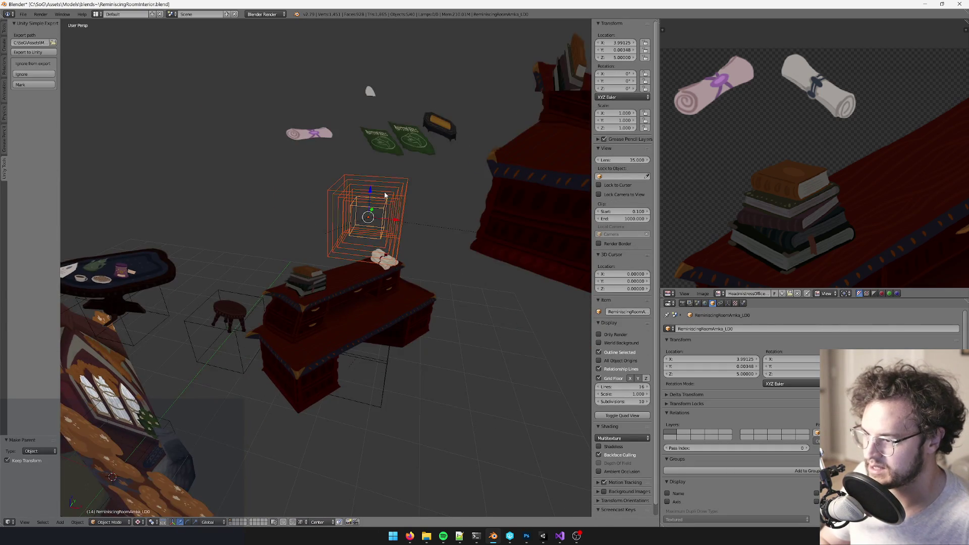
key("g")
key("z")
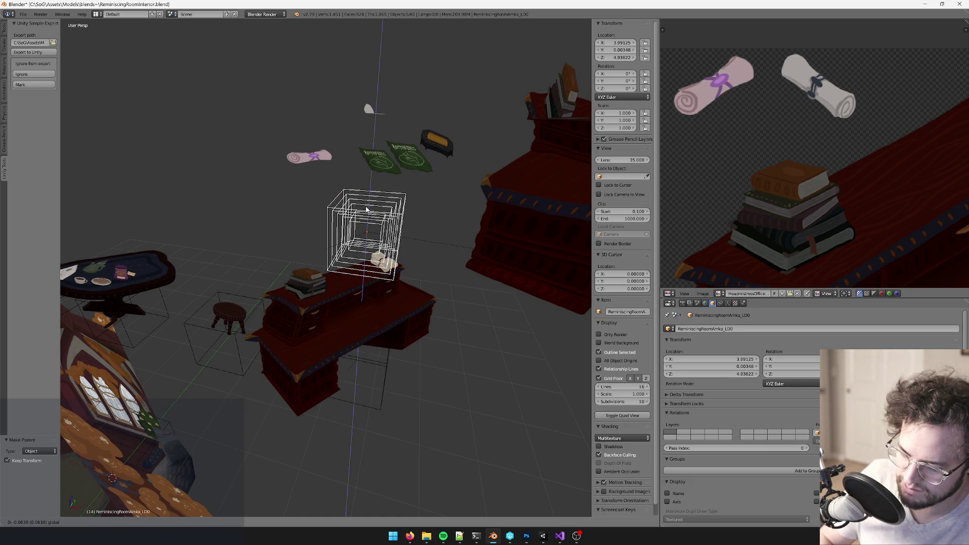
key("minus")
key("1")
key("Return")
Step: Clear the parent of desk Plane.017 while keeping its position
mouse_move(365, 206)
middle_mouse_down()
mouse_move(490, 240)
mouse_move(338, 210)
mouse_move(385, 225)
mouse_move(433, 174)
mouse_move(399, 178)
mouse_move(406, 215)
mouse_move(389, 181)
mouse_move(418, 236)
mouse_move(397, 312)
middle_mouse_up()
right_click(490, 240)
key("alt+p")
left_click(490, 241)
Step: Set the transform orientation to Local and move the white scroll on local Y and Z
right_click(380, 179)
left_click(207, 519)
left_click(219, 510)
mouse_move(389, 370)
middle_mouse_down()
mouse_move(401, 345)
mouse_move(422, 356)
mouse_move(356, 342)
mouse_move(386, 343)
mouse_move(382, 385)
middle_mouse_up()
key("g")
key("shift+x")
key("shift+x")
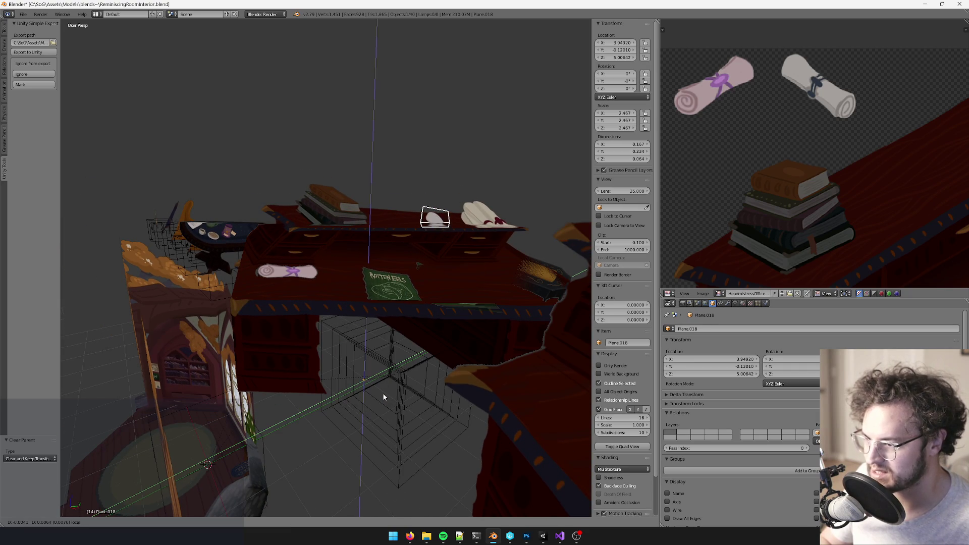
Step: Seat the pink scroll and the first Rotten Eels flag on the desk, moving along local Y and Z
left_click(383, 392)
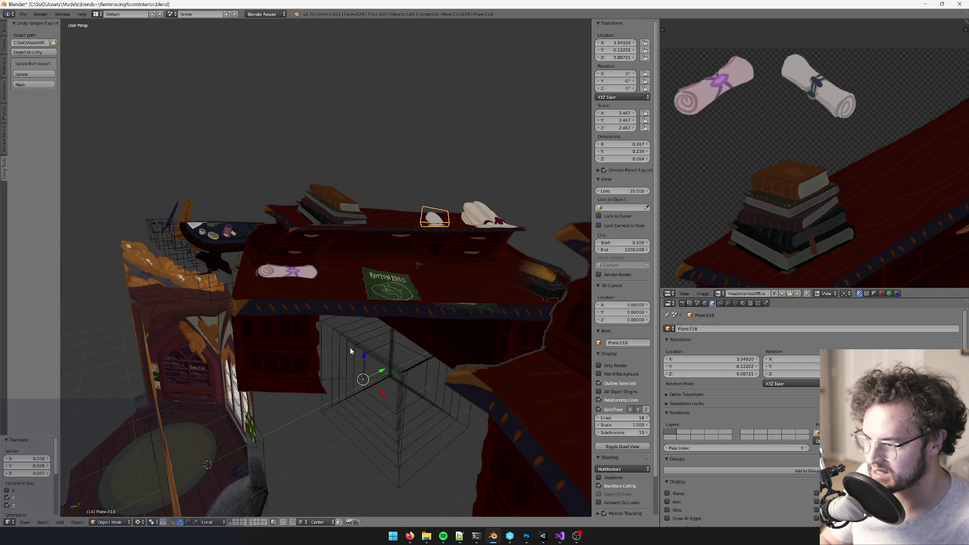
key("g")
key("shift+x")
key("shift+x")
left_click(383, 395)
right_click(381, 296)
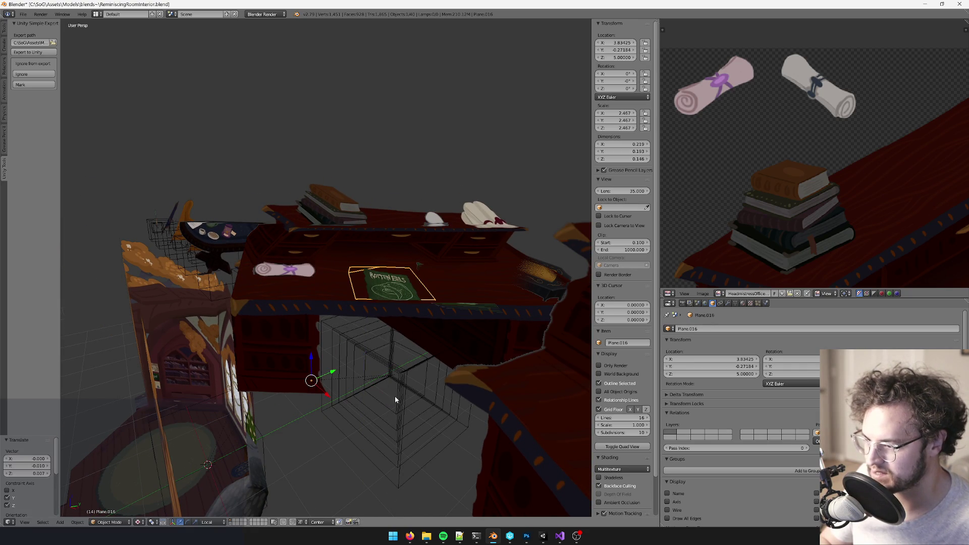
key("g")
key("shift+x")
key("shift+x")
left_click(341, 394)
Step: Lower the second Rotten Eels flag and the gold box onto the desk along local Y and Z
right_click(417, 263)
key("g")
key("shift+x")
key("shift+x")
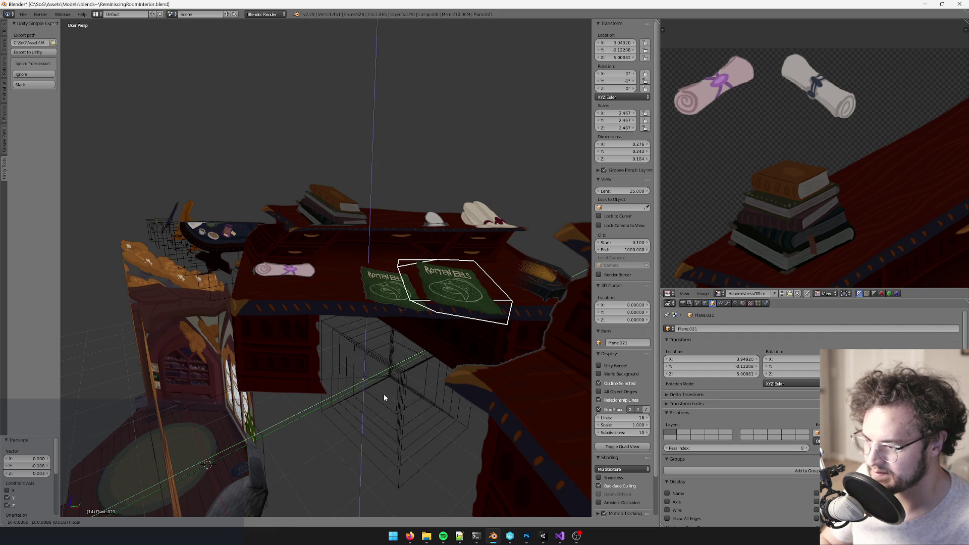
left_click(384, 393)
right_click(548, 268)
key("g")
key("shift+x")
key("shift+x")
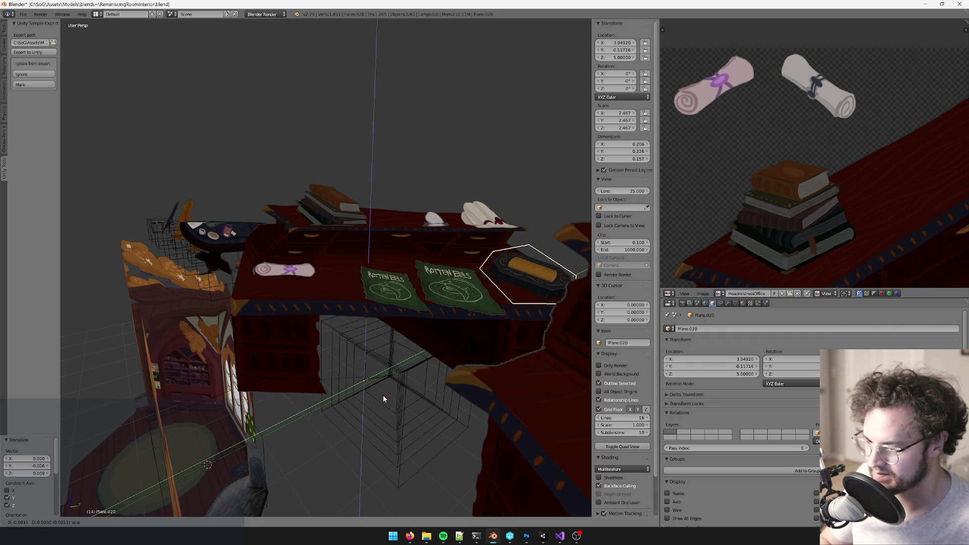
left_click(381, 394)
Step: Inspect the seated props around the desk and select the small white scroll
mouse_move(381, 395)
middle_mouse_down()
mouse_move(438, 348)
mouse_move(443, 198)
mouse_move(457, 237)
mouse_move(449, 256)
mouse_move(420, 262)
mouse_move(440, 277)
mouse_move(338, 300)
mouse_move(378, 296)
mouse_move(350, 301)
mouse_move(362, 329)
mouse_move(355, 365)
mouse_move(385, 362)
mouse_move(363, 303)
middle_mouse_up()
right_click(427, 188)
right_click(458, 219)
scroll(420, 262, "down", 5)
scroll(339, 301, "up", 4)
scroll(377, 296, "down", 3)
scroll(351, 305, "down", 4)
right_click(343, 179)
mouse_move(343, 179)
middle_mouse_down()
mouse_move(369, 383)
mouse_move(386, 333)
mouse_move(399, 374)
middle_mouse_up()
scroll(354, 242, "up", 4)
scroll(387, 333, "down", 3)
key("g")
key("Escape")
Step: Shift both Rotten Eels flags and the pink scroll together along local Y and Z
right_click(408, 283, "shift")
right_click(351, 280, "shift")
right_click(268, 269, "shift")
key("g")
key("shift+x")
key("shift+x")
left_click(333, 364)
mouse_move(333, 364)
middle_mouse_down()
mouse_move(375, 358)
mouse_move(371, 346)
mouse_move(381, 358)
mouse_move(408, 345)
mouse_move(402, 357)
mouse_move(386, 315)
mouse_move(344, 298)
middle_mouse_up()
key("ctrl+z")
mouse_move(307, 271)
middle_mouse_down()
mouse_move(306, 242)
mouse_move(403, 283)
mouse_move(394, 300)
mouse_move(395, 276)
middle_mouse_up()
key("g")
key("Escape")
Step: Select both flags and the white scroll with the pink scroll, then duplicate them with Shift+D
right_click(395, 276, "shift")
right_click(506, 269, "shift")
mouse_move(430, 232)
middle_mouse_down()
mouse_move(443, 171)
mouse_move(510, 192)
middle_mouse_up()
right_click(444, 173, "shift")
right_click(514, 195)
key("ctrl+z")
middle_click_drag(451, 300, 425, 213, "shift")
key("shift+d")
key("Escape")
Step: Nudge the duplicated props slightly and shift them a little along X
key("g")
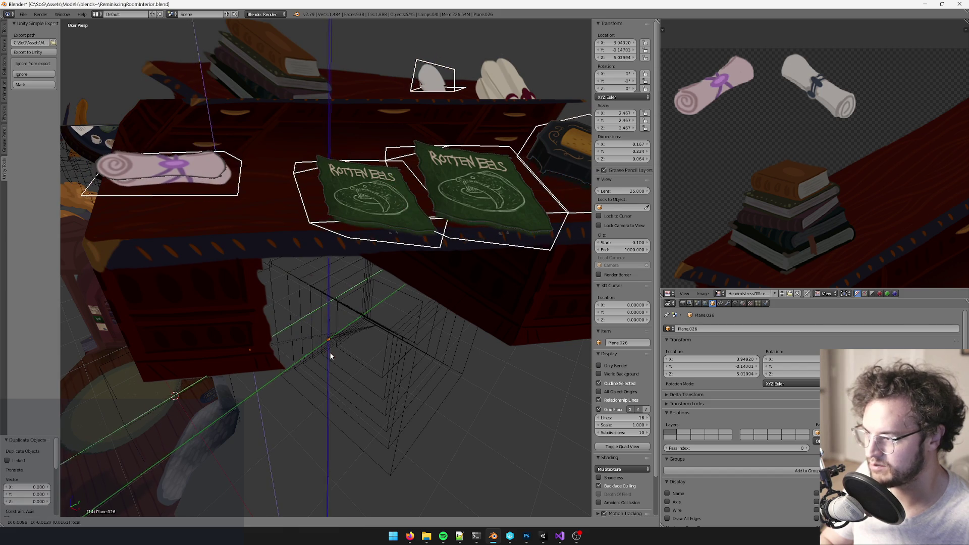
left_click(329, 352)
mouse_move(329, 352)
middle_mouse_down()
mouse_move(378, 339)
mouse_move(374, 353)
mouse_move(330, 344)
middle_mouse_up()
scroll(385, 353, "down", 3)
key("g")
key("x")
left_click(328, 331)
Step: Lower the duplicated props along local Z, then select only the pink scroll
middle_click_drag(421, 307, 406, 312)
scroll(399, 342, "up", 2)
mouse_move(398, 346)
middle_mouse_down()
mouse_move(410, 353)
mouse_move(329, 373)
middle_mouse_up()
key("g")
key("z")
key("z")
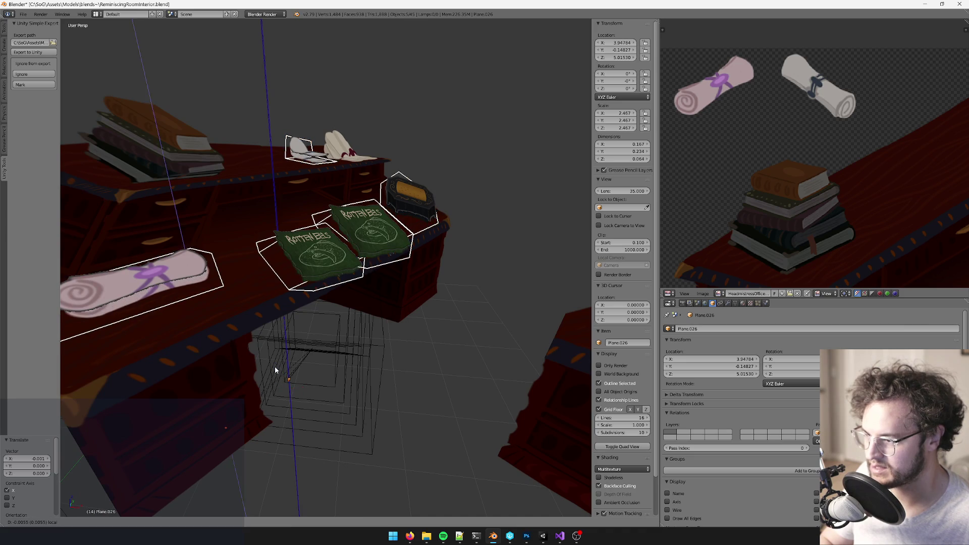
left_click(275, 365)
mouse_move(274, 366)
middle_mouse_down()
mouse_move(411, 344)
mouse_move(372, 339)
middle_mouse_up()
scroll(411, 344, "down", 3)
scroll(346, 335, "up", 4)
right_click(229, 255)
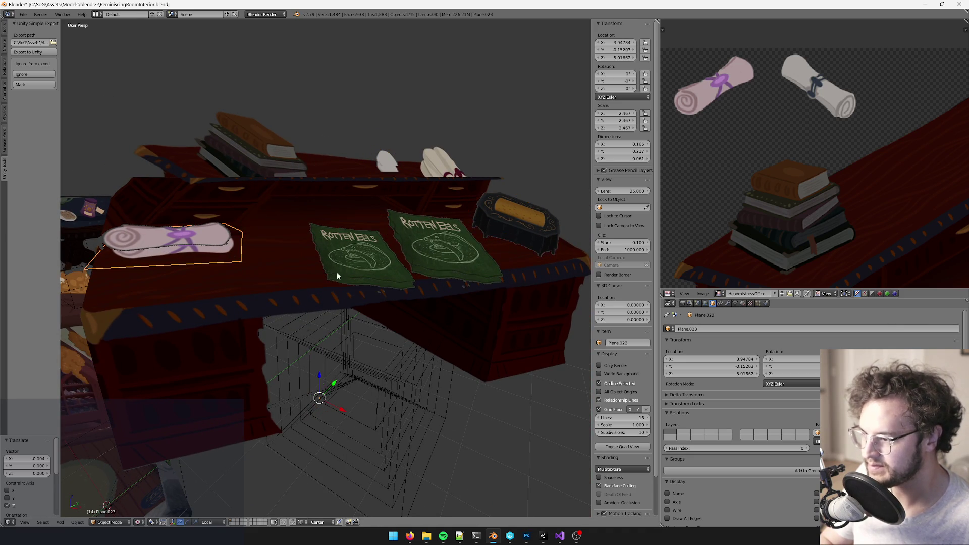
Step: Assign ReminiscingRoomInteriorTexShadow to the pink scroll and link the material to all duplicated props
key("ctrl+z")
key("KP_Decimal")
left_click(742, 303)
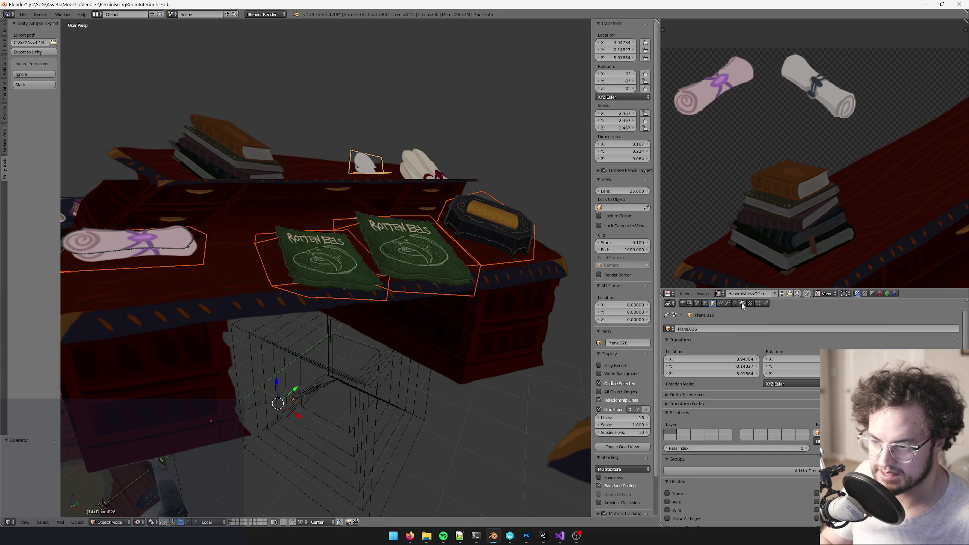
left_click(670, 371)
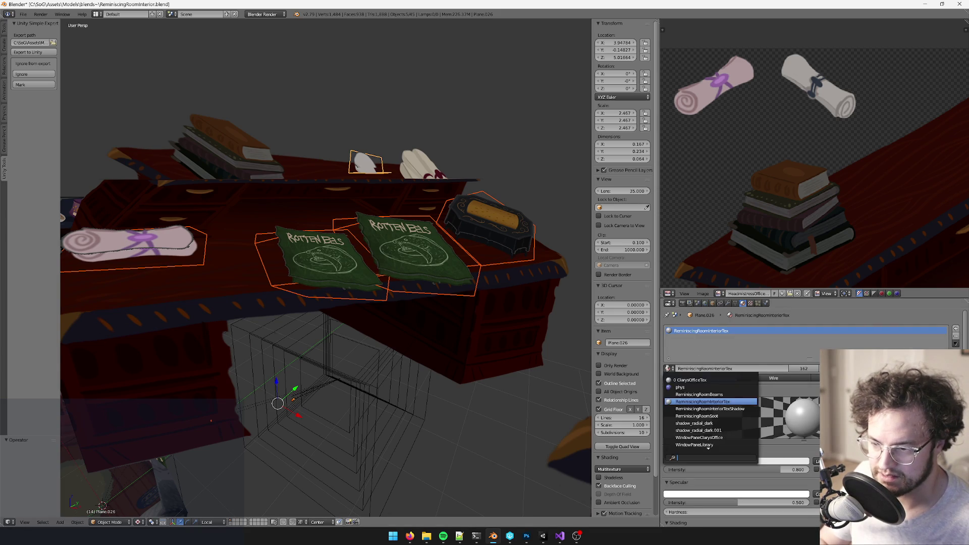
left_click(670, 428)
middle_click_drag(464, 312, 500, 326)
key("ctrl+l")
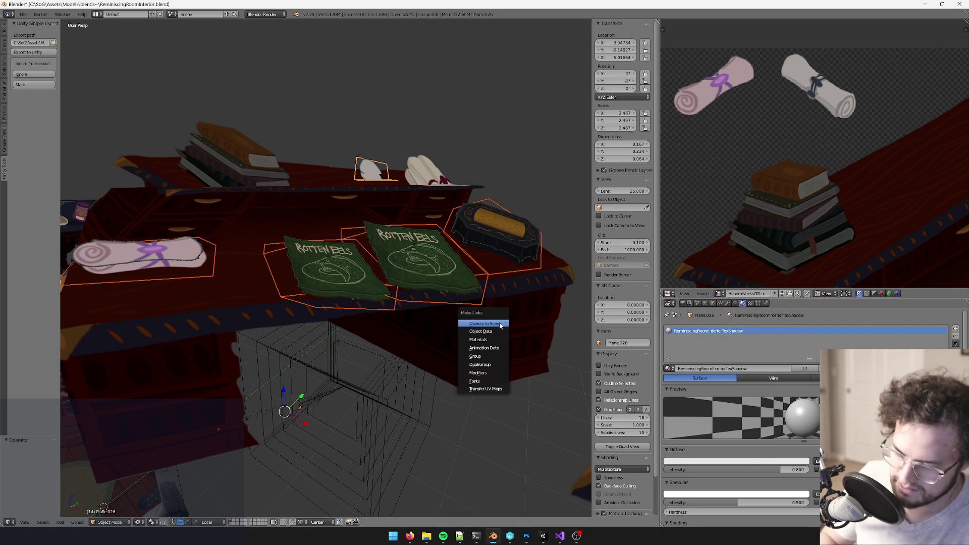
left_click(492, 337)
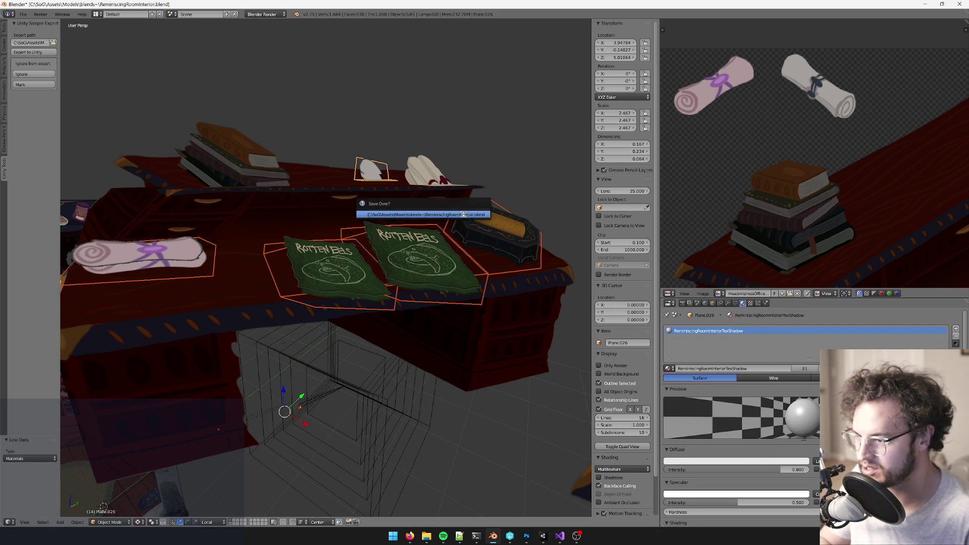
mouse_move(423, 211)
middle_mouse_down()
mouse_move(395, 220)
mouse_move(374, 273)
mouse_move(401, 295)
mouse_move(381, 305)
middle_mouse_up()
right_click(387, 290)
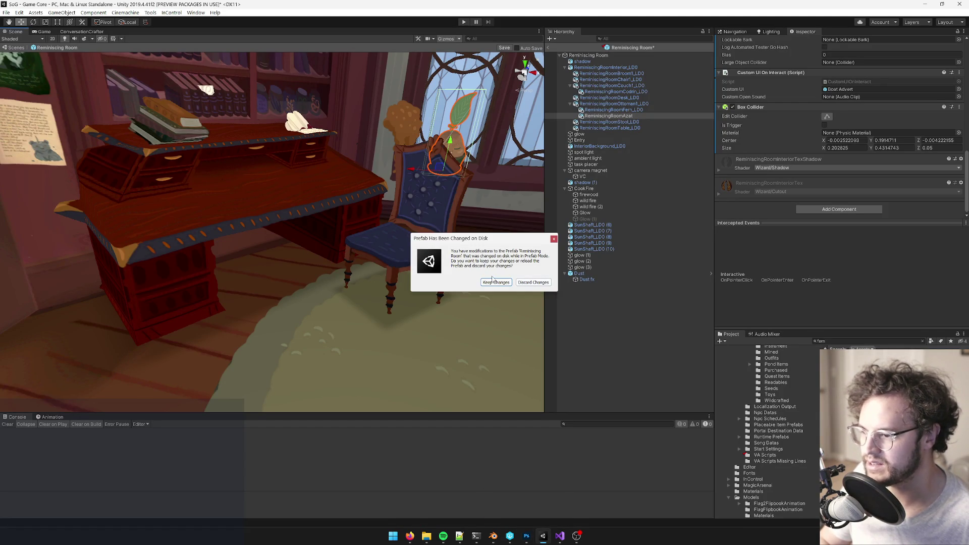
Step: Keep the prefab changes after reimport and zoom in on the desk in the Scene view
left_click(493, 283)
left_click(299, 207)
mouse_move(300, 207)
left_mouse_down("alt")
mouse_move(326, 233)
mouse_move(394, 243)
left_mouse_up("alt")
left_click(570, 85)
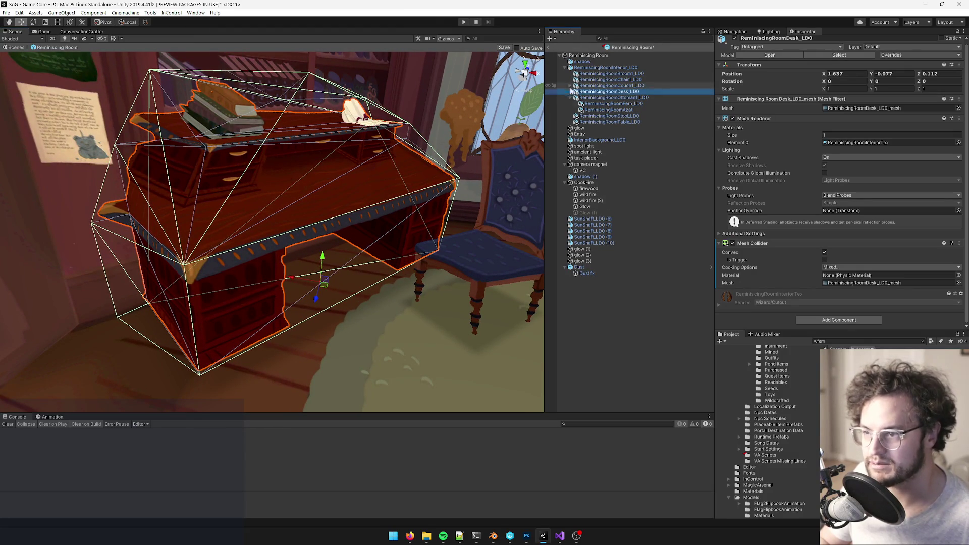
Step: Search the Project and parent ReminiscingRoomMel_LD0, Nessa_LD0 and Davin_LD0 under the desk
left_click(848, 342)
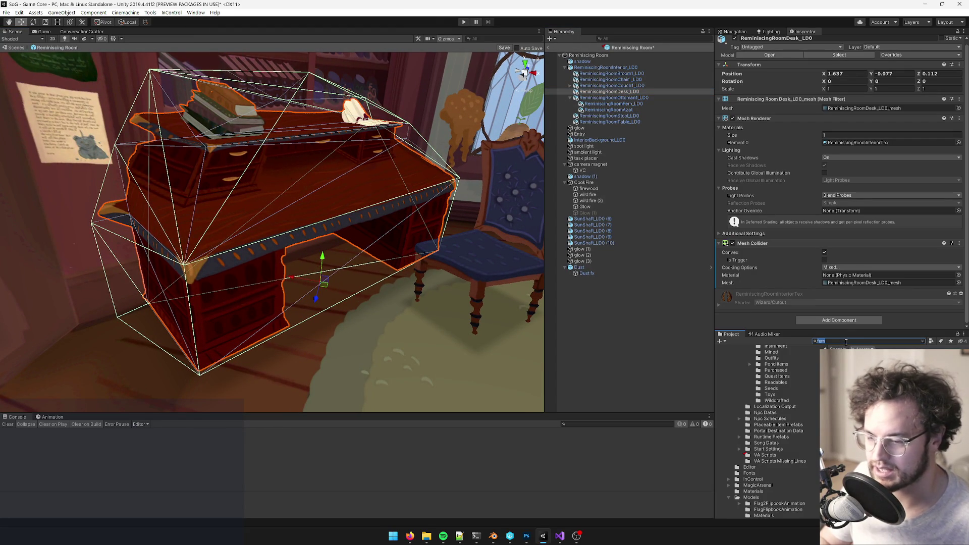
type("mel t:model")
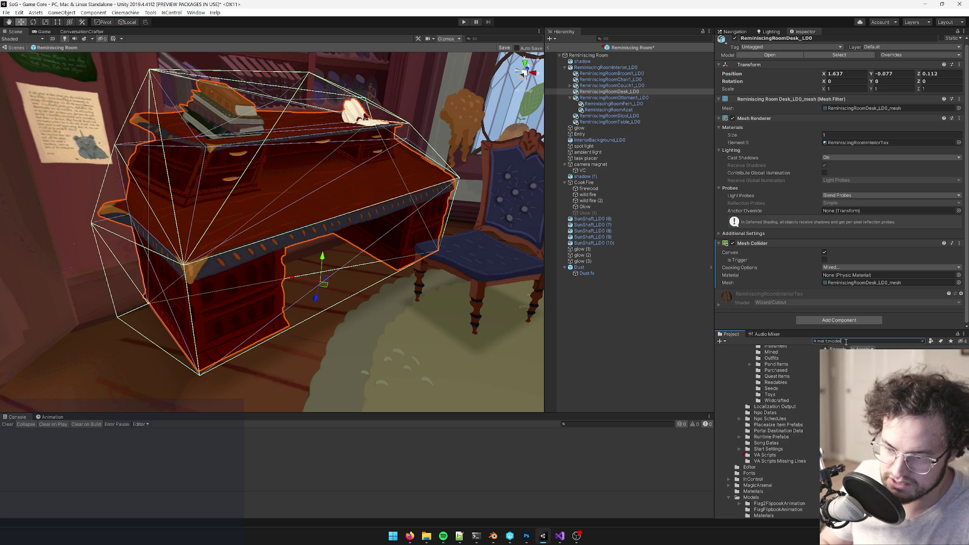
left_click_drag(581, 121, 605, 94)
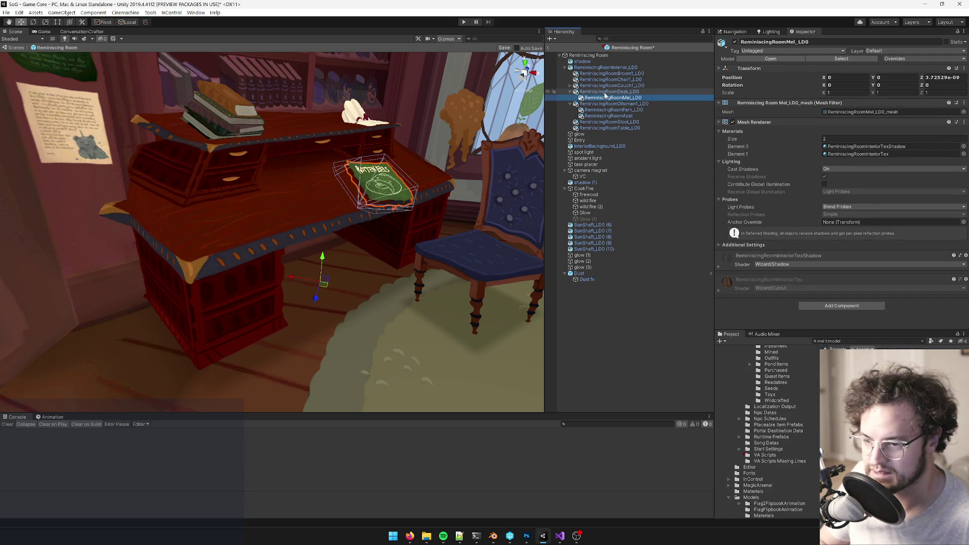
left_click(825, 342)
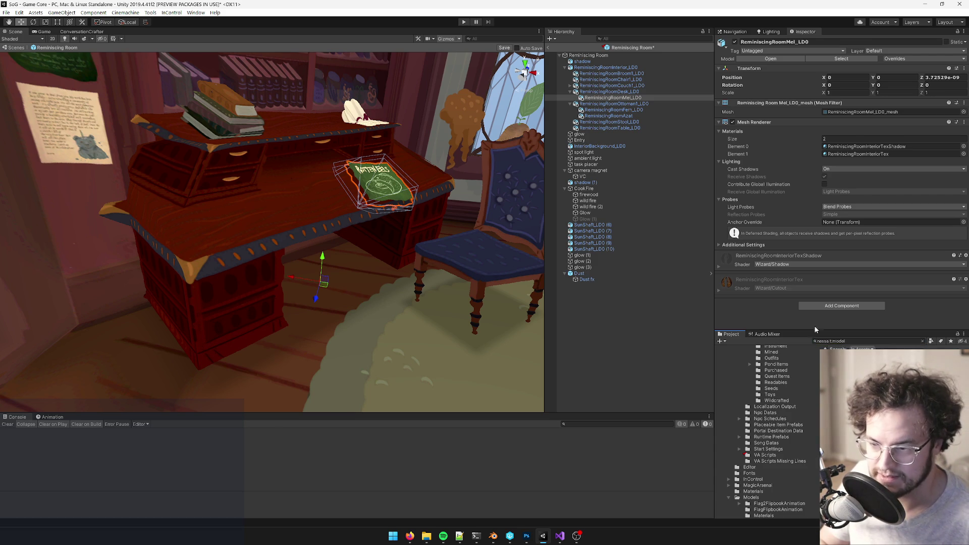
left_click(606, 97)
left_click_drag(604, 94, 605, 96)
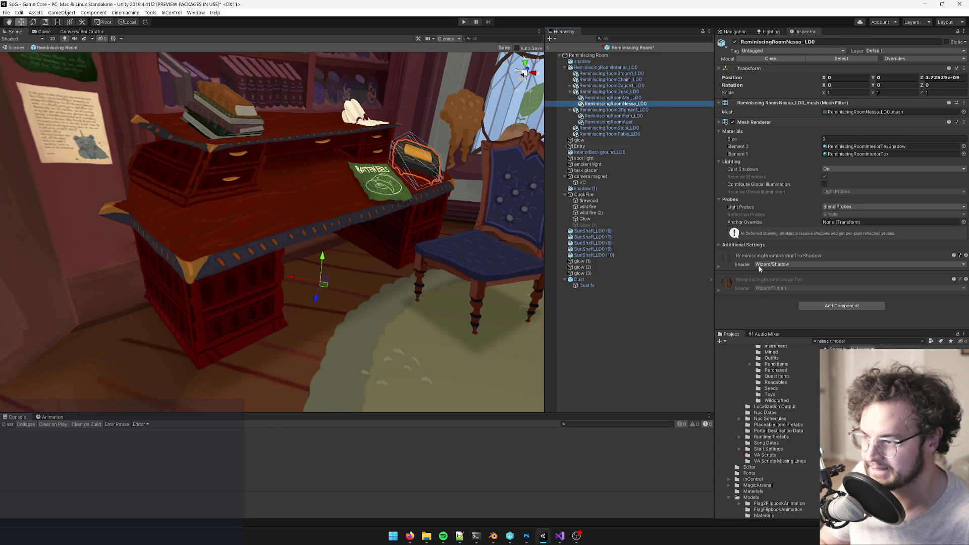
left_click(831, 341)
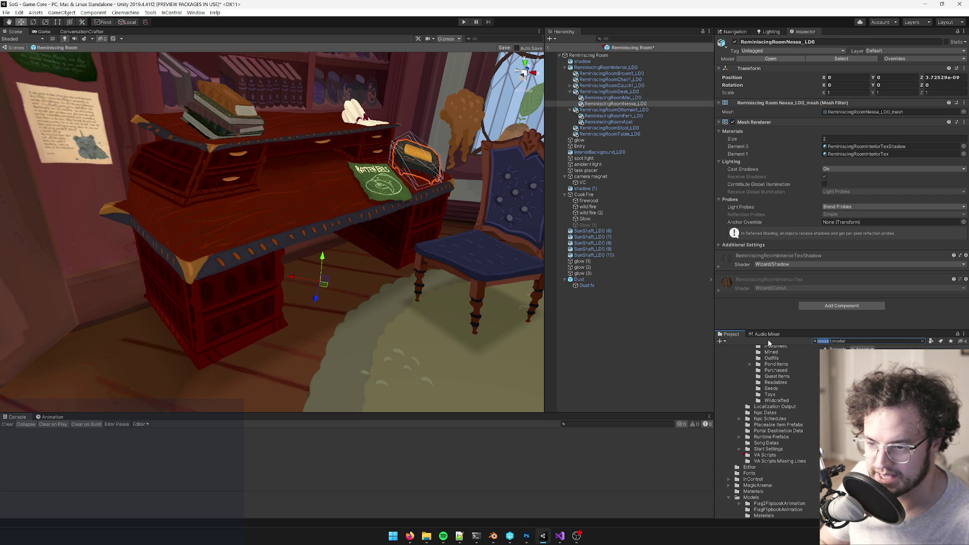
type("davin")
mouse_move(848, 356)
left_mouse_down()
mouse_move(605, 104)
mouse_move(609, 92)
left_mouse_up()
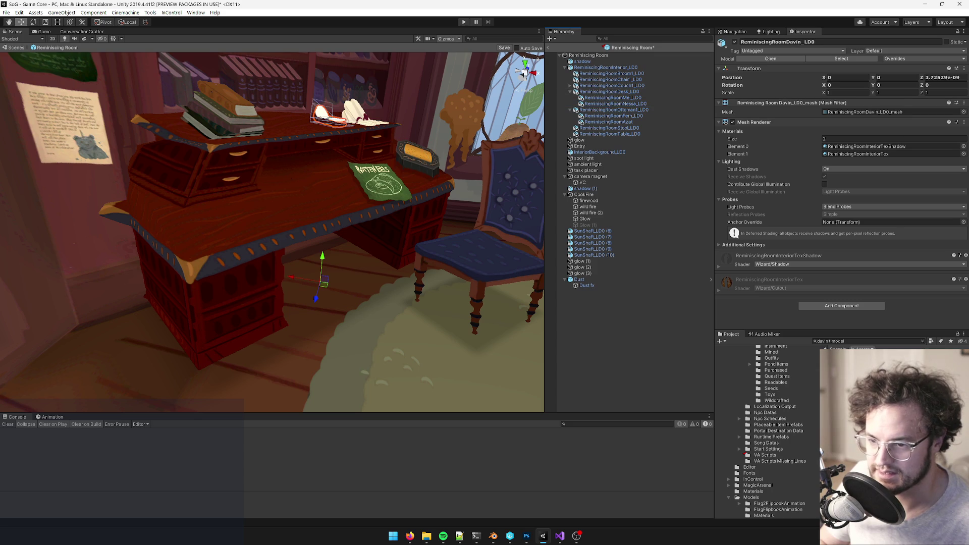
Step: Parent ReminiscingRoomMary_LD0 and ReminiscingRoomAmka_LD0 under ReminiscingRoomDesk_LD0, then return to Blender
double_click(828, 342)
type("mary")
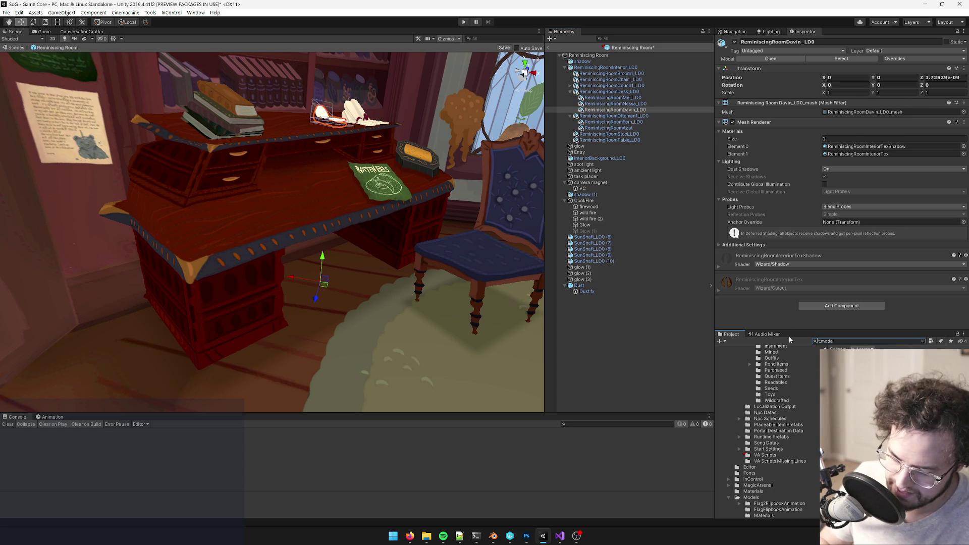
left_click_drag(858, 356, 635, 133)
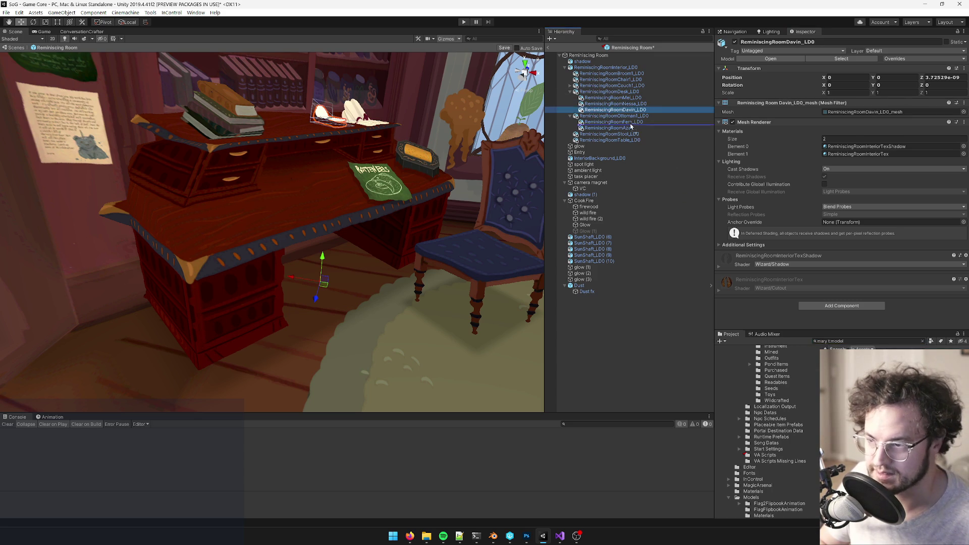
left_click_drag(610, 97, 610, 96)
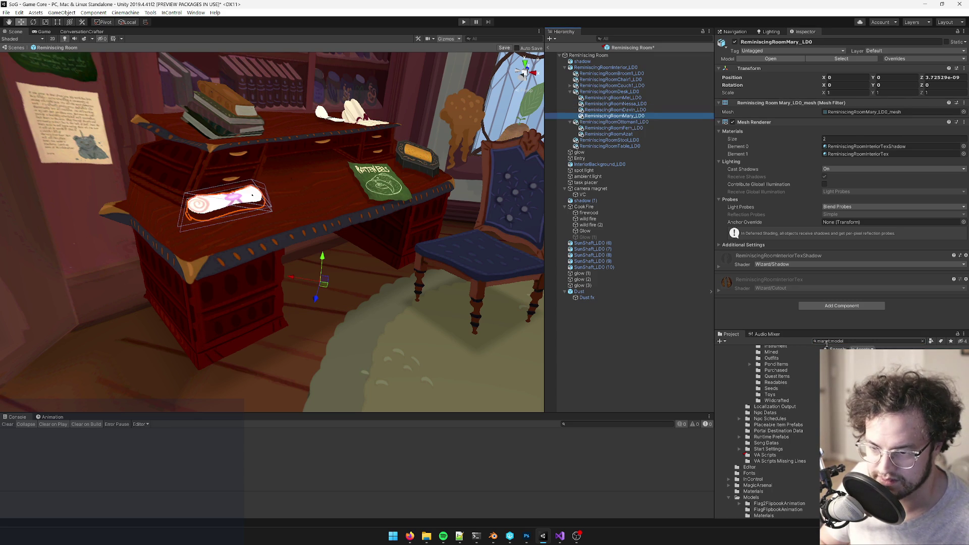
type("zelamka")
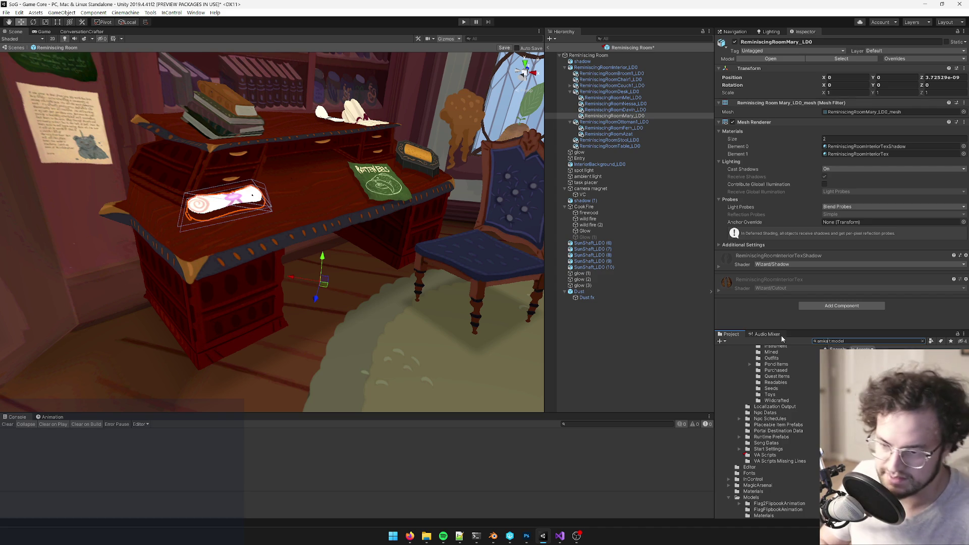
mouse_move(858, 356)
left_mouse_down()
mouse_move(614, 117)
mouse_move(610, 92)
left_mouse_up()
mouse_move(306, 272)
left_mouse_down("alt")
mouse_move(318, 320)
mouse_move(302, 288)
mouse_move(313, 300)
left_mouse_up("alt")
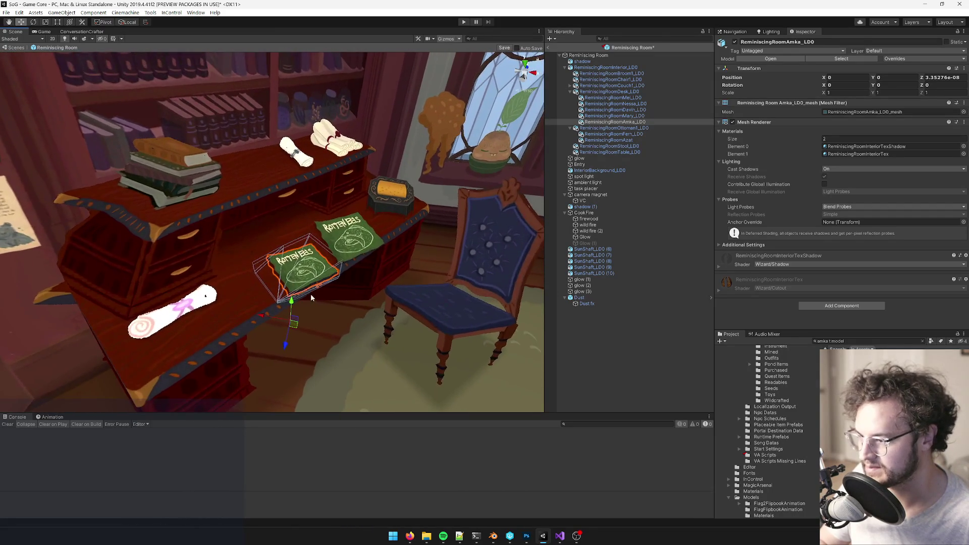
key("alt+Tab")
Step: In Edit Mode, move the left Rotten Eels book's UVs onto the scroll artwork
right_click(386, 232)
key("Tab")
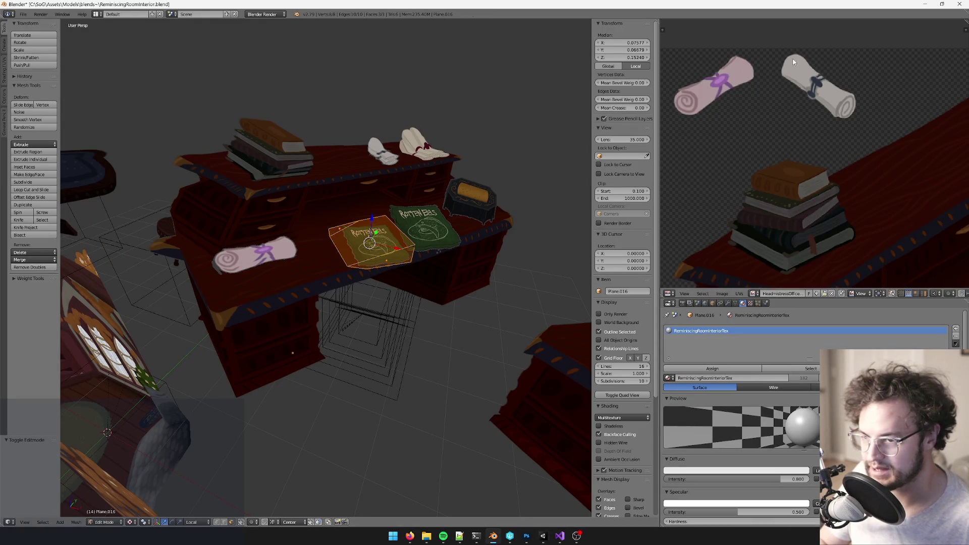
scroll(844, 119, "down", 5)
scroll(891, 198, "up", 2)
key("g")
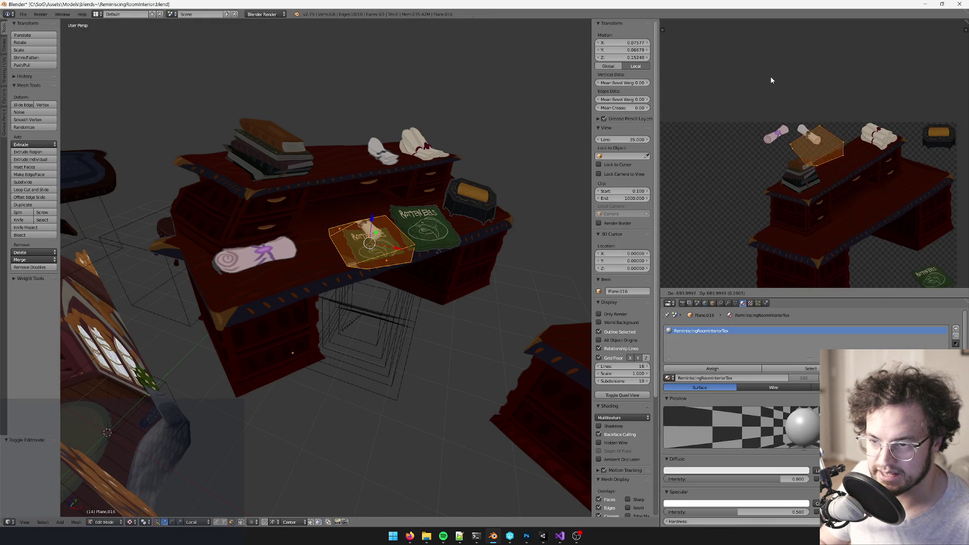
left_click(787, 86)
scroll(787, 85, "up", 3)
key("g")
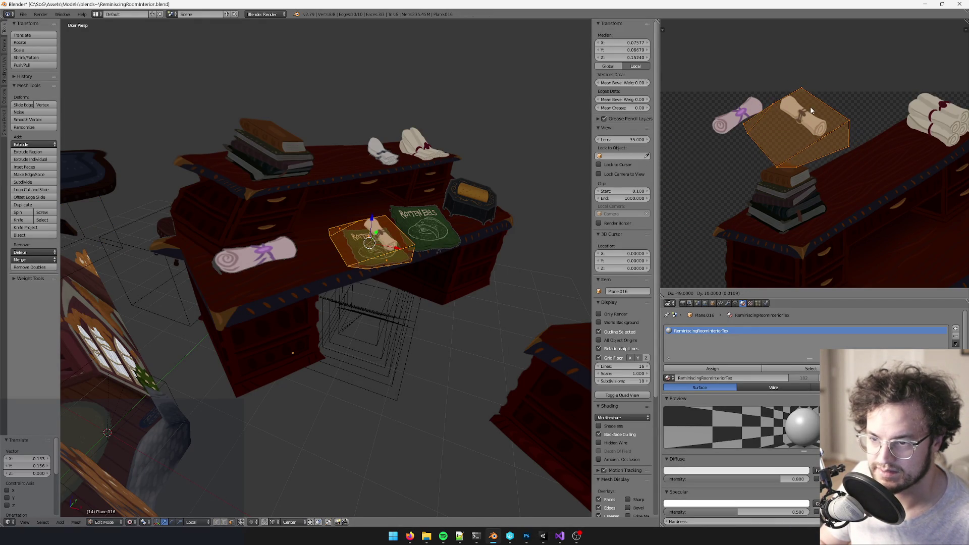
left_click(809, 110)
scroll(351, 225, "up", 3)
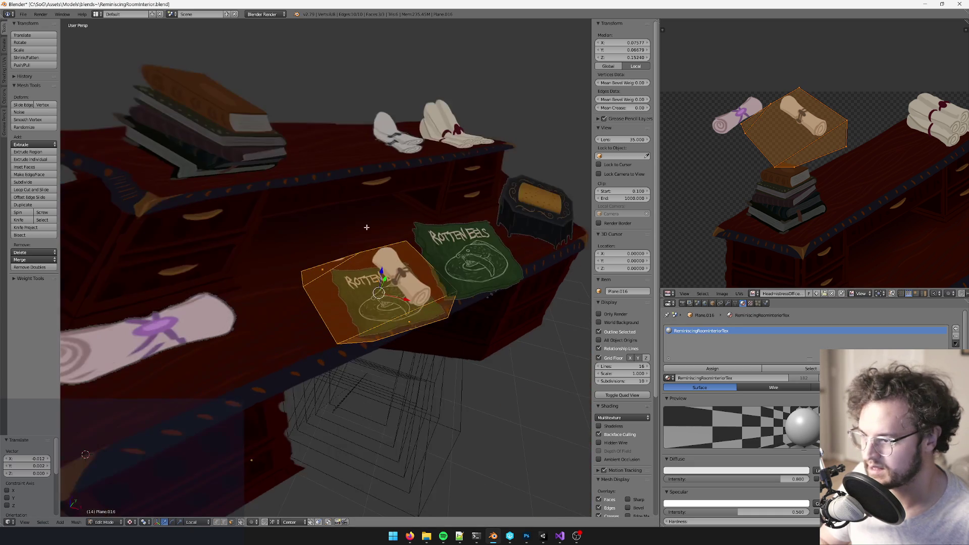
Step: Knife-cut around the scroll shape, separate the other faces and delete that leftover piece
key("k")
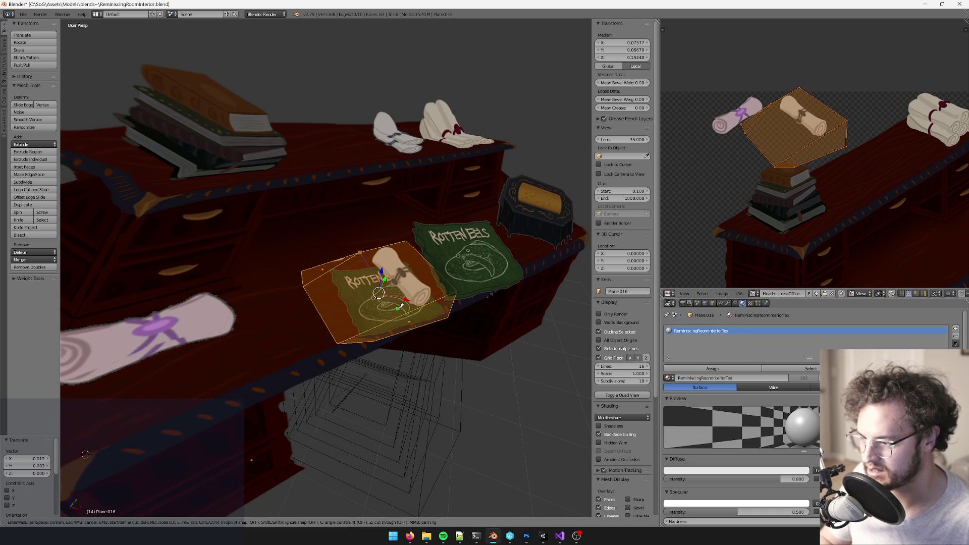
left_click(406, 311)
key("Return")
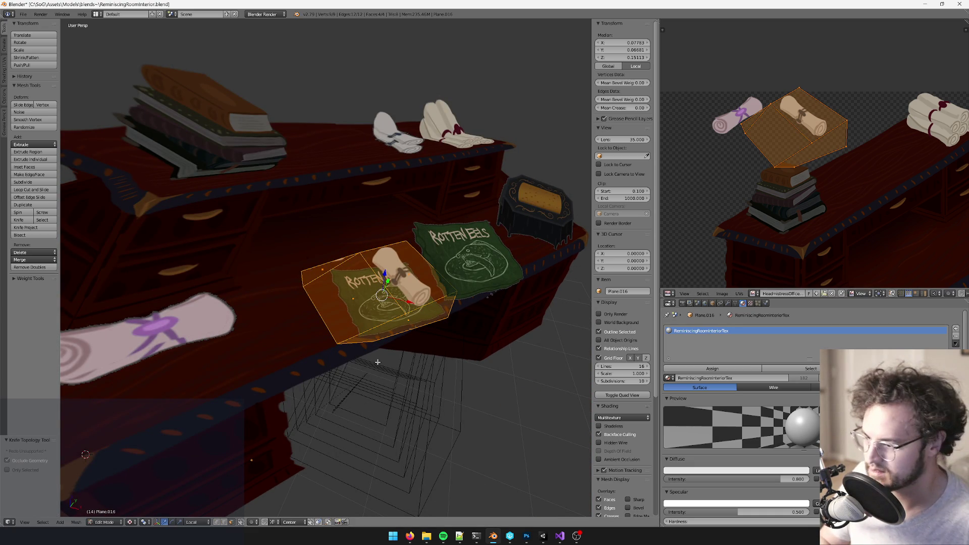
right_click(403, 264)
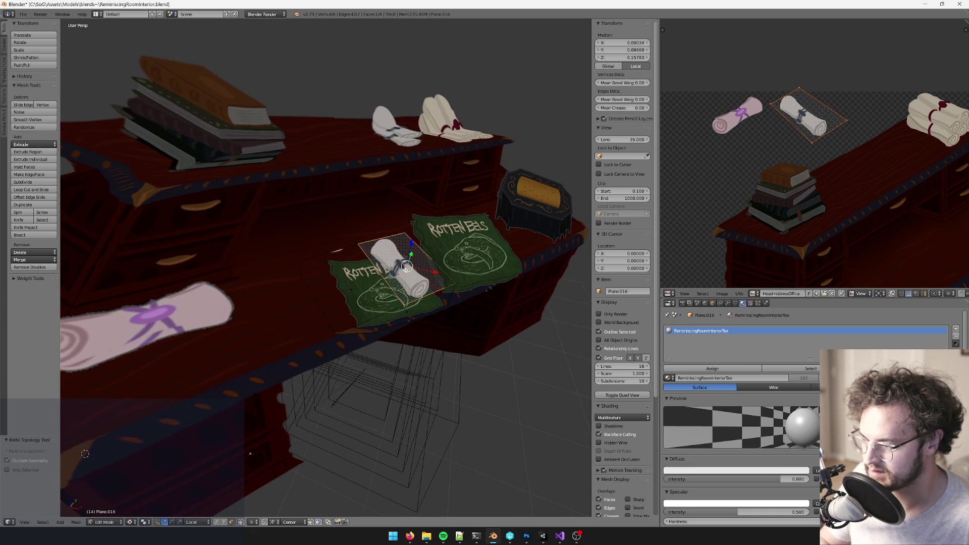
key("ctrl+i")
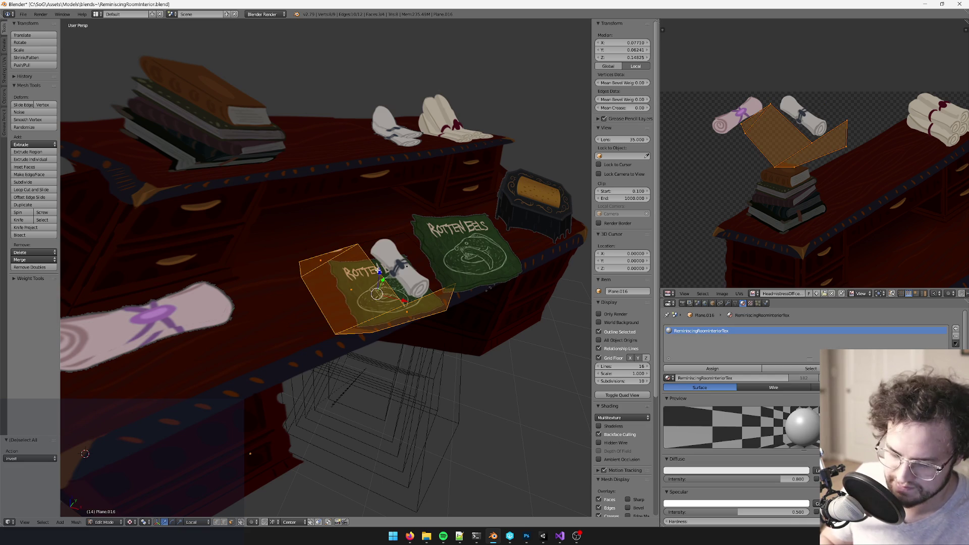
key("p")
key("Return")
key("Tab")
right_click(356, 283)
key("x")
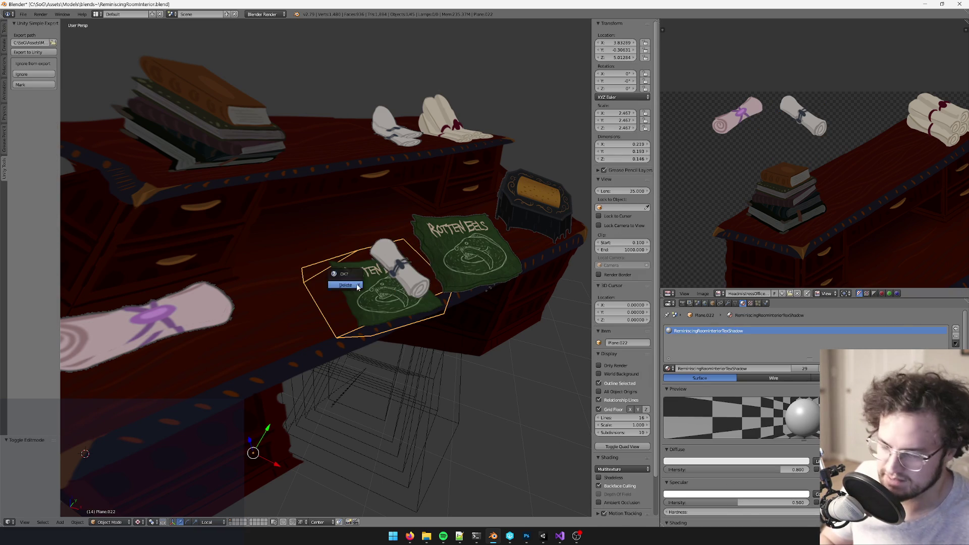
left_click(356, 285)
Step: Duplicate the scroll, lower the copy along local Z, give it ReminiscingRoomInteriorTexShadow, and save
right_click(404, 258)
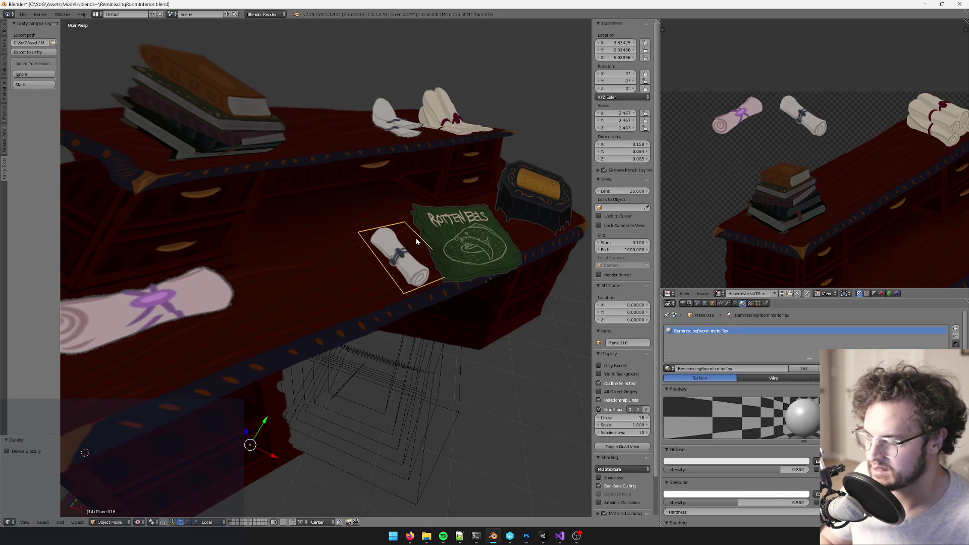
key("shift+d")
scroll(295, 304, "down", 2, "shift")
key("z")
key("z")
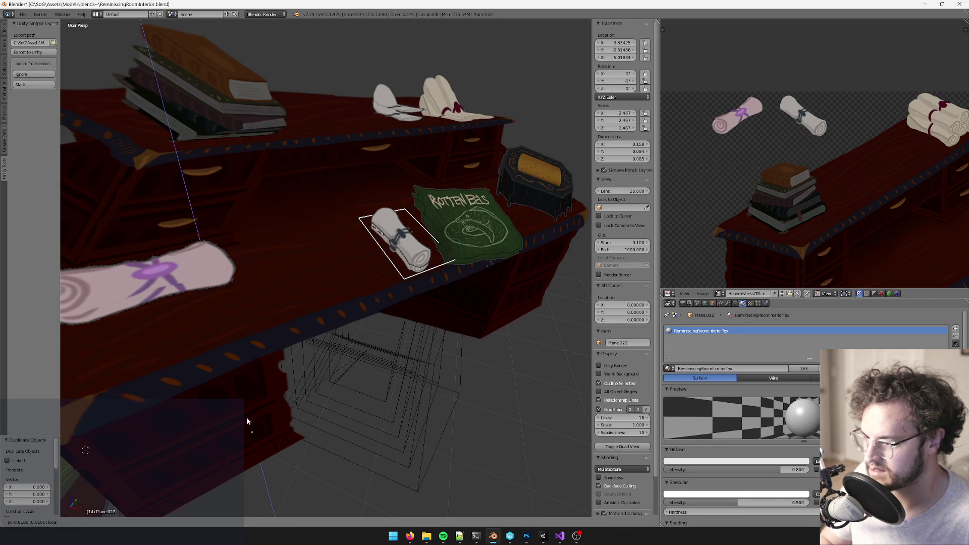
left_click(246, 419)
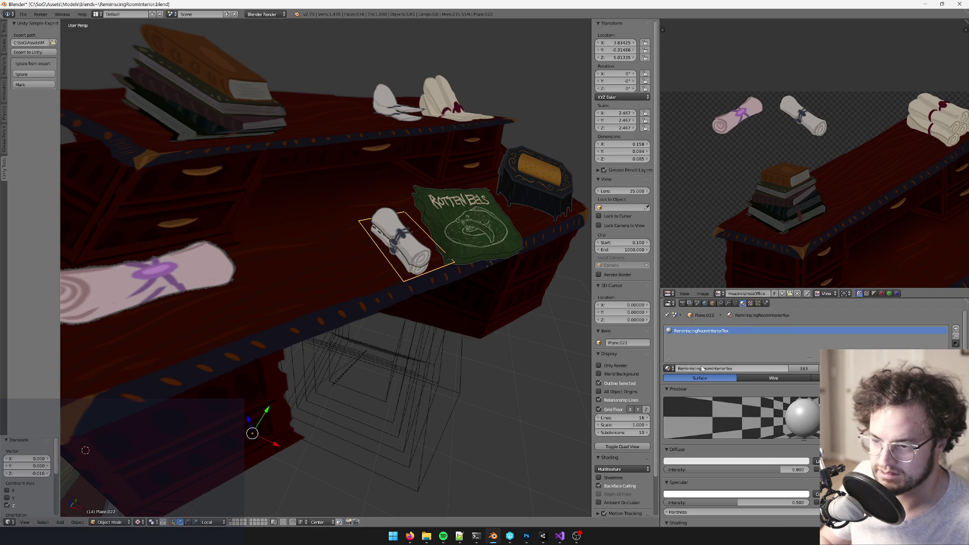
left_click(668, 369)
left_click(689, 408)
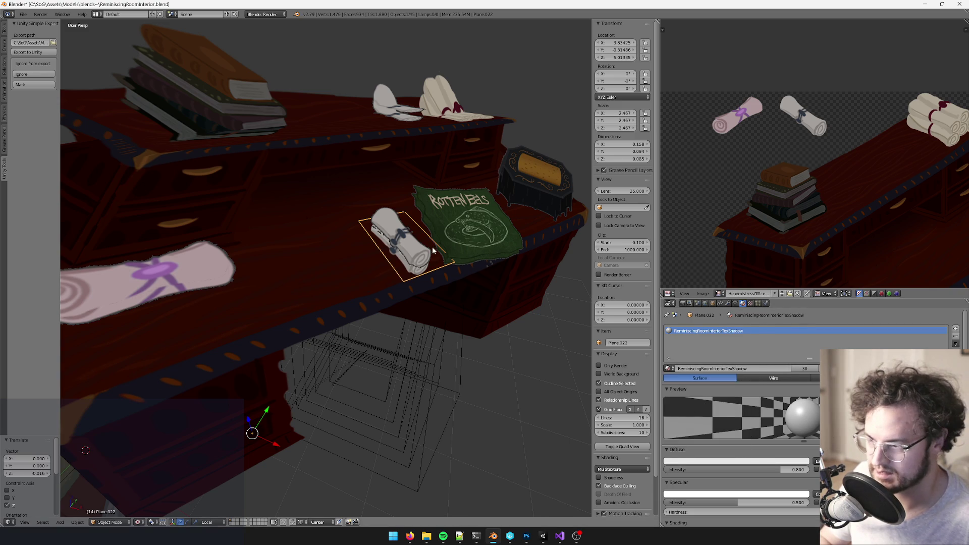
scroll(412, 247, "down", 5)
mouse_move(413, 246)
middle_mouse_down()
mouse_move(413, 257)
mouse_move(380, 226)
mouse_move(414, 229)
mouse_move(388, 199)
middle_mouse_up()
scroll(414, 226, "down", 2)
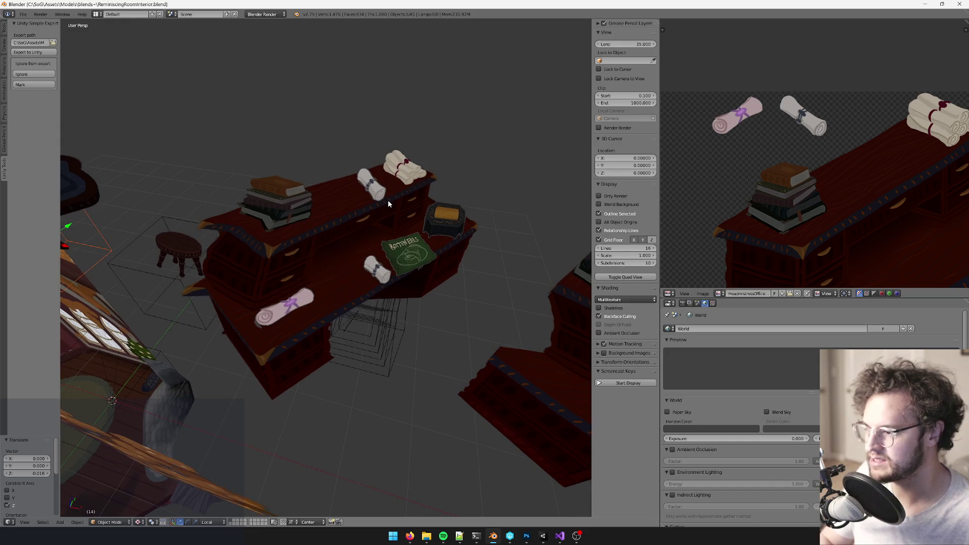
key("ctrl+s")
key("alt+Tab")
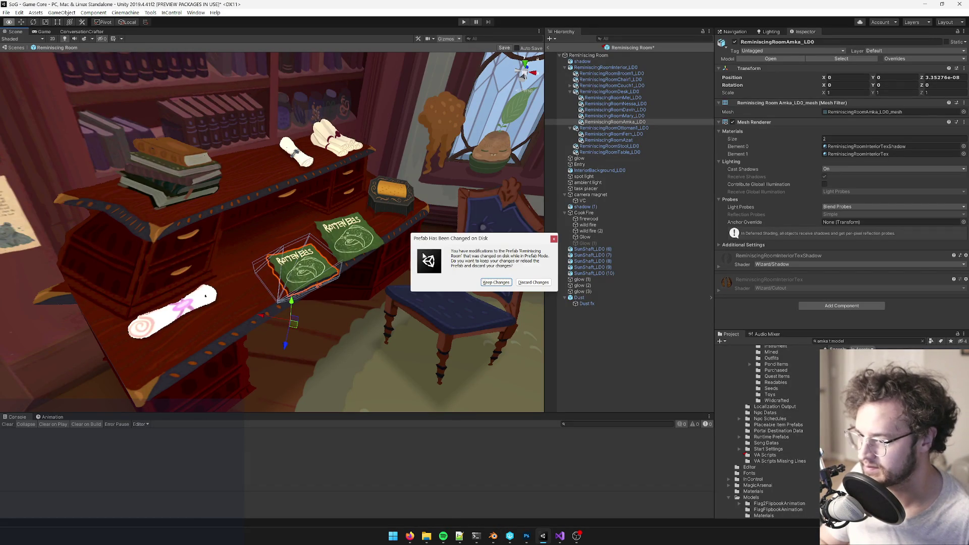
Step: Keep the reimported prefab's changes, view the desk from above, and drag-select the five desk props
left_click(499, 283)
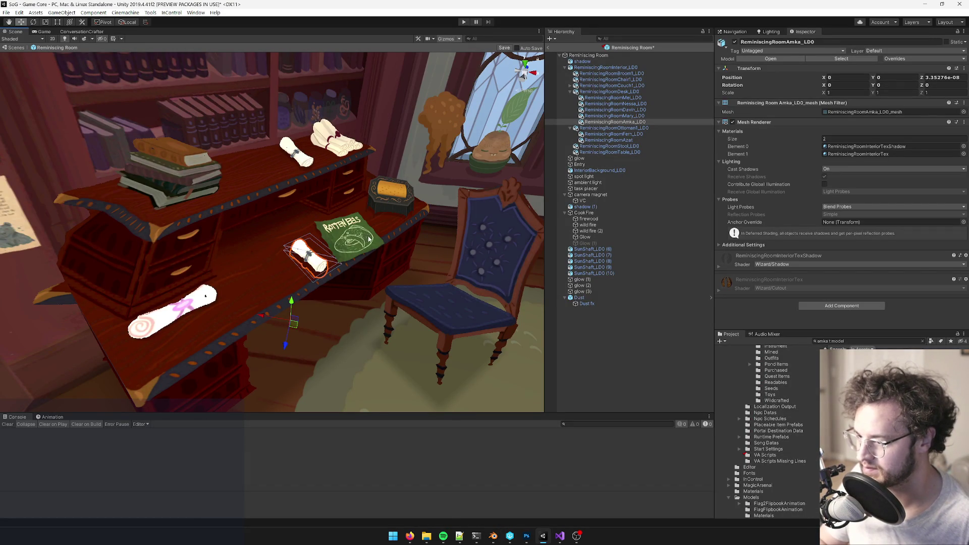
scroll(370, 239, "down", 15)
scroll(374, 238, "up", 15)
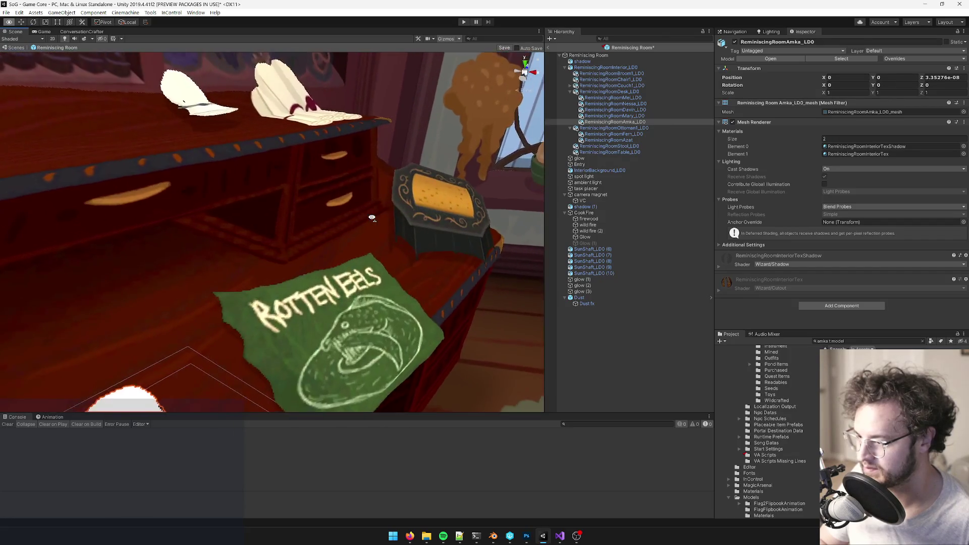
scroll(372, 217, "down", 5)
scroll(373, 232, "up", 3)
scroll(372, 240, "down", 4)
scroll(373, 240, "down", 4)
scroll(372, 240, "up", 6)
mouse_move(373, 240)
left_mouse_down("alt")
mouse_move(431, 249)
mouse_move(373, 242)
left_mouse_up("alt")
mouse_move(222, 290)
left_mouse_down()
mouse_move(469, 121)
mouse_move(408, 145)
left_mouse_up()
Step: Add a convex Mesh Collider to the five selected desk props
left_click(818, 304)
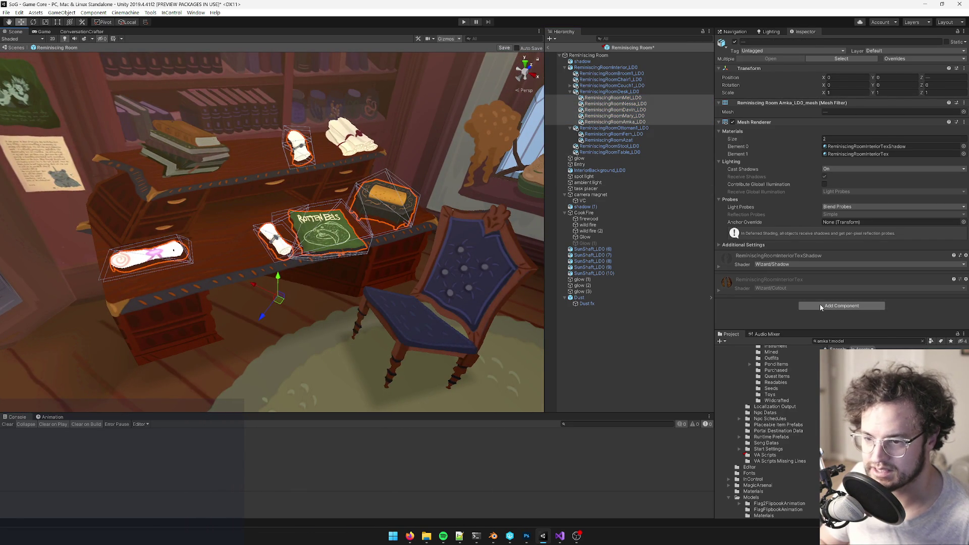
type("mesh")
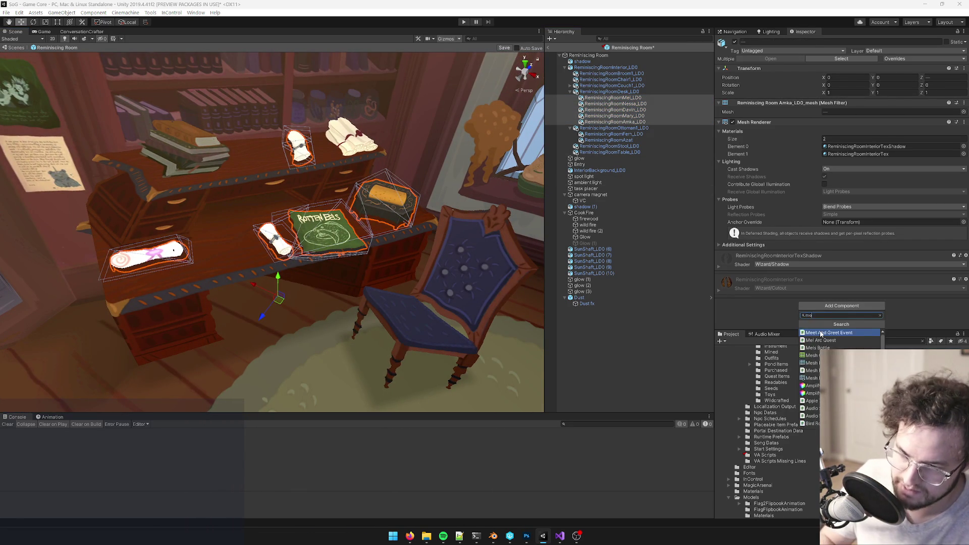
left_click(820, 333)
left_click(824, 264)
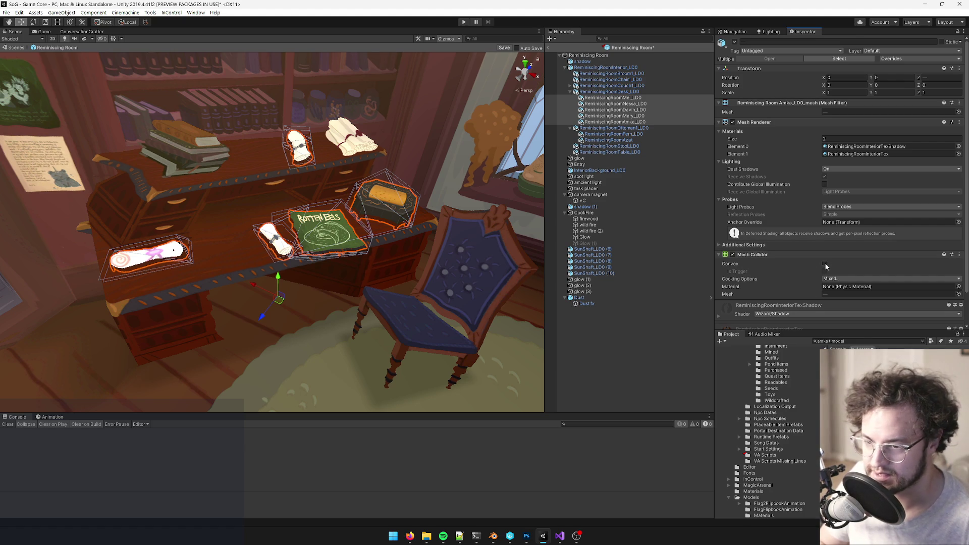
mouse_move(393, 162)
left_mouse_down("alt")
mouse_move(352, 182)
mouse_move(366, 171)
left_mouse_up("alt")
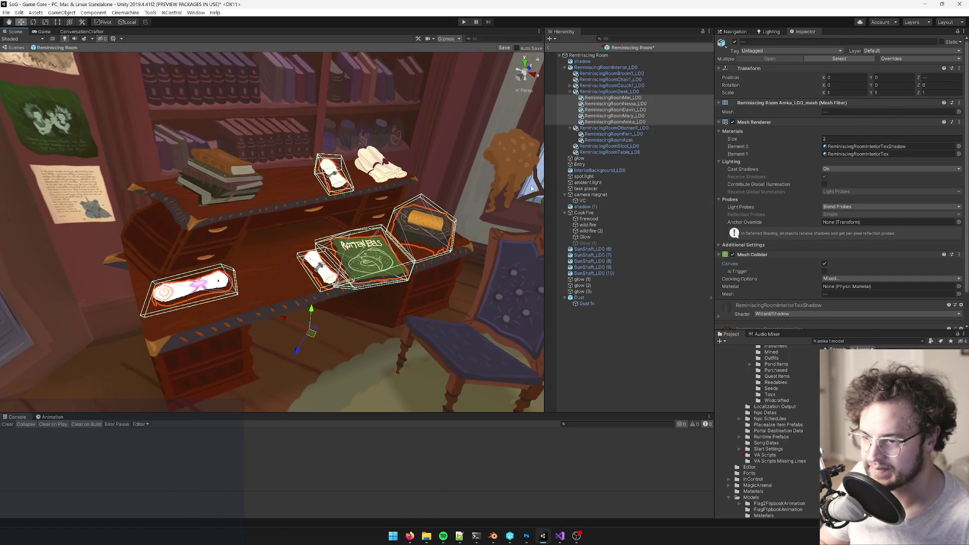
scroll(822, 304, "down", 3)
Step: Add the Custom UI On Interact script and set its Custom Open Sound to Paper5
left_click(830, 320)
left_click(807, 238)
scroll(767, 99, "down", 1)
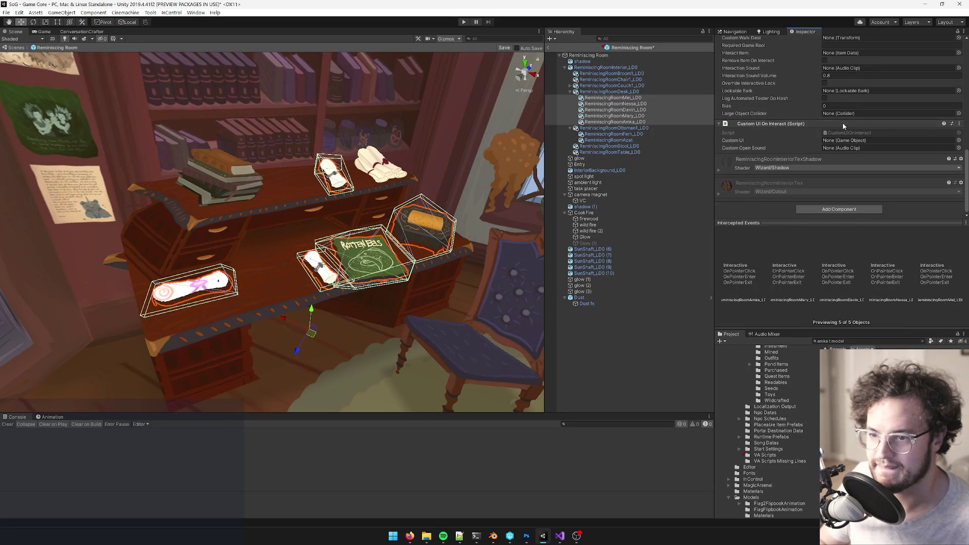
left_click(958, 148)
type("paper")
key("Down")
key("Down")
key("Down")
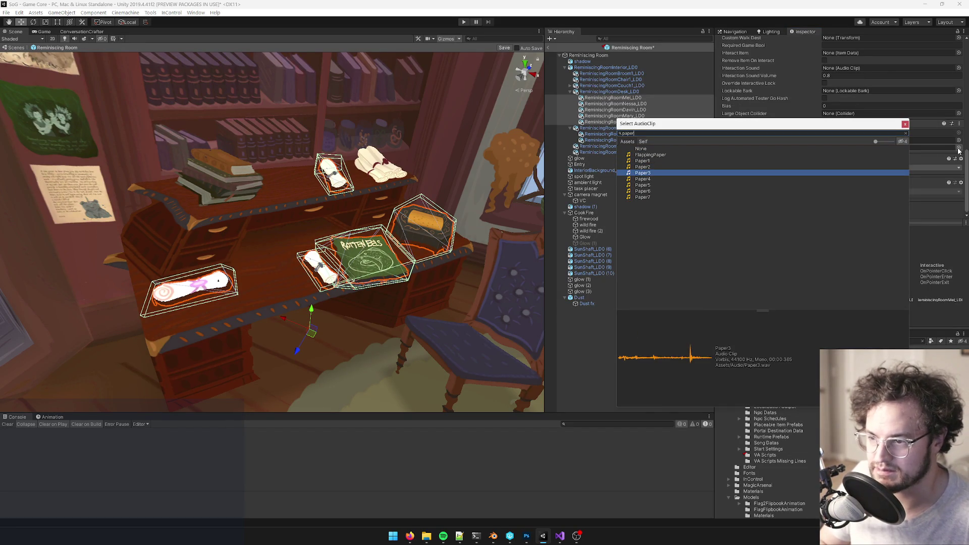
key("Down")
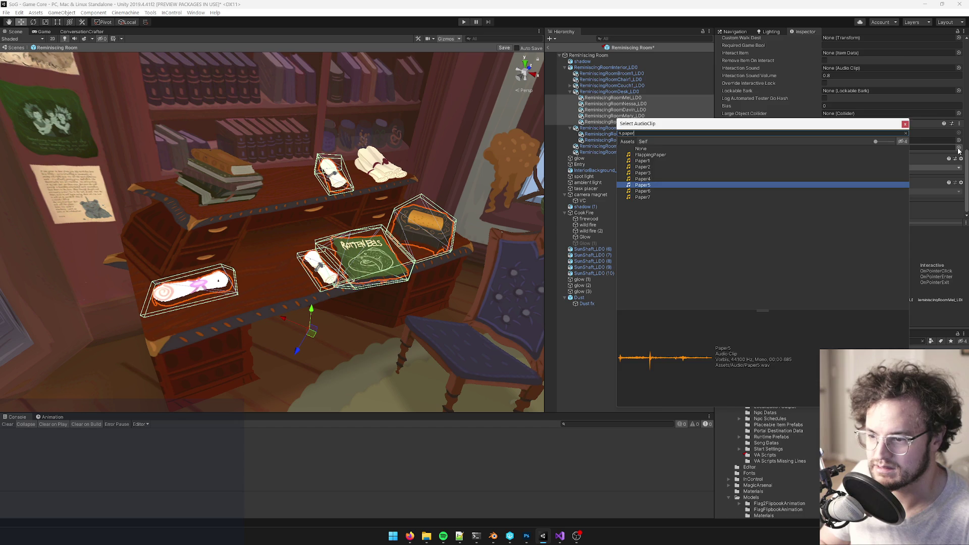
key("Return")
Step: Set Custom UI to the Boat Advert prefab from the project assets
left_click(958, 141)
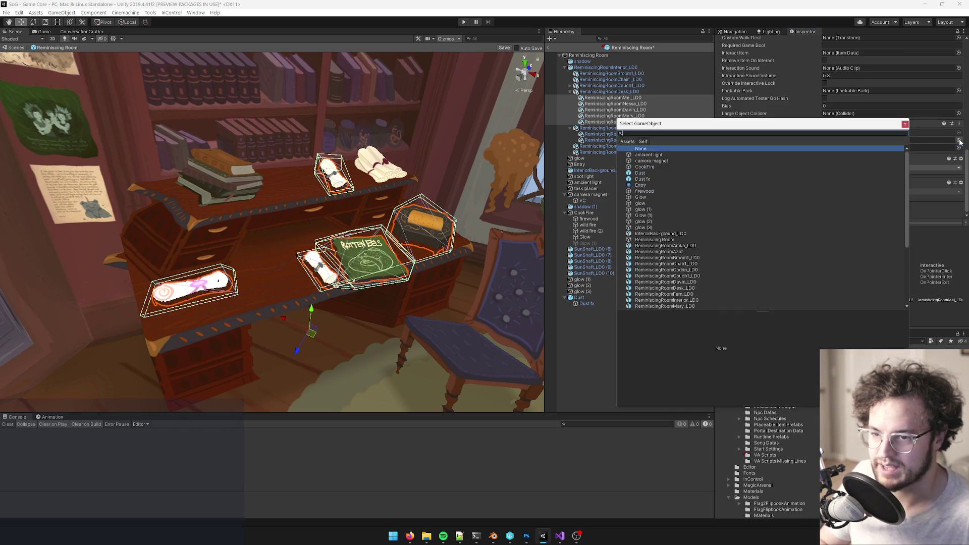
type("biat")
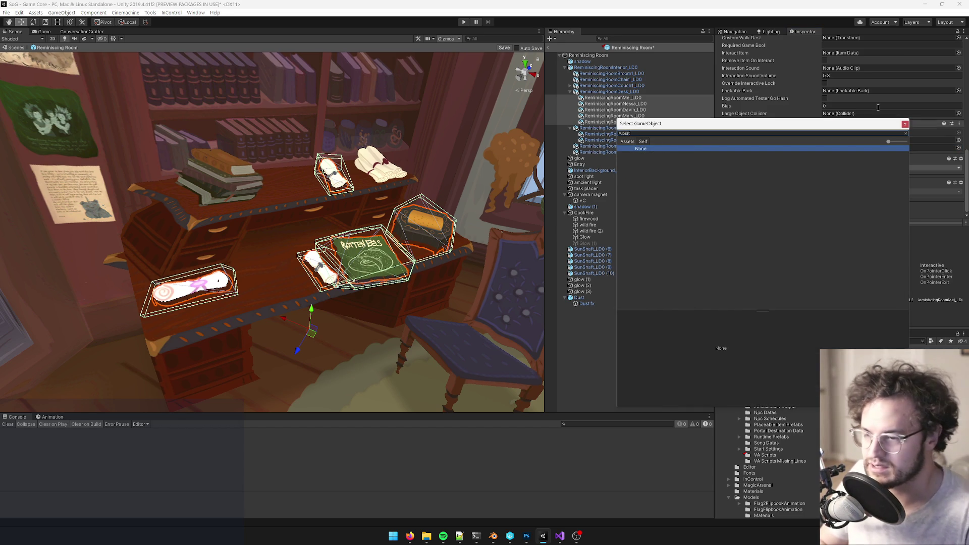
key("BackSpace")
key("BackSpace")
key("BackSpace")
type("b")
key("BackSpace")
type("b")
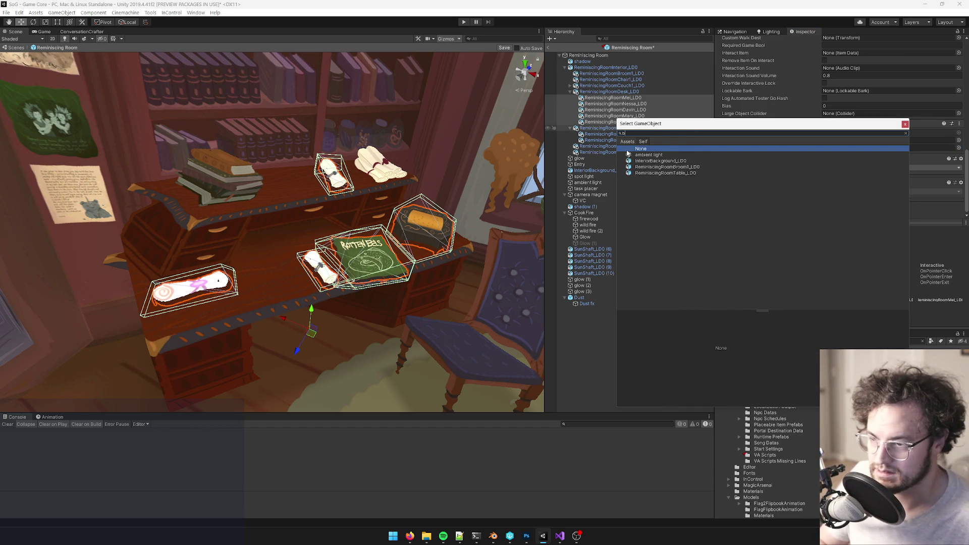
left_click(629, 142)
type("oat")
left_click(647, 155)
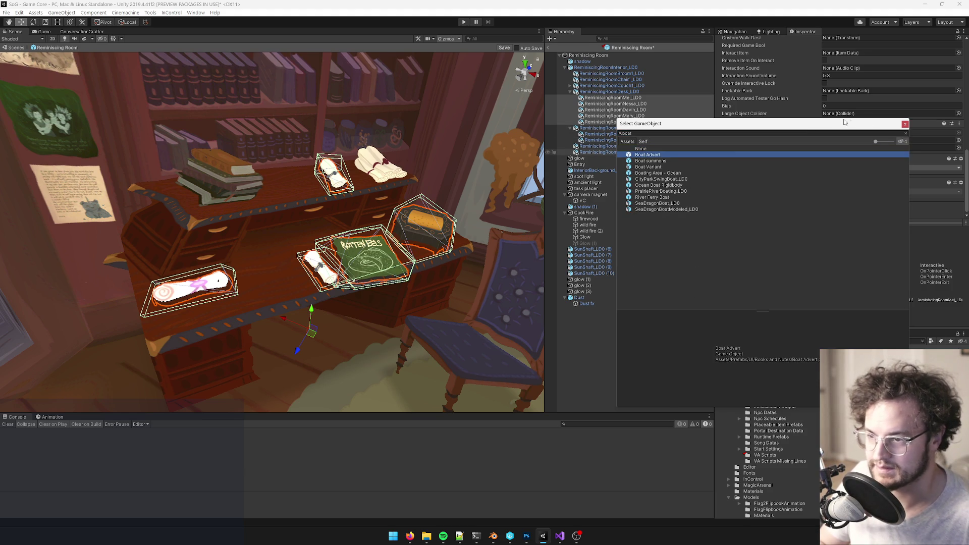
left_click(899, 124)
Step: Select a single desk prop to check its setup, then switch to the Game view
mouse_move(389, 166)
left_mouse_down("alt")
mouse_move(368, 162)
mouse_move(401, 182)
mouse_move(476, 168)
mouse_move(339, 173)
mouse_move(347, 195)
left_mouse_up("alt")
scroll(400, 165, "up", 5)
left_click(619, 116)
left_click(52, 33)
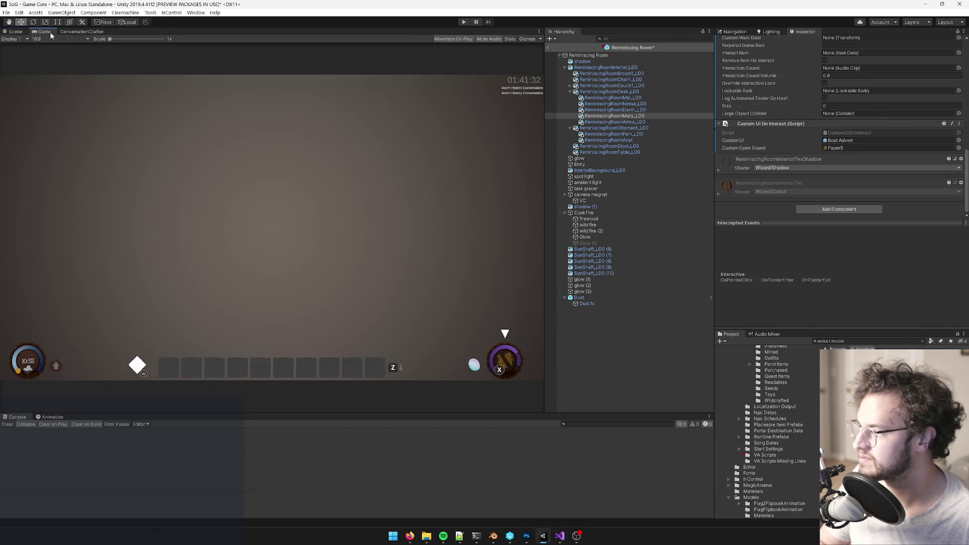
Step: In Photoshop, select the grey scroll's layer and zoom in on the desk scrolls
right_click(51, 33)
left_click(445, 158)
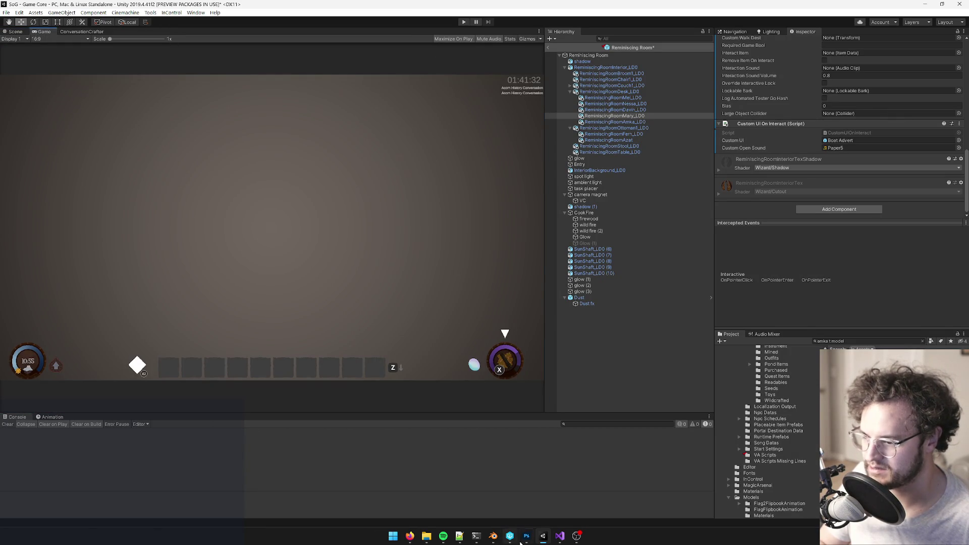
key("alt+Tab")
scroll(310, 101, "up", 5, "alt")
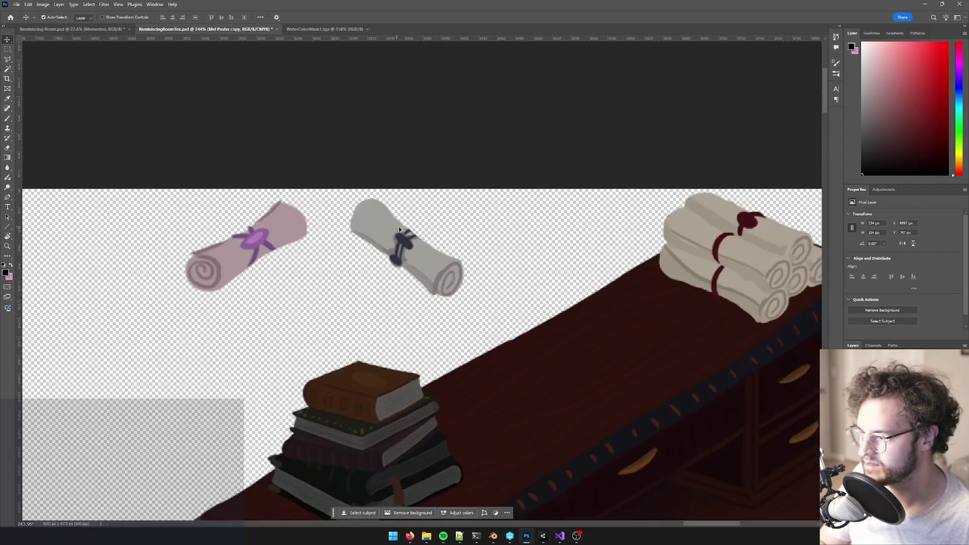
left_click(400, 233)
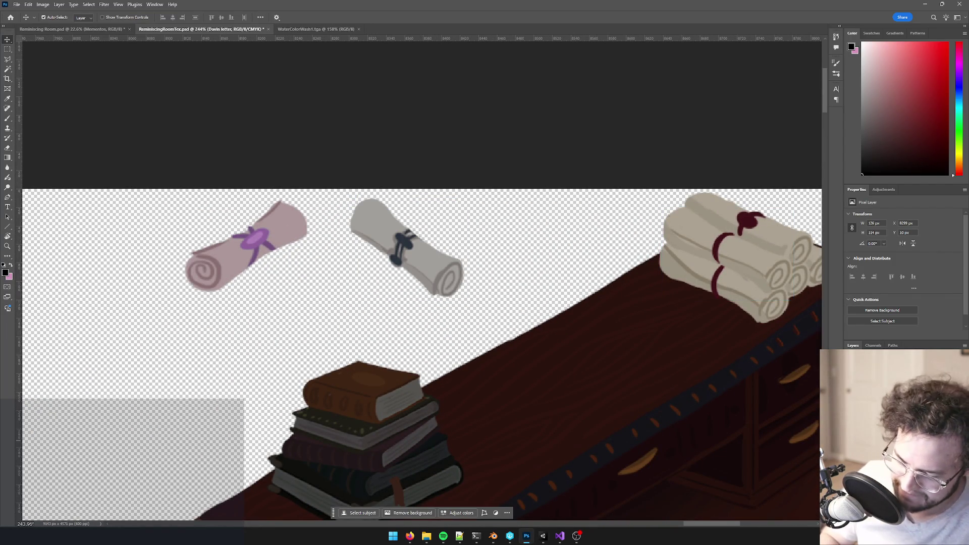
scroll(411, 311, "up", 2, "alt")
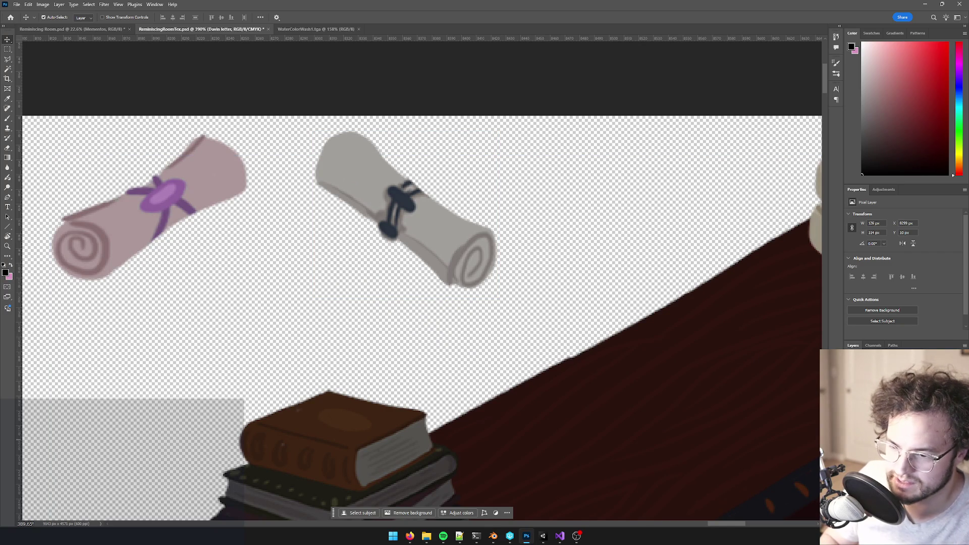
Step: Sample the scroll grey with a size-45 brush, save the texture, and return to Unity
key("b")
left_click(354, 161, "alt")
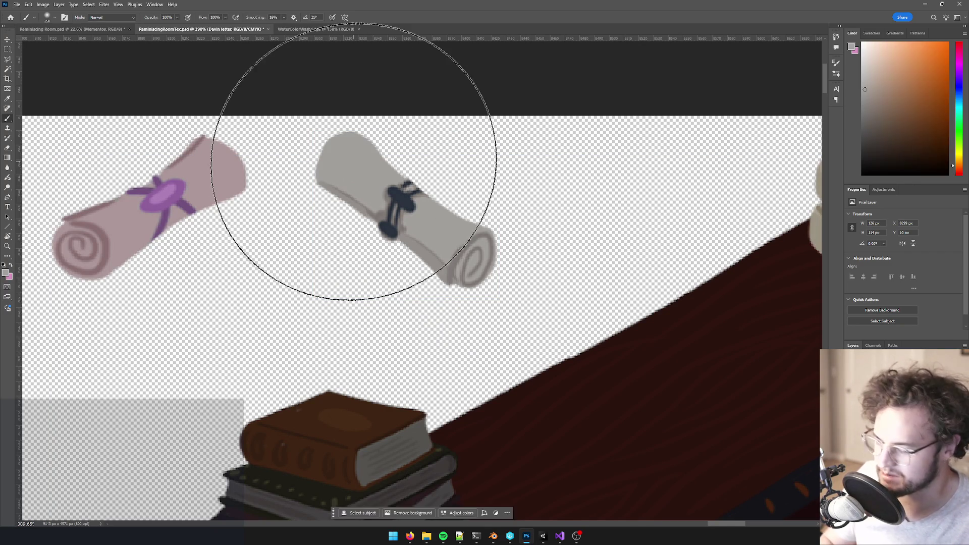
right_click_drag(354, 161, 354, 163, "alt")
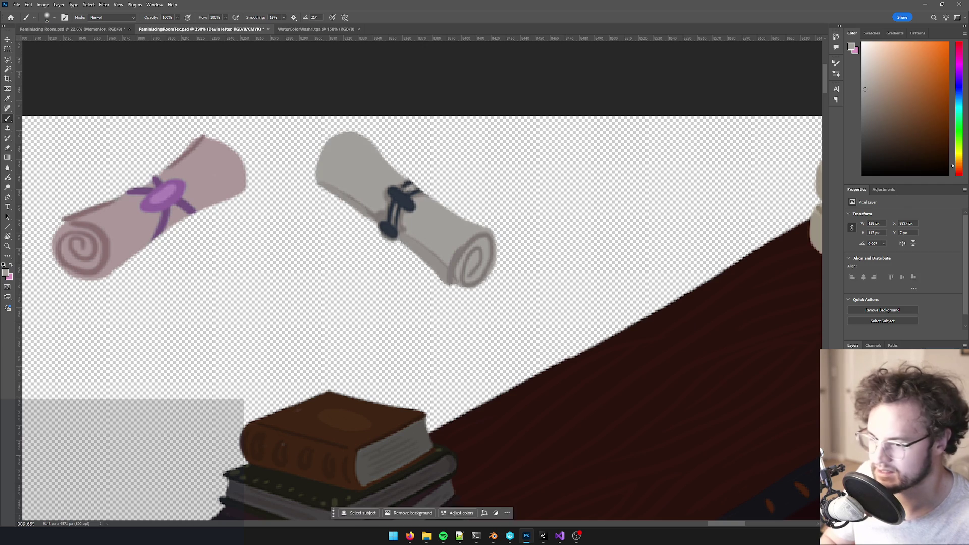
key("ctrl+s")
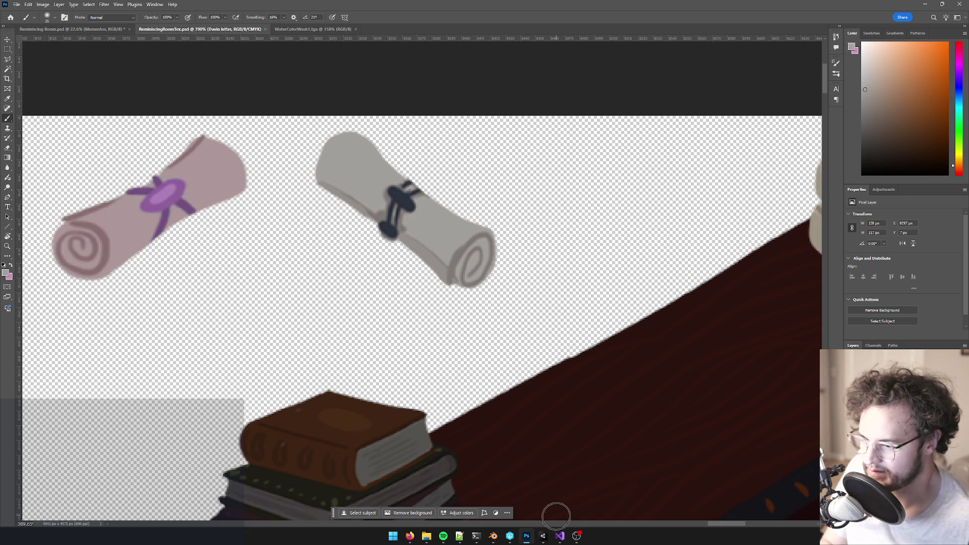
left_click(544, 540)
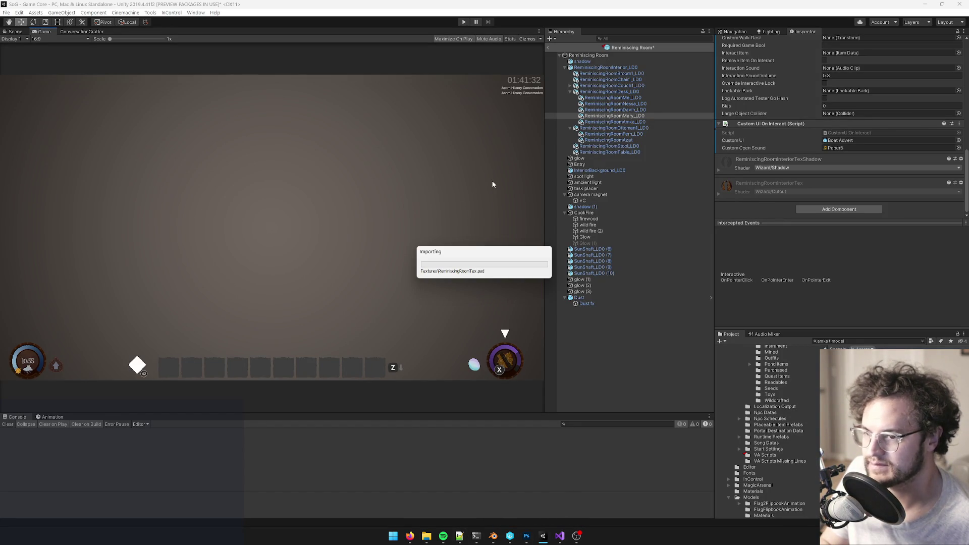
Step: Assign Mel, Nessa, Davin, Mary and Amka props' own renderers to Mesh Renderers To Glow
left_click(612, 99)
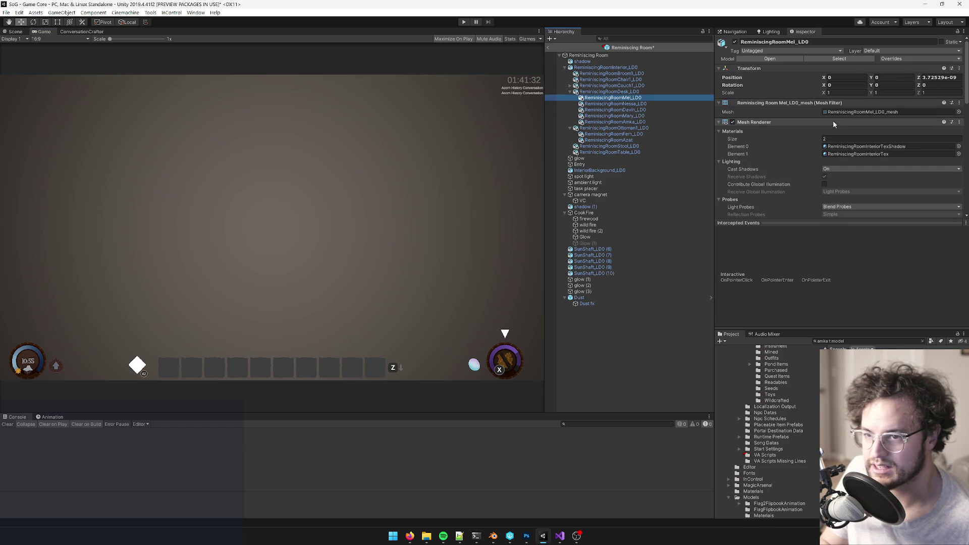
scroll(765, 121, "down", 10)
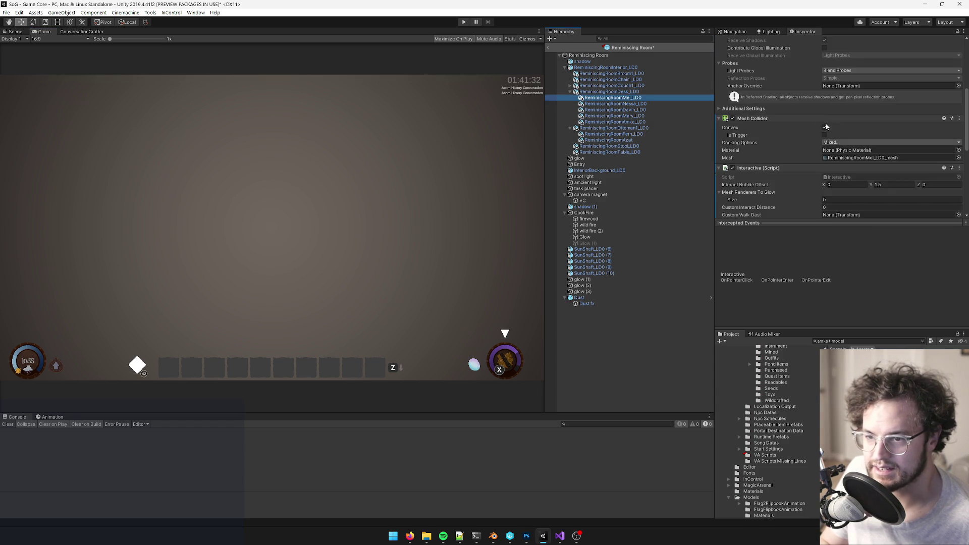
left_click_drag(738, 51, 735, 57)
left_click(625, 103)
left_click(615, 110)
mouse_move(614, 110)
left_mouse_down()
mouse_move(723, 82)
mouse_move(737, 61)
left_mouse_up()
left_click(615, 116)
left_click_drag(614, 116, 727, 59)
left_click(615, 121)
left_click_drag(615, 122, 738, 56)
Step: Exit the Reminiscing Room prefab and start Play mode to test the room
left_click(21, 32)
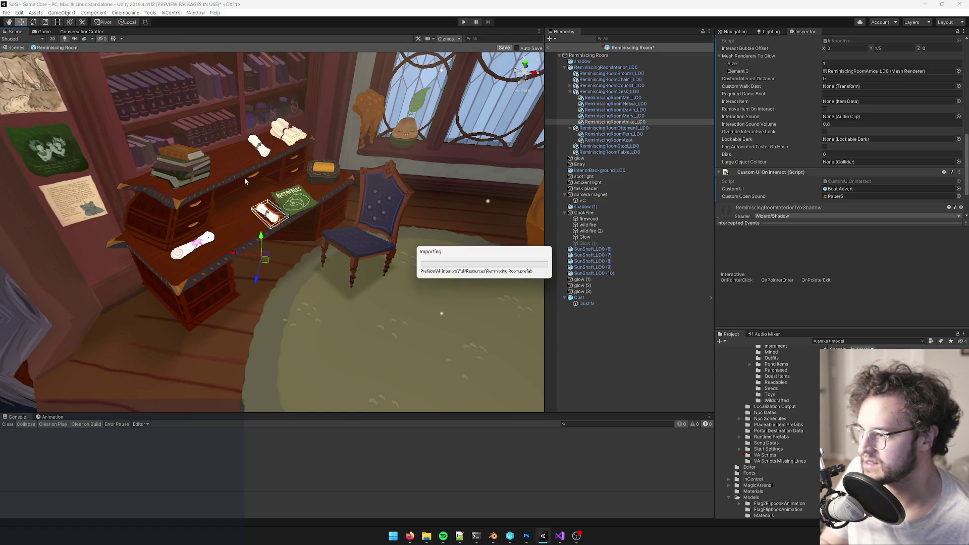
mouse_move(290, 174)
left_mouse_down("alt")
mouse_move(276, 165)
mouse_move(303, 212)
mouse_move(313, 192)
mouse_move(551, 64)
left_mouse_up("alt")
left_click(618, 121)
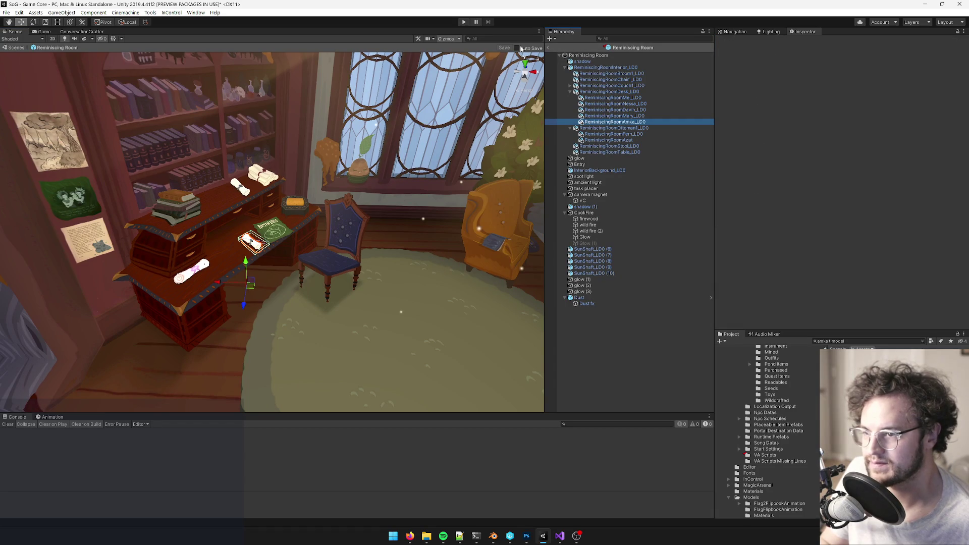
left_click(549, 47)
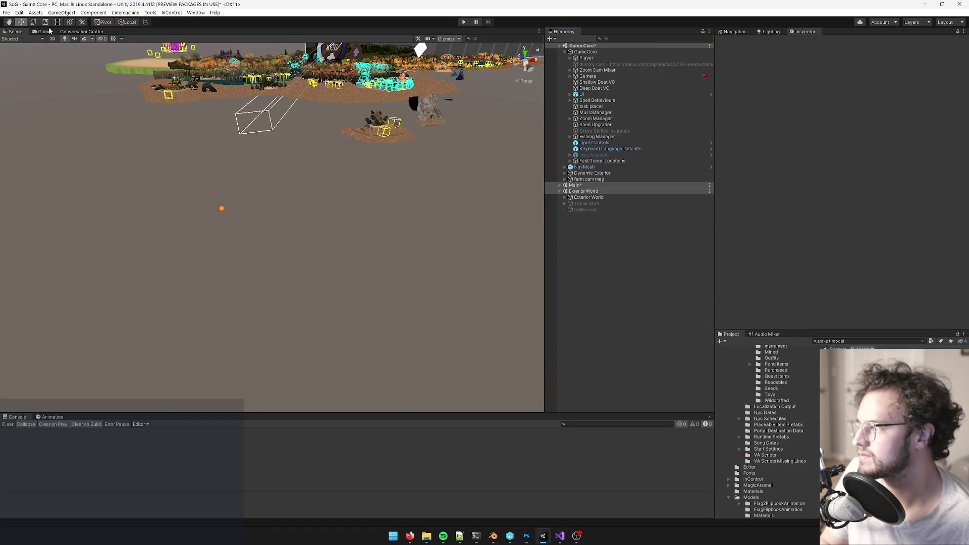
left_click(49, 31)
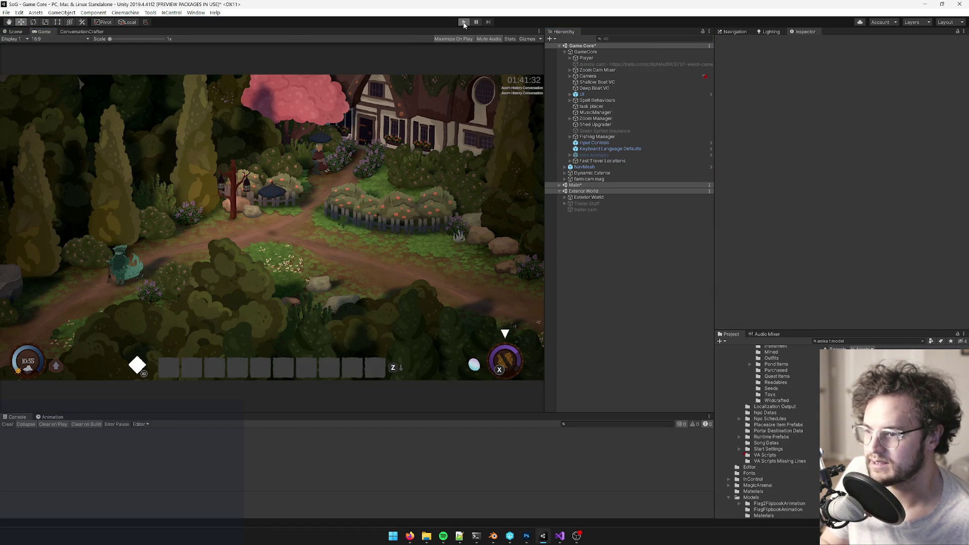
left_click(464, 23)
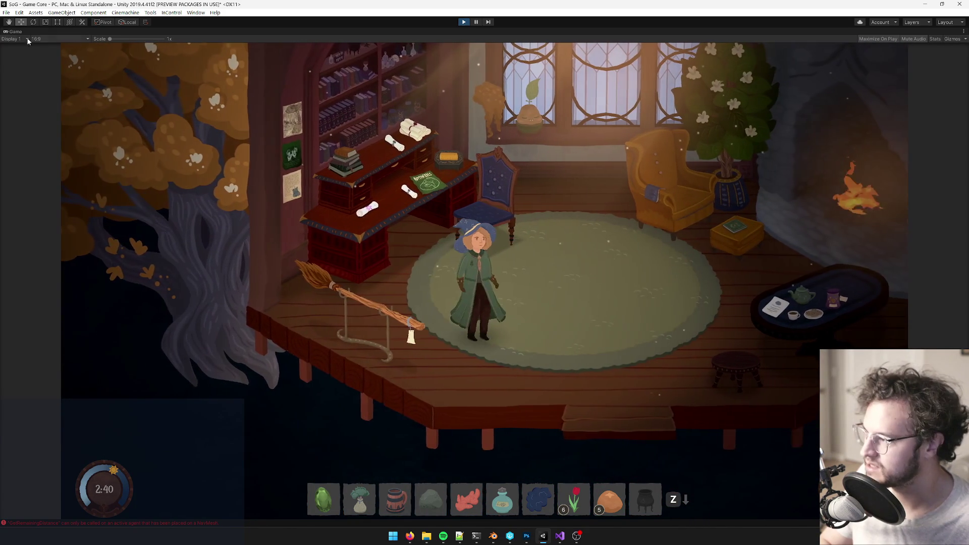
Step: Restore the editor panels and view the house interior in the Scene view during play
right_click(16, 33)
left_click(44, 57)
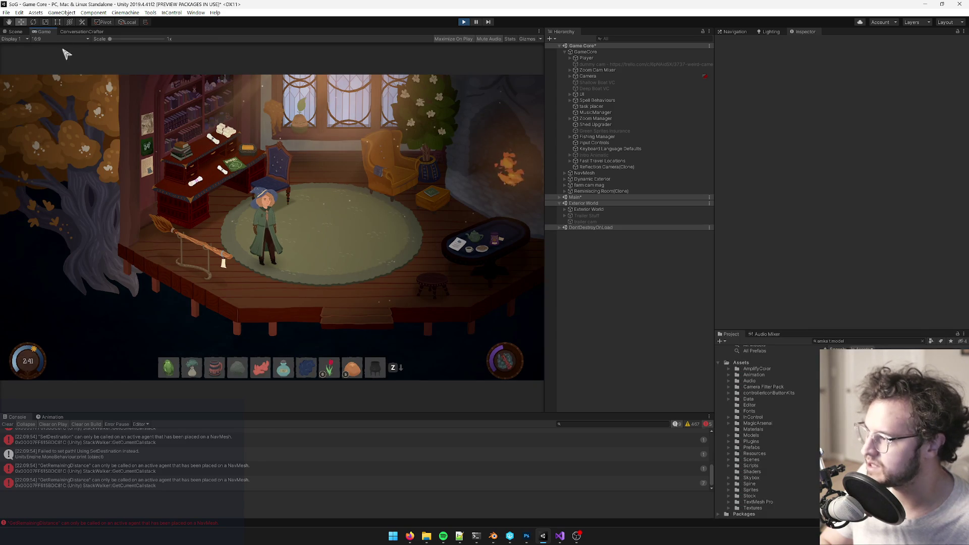
left_click(13, 32)
left_click_drag(308, 205, 257, 248, "alt")
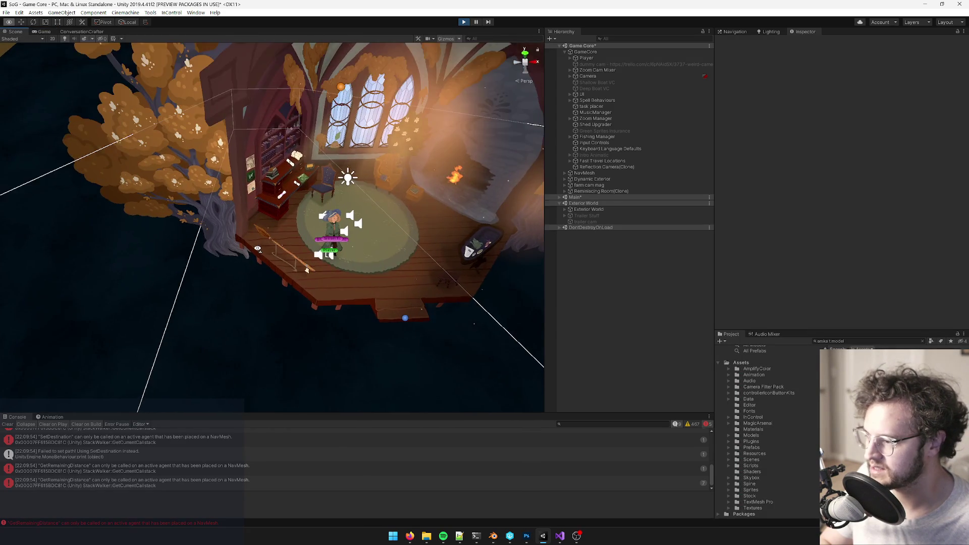
Step: Click past the sun shafts to select the ReminiscingRoomBroom1_LD0 broom in the Scene view
scroll(328, 255, "up", 5)
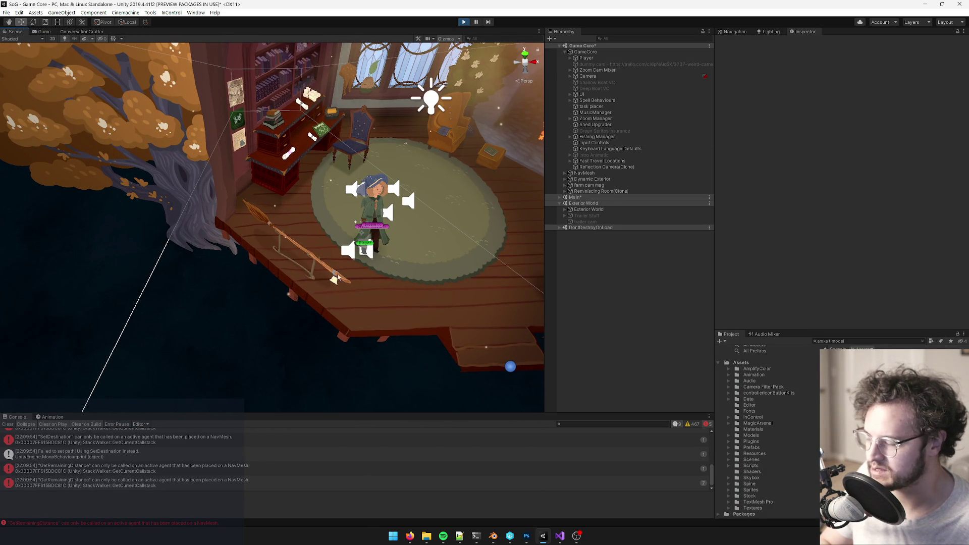
left_click(318, 261)
mouse_move(326, 252)
left_mouse_down("alt")
mouse_move(308, 242)
mouse_move(328, 235)
left_mouse_up("alt")
scroll(842, 103, "down", 5)
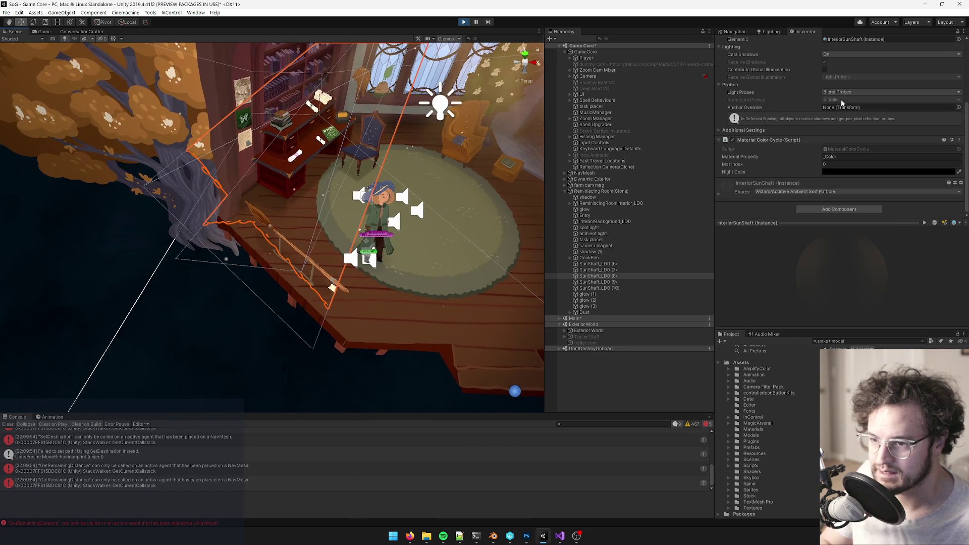
left_click_drag(423, 196, 314, 205, "alt")
left_click(288, 167)
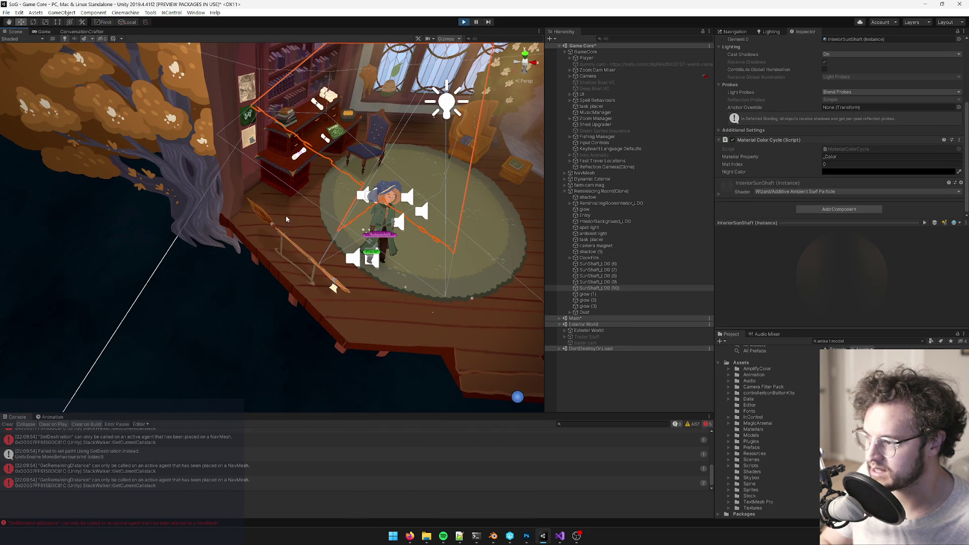
left_click(292, 244)
left_click(293, 244)
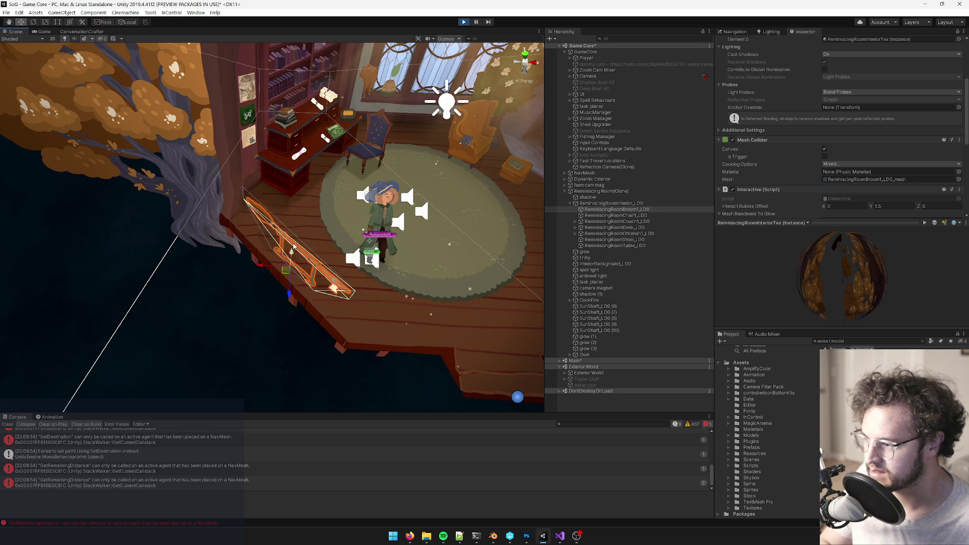
Step: Review the broom's Interactive and Custom UI On Interact settings, then walk the character back
scroll(892, 132, "up", 3)
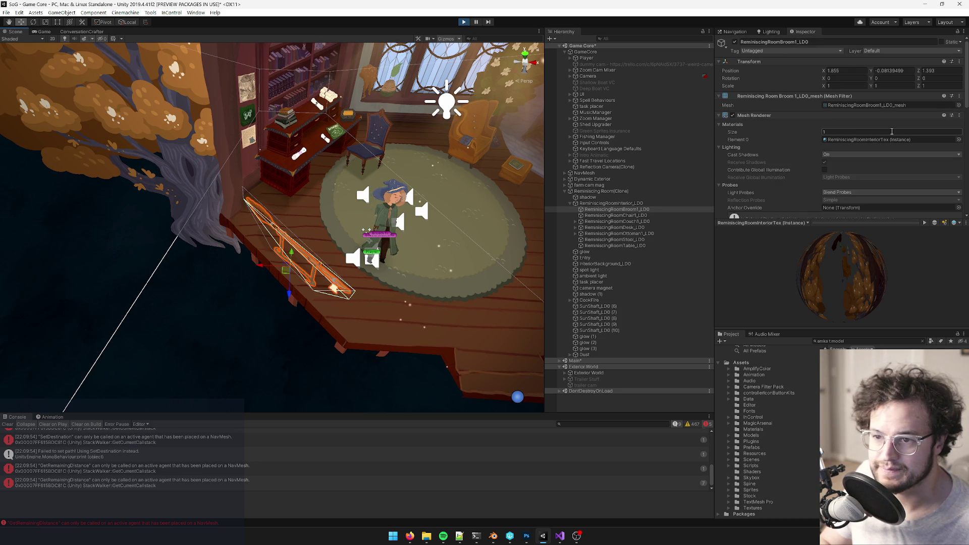
scroll(902, 138, "down", 5)
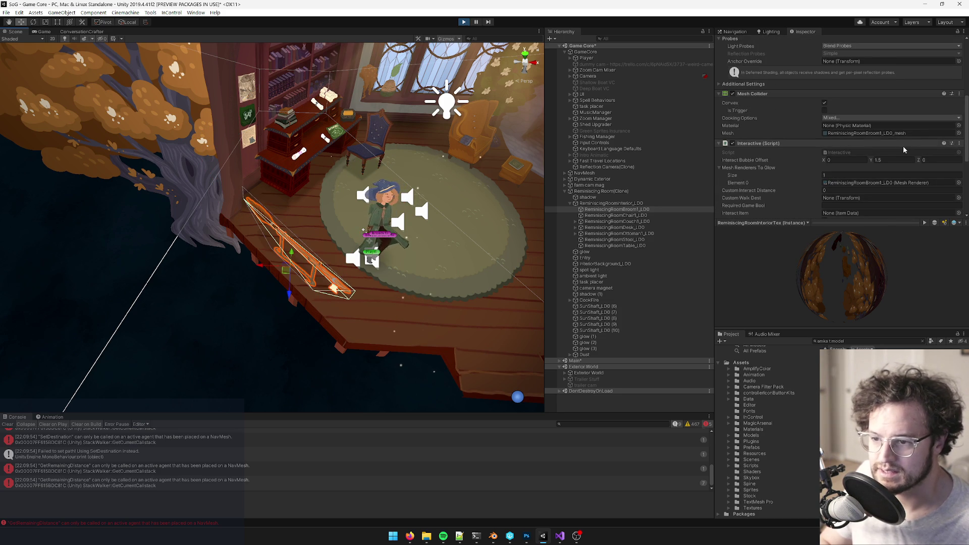
scroll(904, 150, "down", 5)
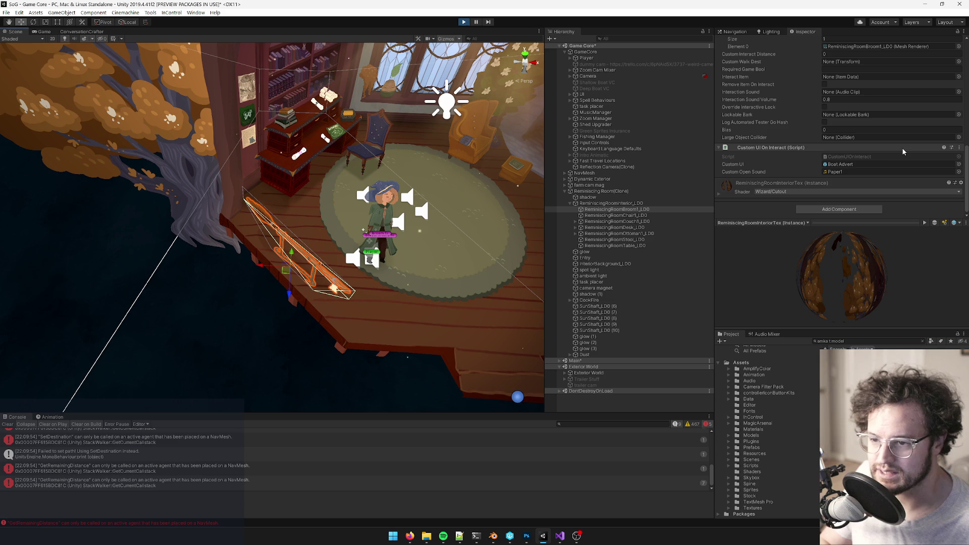
scroll(888, 148, "up", 3)
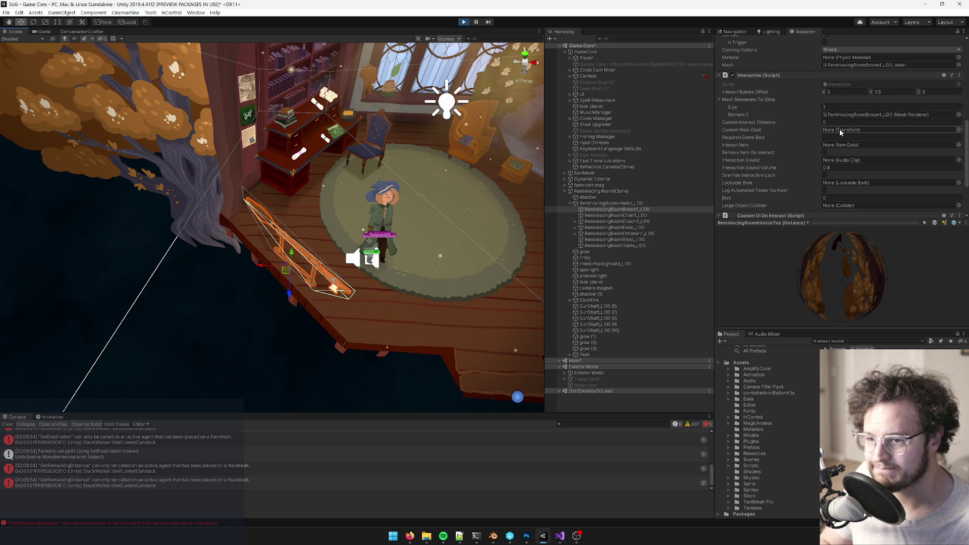
scroll(839, 130, "down", 3)
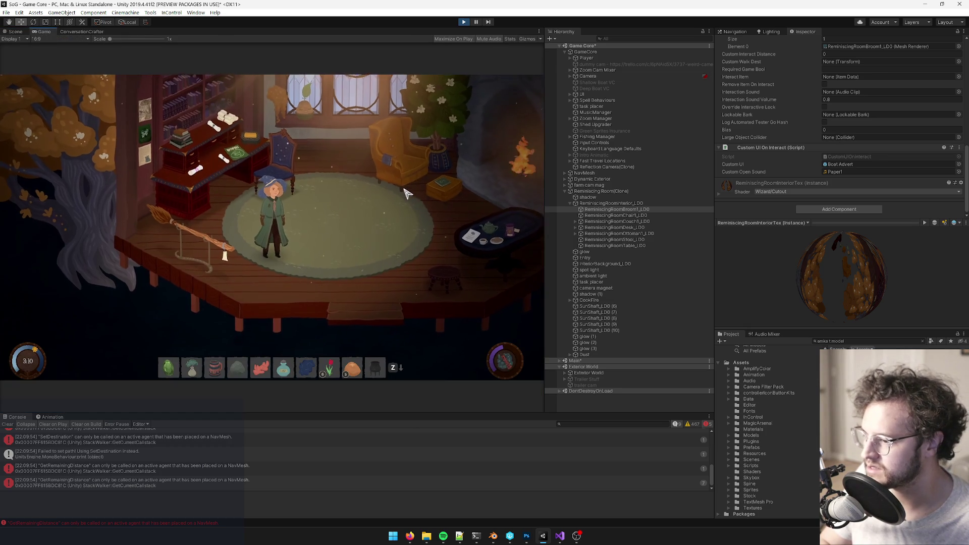
left_click(408, 193)
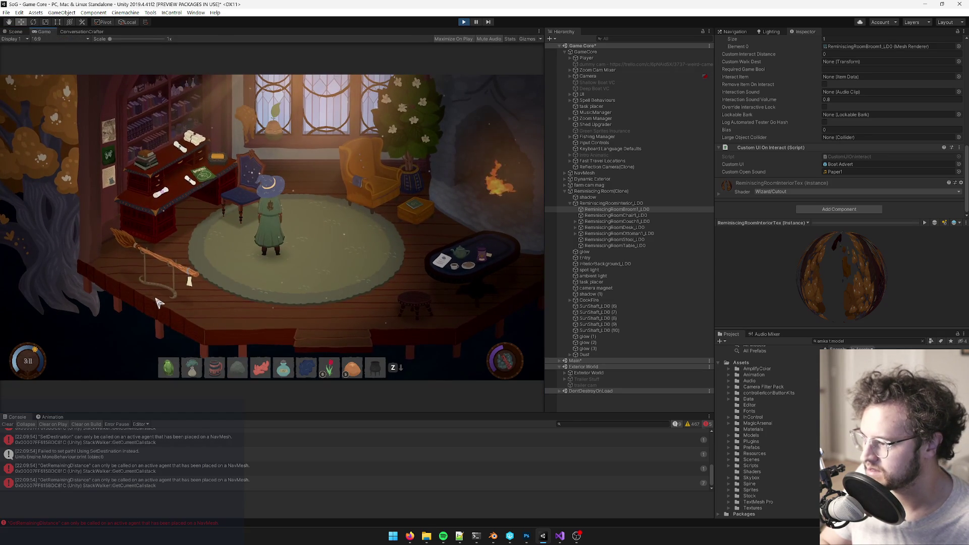
Step: Walk the character to the rug and armchair, frame the room, then return to Game view
left_click(165, 262)
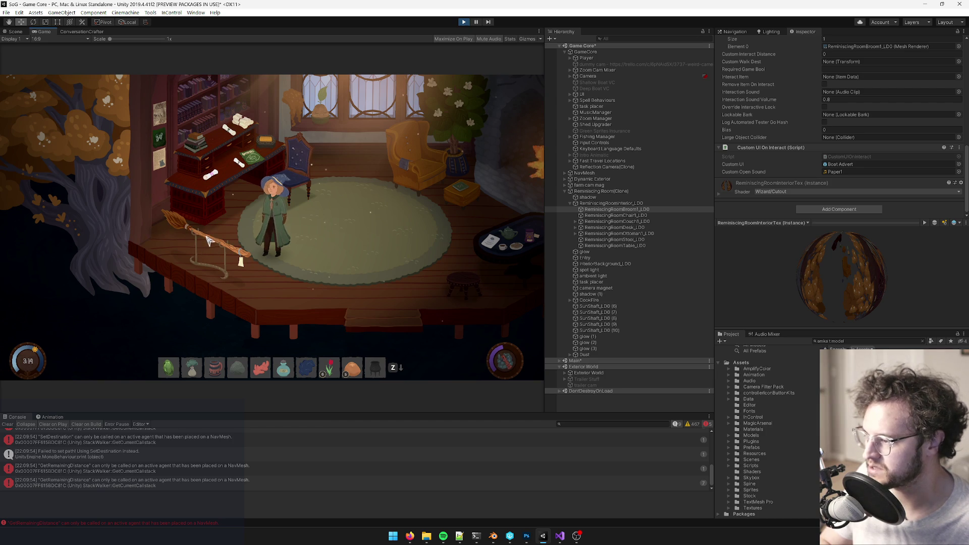
left_click(403, 168)
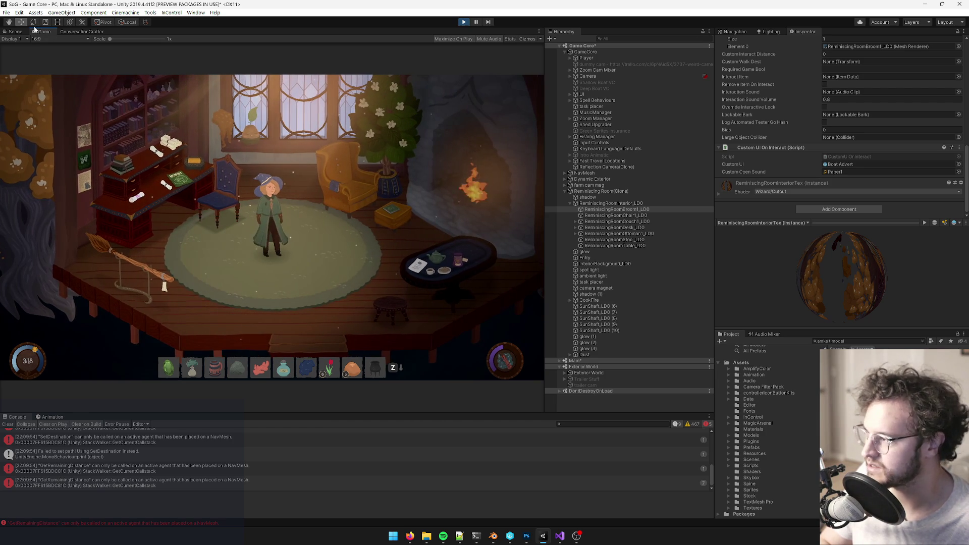
left_click(15, 31)
scroll(222, 170, "down", 5)
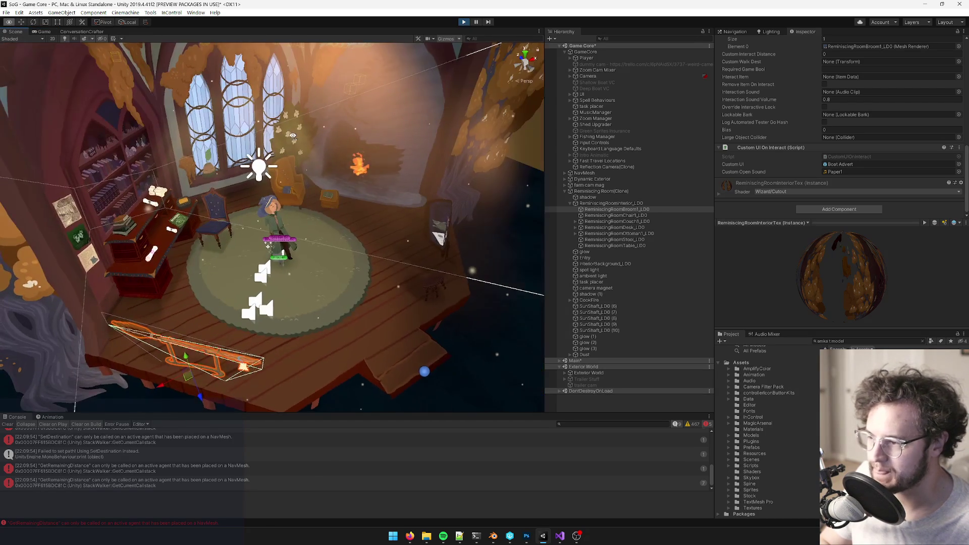
left_click_drag(237, 162, 290, 147, "alt")
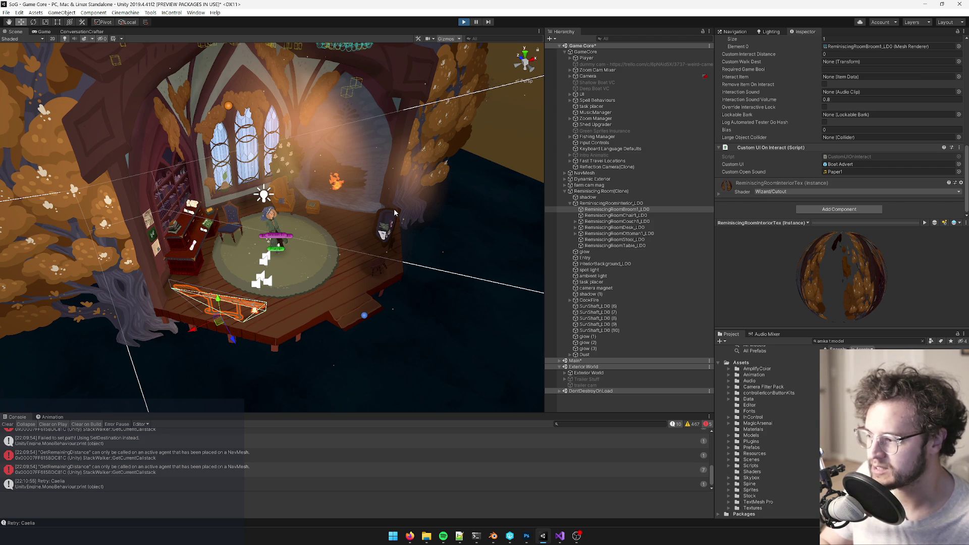
key("ctrl+2")
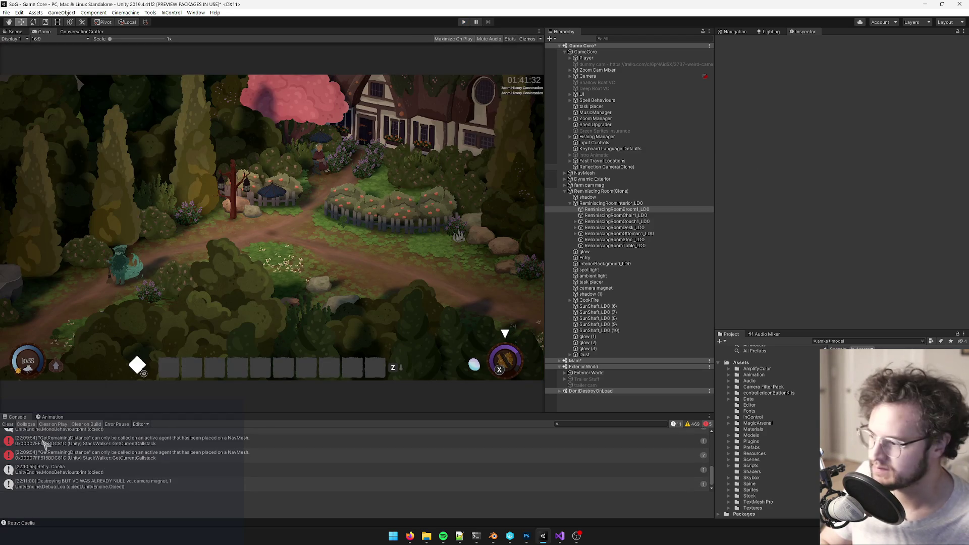
Step: Clear the Console and select Reminiscing Room via a 'remin' Hierarchy search
left_click(7, 425)
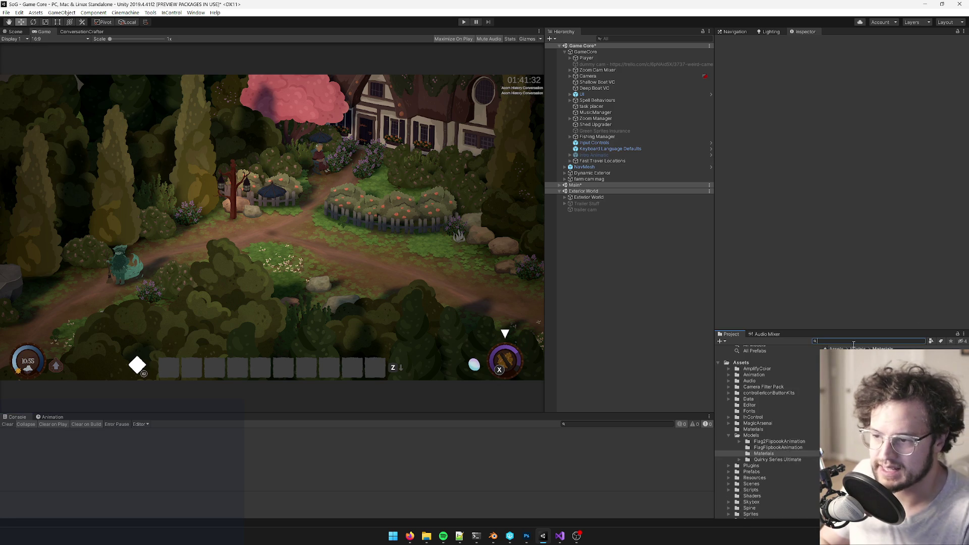
left_click(618, 38)
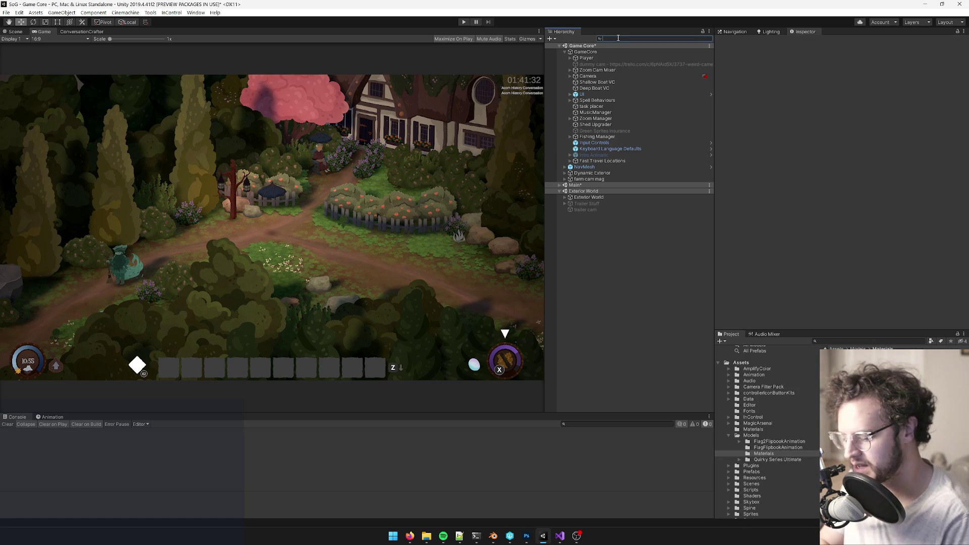
type("remin")
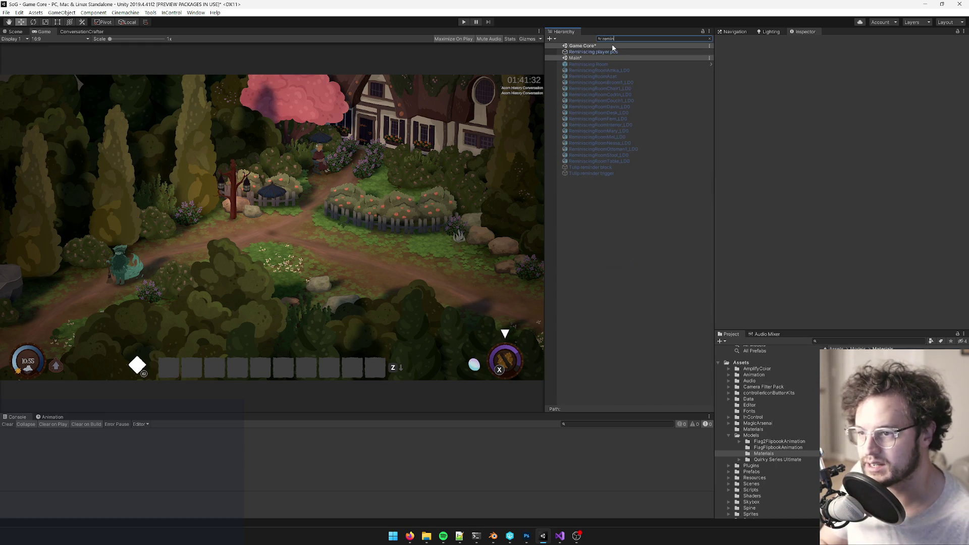
left_click(588, 64)
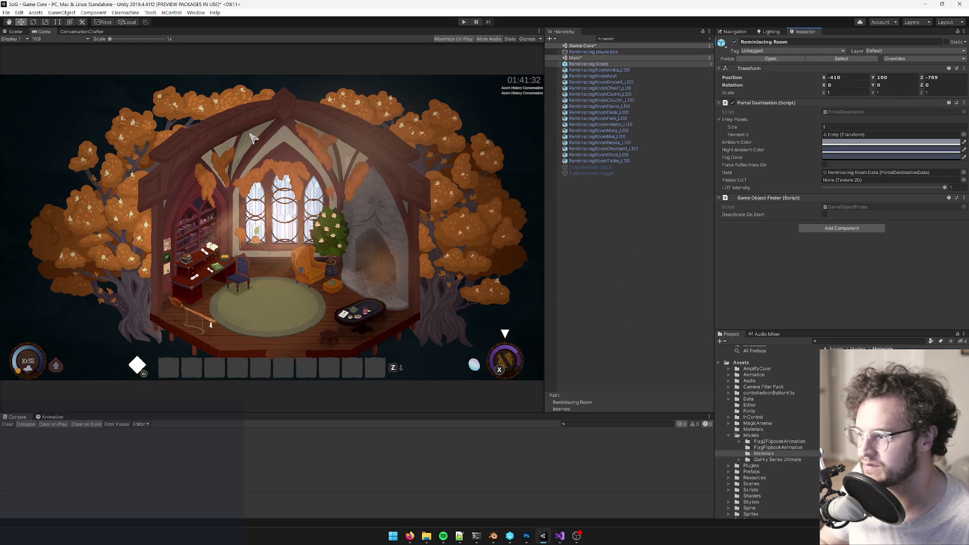
left_click(10, 34)
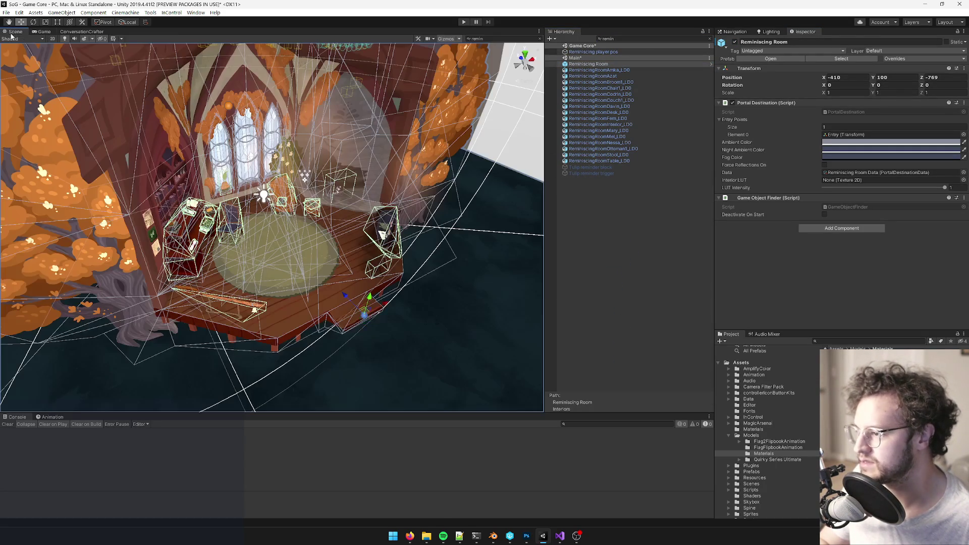
Step: Clear the search filter, expand Reminiscing Room and select the broom mesh ReminiscingRoomBroom1_LD0
left_click(709, 40)
left_click_drag(316, 252, 333, 245, "alt")
scroll(333, 245, "up", 10)
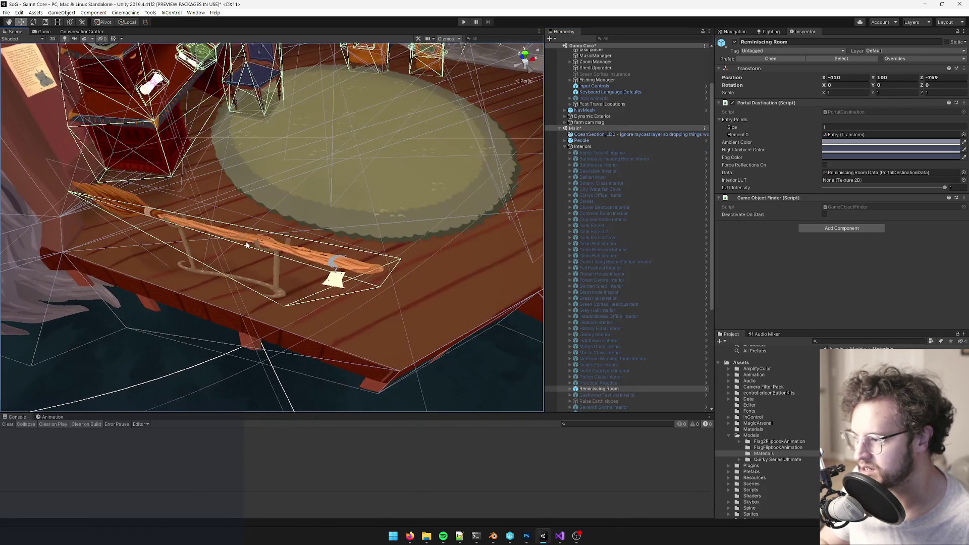
left_click(247, 245)
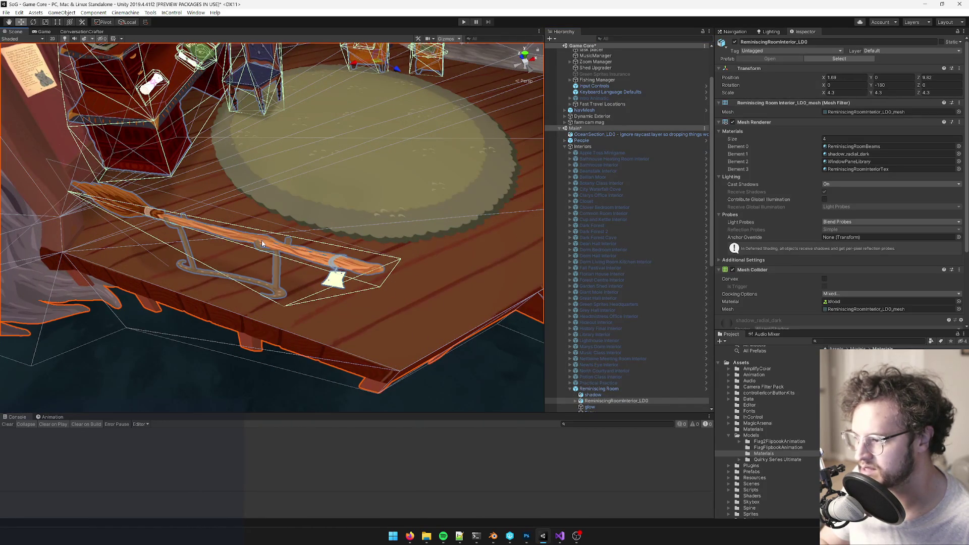
left_click(262, 245)
left_click(262, 244)
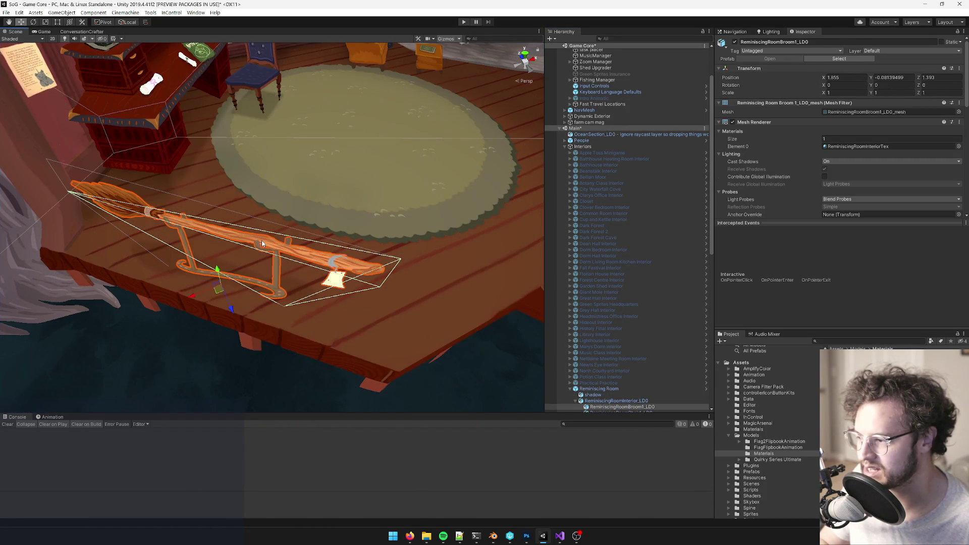
scroll(325, 185, "down", 10)
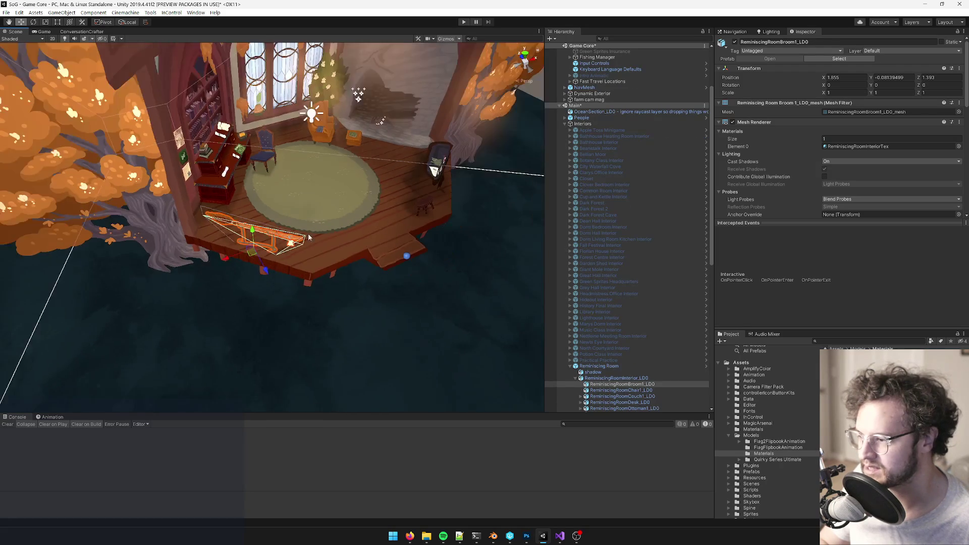
scroll(325, 185, "up", 6)
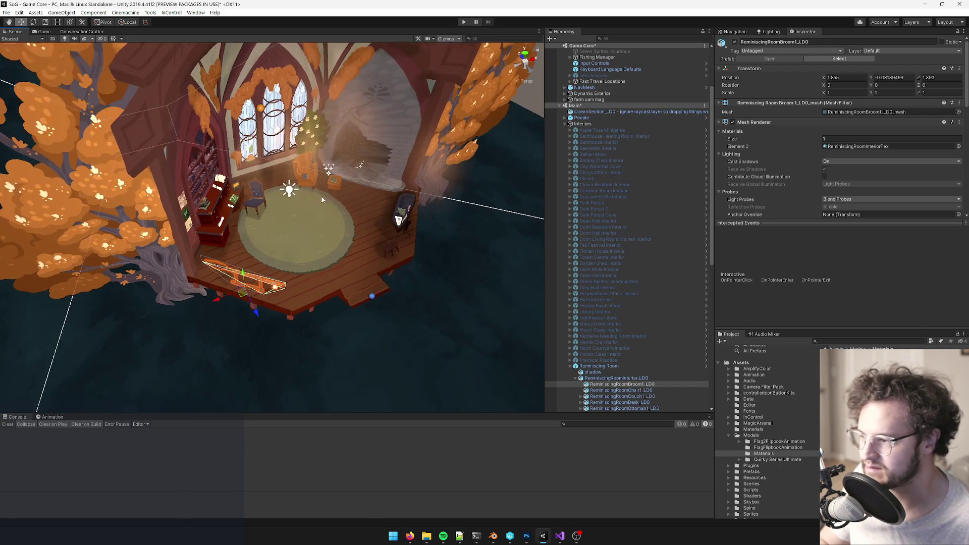
middle_click_drag(322, 200, 323, 211)
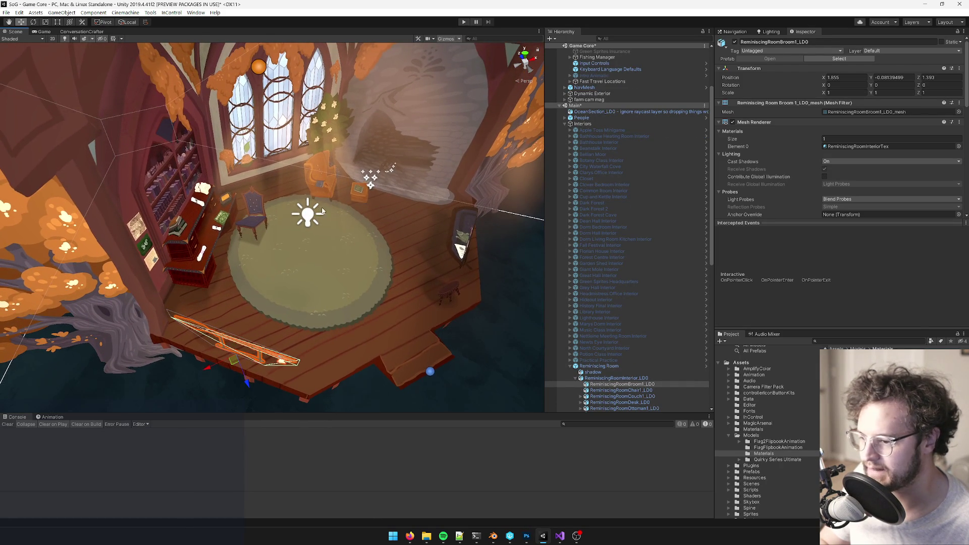
left_click(173, 14)
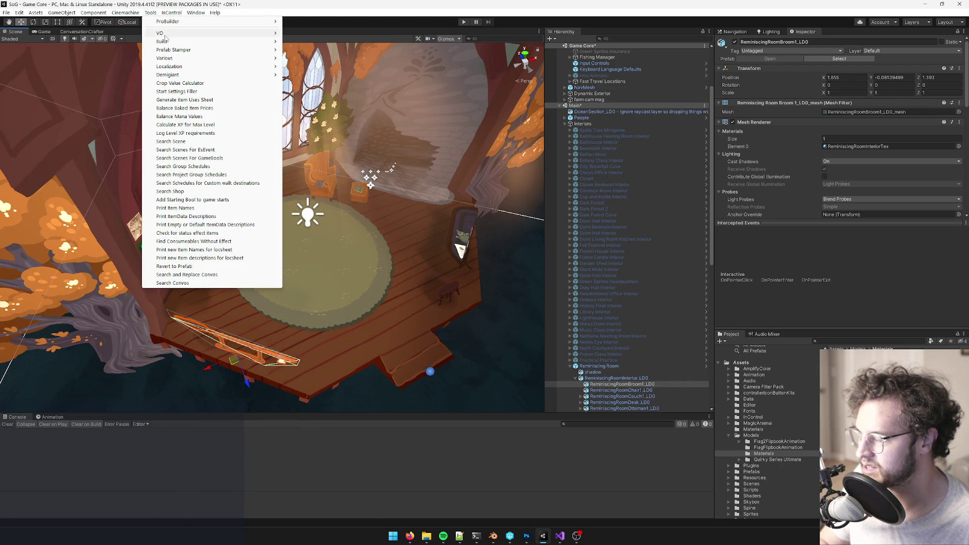
Step: Open the Physics Debugger from Window > Analysis
mouse_move(191, 17)
mouse_move(133, 13)
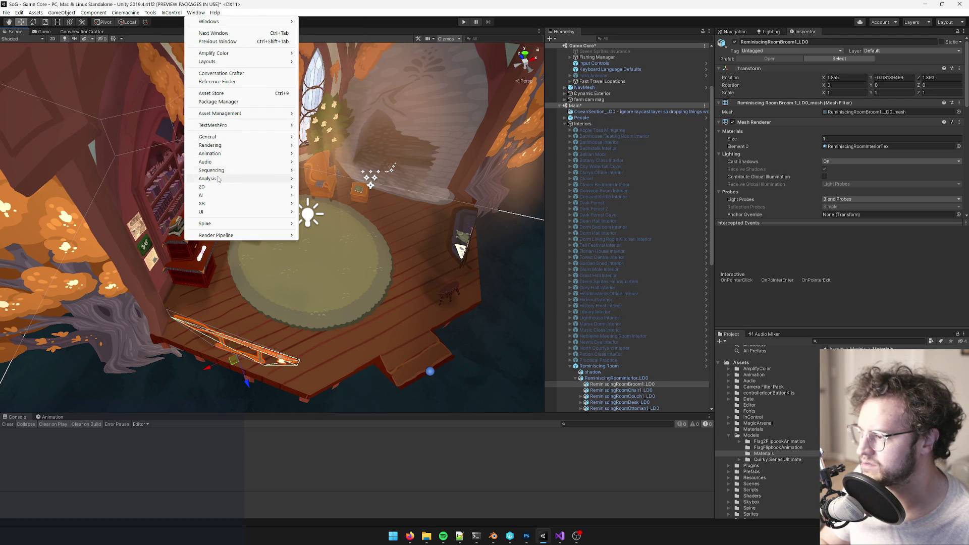
mouse_move(218, 179)
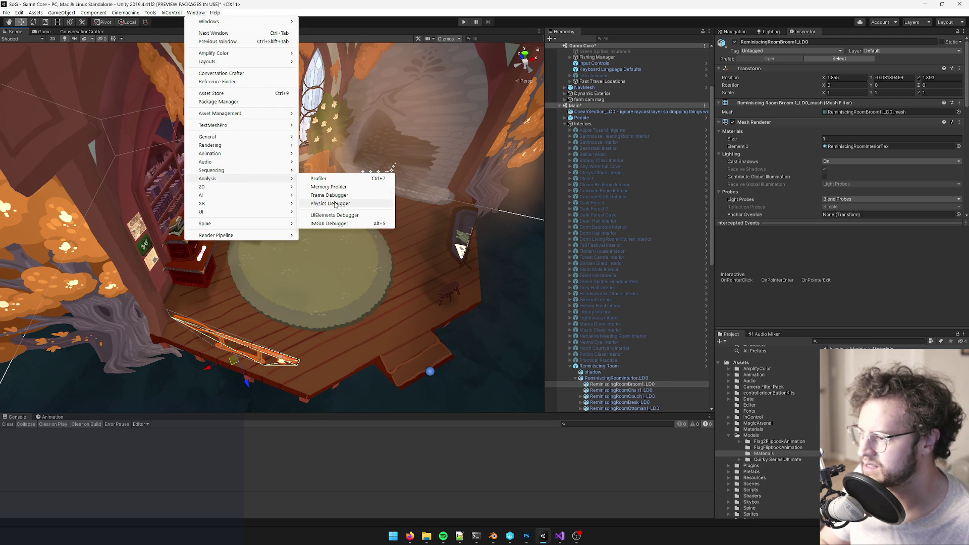
left_click(336, 203)
Step: Orbit, zoom and fly the Scene camera into the room to inspect the green collider overlays
mouse_move(405, 200)
left_mouse_down("alt")
mouse_move(355, 236)
mouse_move(379, 190)
mouse_move(417, 171)
mouse_move(364, 221)
left_mouse_up("alt")
scroll(364, 221, "down", 3, "alt")
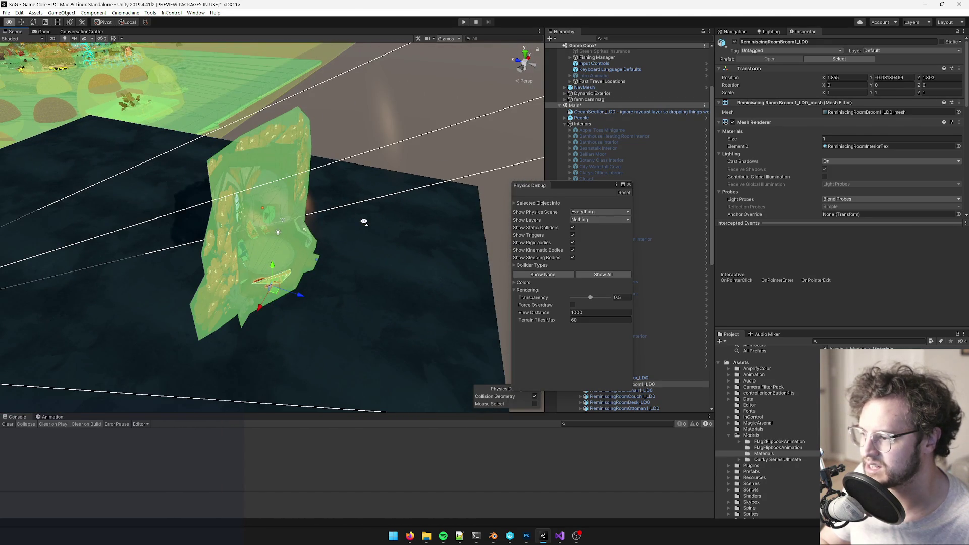
scroll(363, 222, "down", 3, "alt")
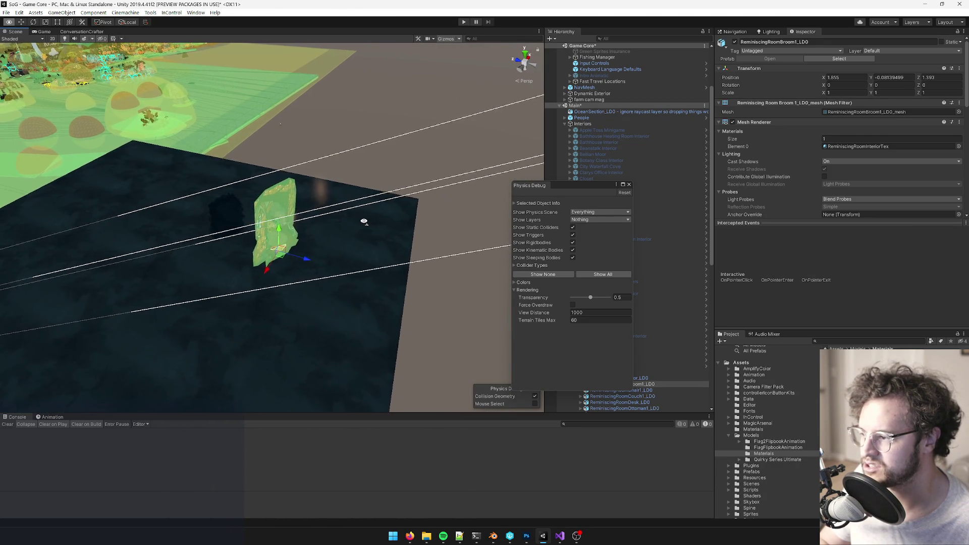
scroll(363, 222, "up", 5, "alt")
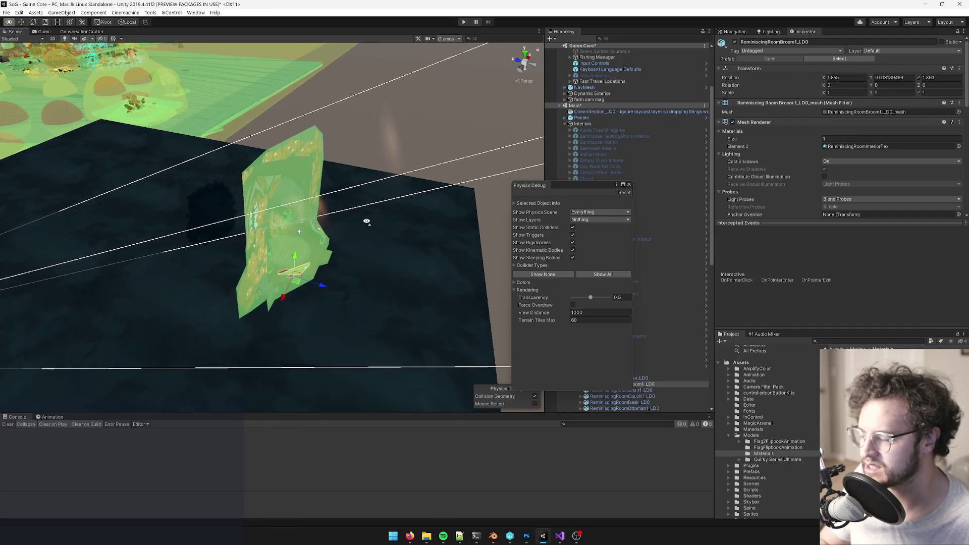
scroll(366, 221, "up", 6, "alt")
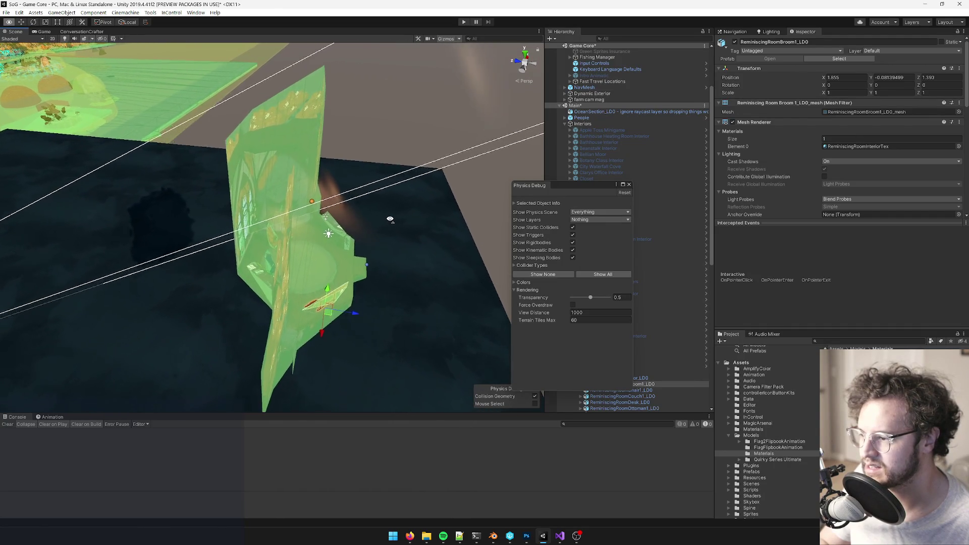
scroll(390, 219, "up", 10, "alt")
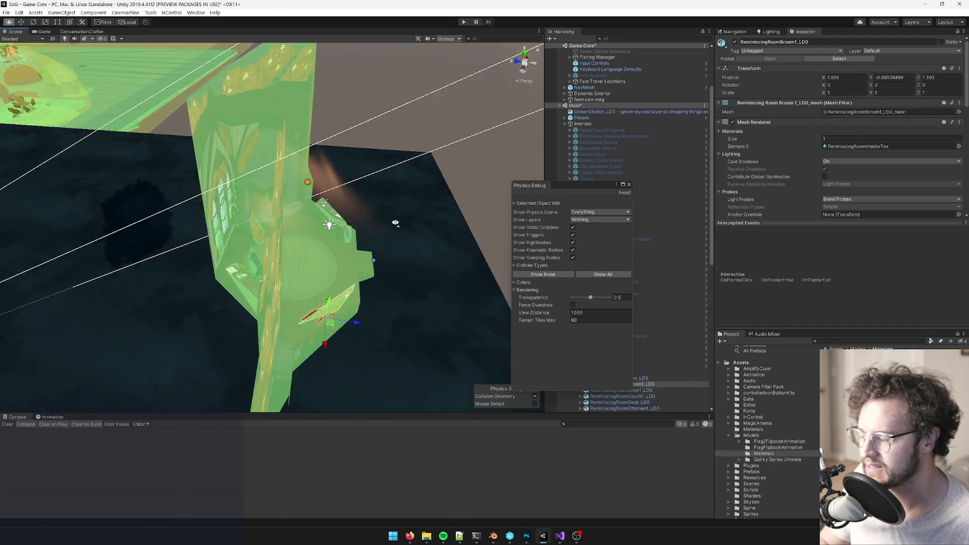
scroll(300, 216, "up", 3, "alt")
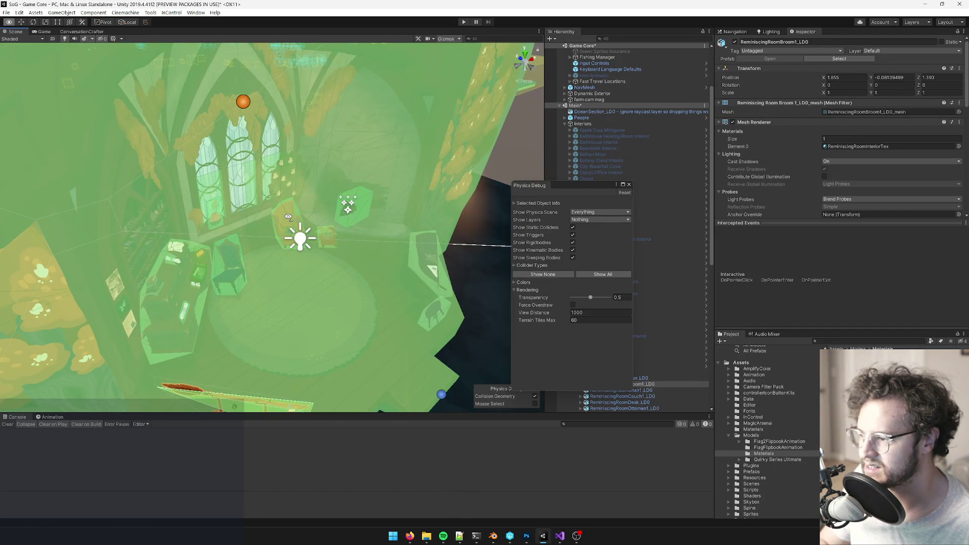
scroll(283, 218, "up", 10, "alt")
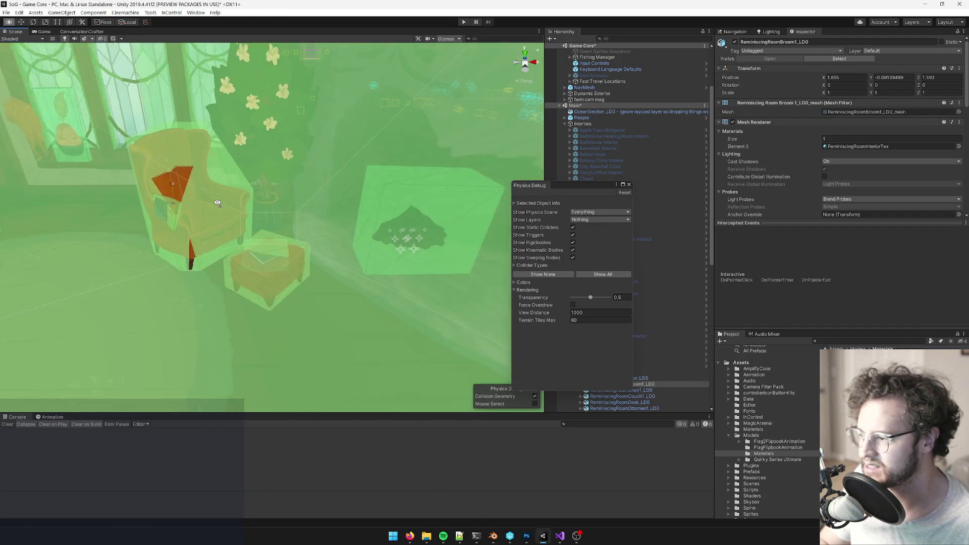
scroll(217, 201, "up", 10, "alt")
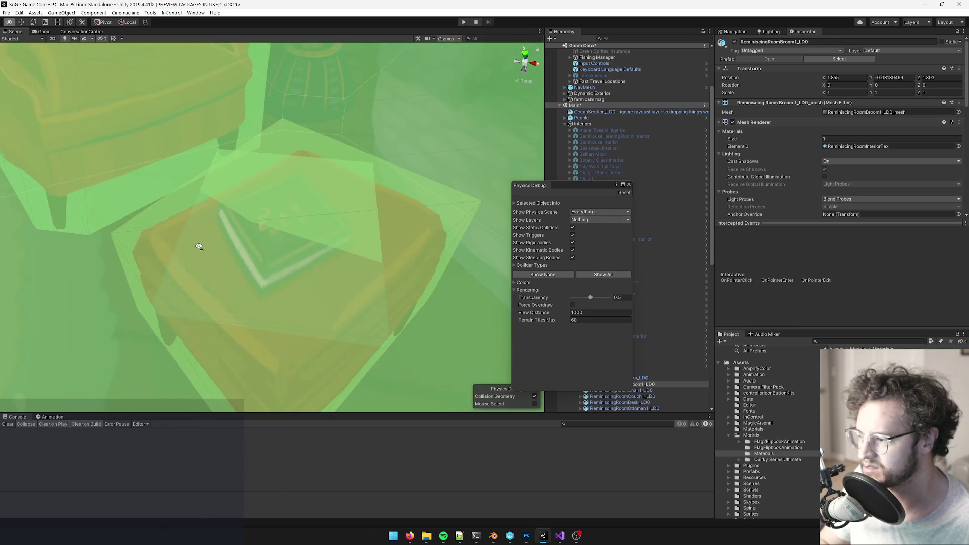
right_click_drag(179, 218, 100, 154)
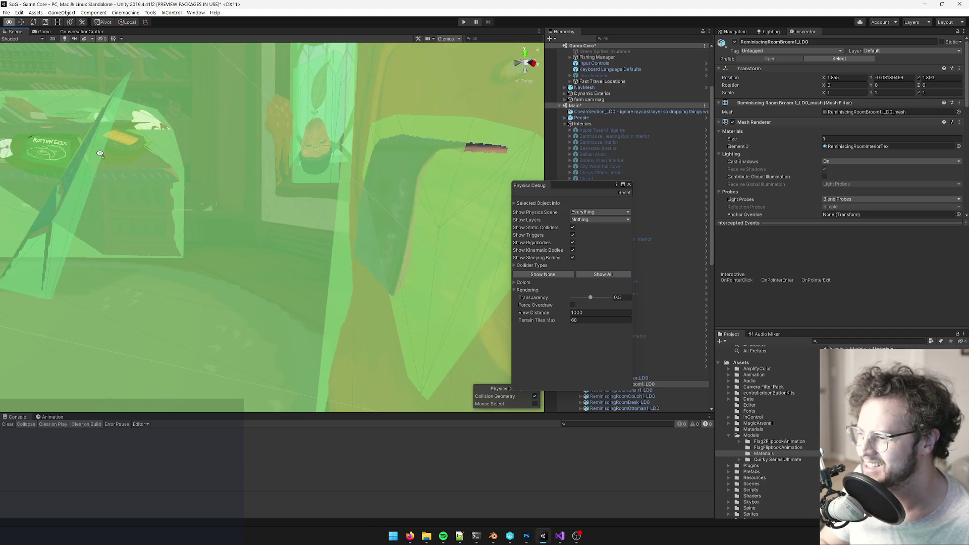
key("w")
mouse_move(108, 123)
right_mouse_down()
mouse_move(77, 131)
mouse_move(504, 139)
right_mouse_up()
Step: Close the Physics Debug window and fly to a close-up of the broom
mouse_move(964, 142)
right_mouse_down()
mouse_move(144, 153)
mouse_move(244, 214)
mouse_move(208, 199)
mouse_move(243, 196)
mouse_move(204, 204)
right_mouse_up()
left_click(630, 185)
mouse_move(350, 201)
right_mouse_down()
mouse_move(410, 247)
mouse_move(479, 266)
right_mouse_up()
right_click_drag(374, 247, 381, 245)
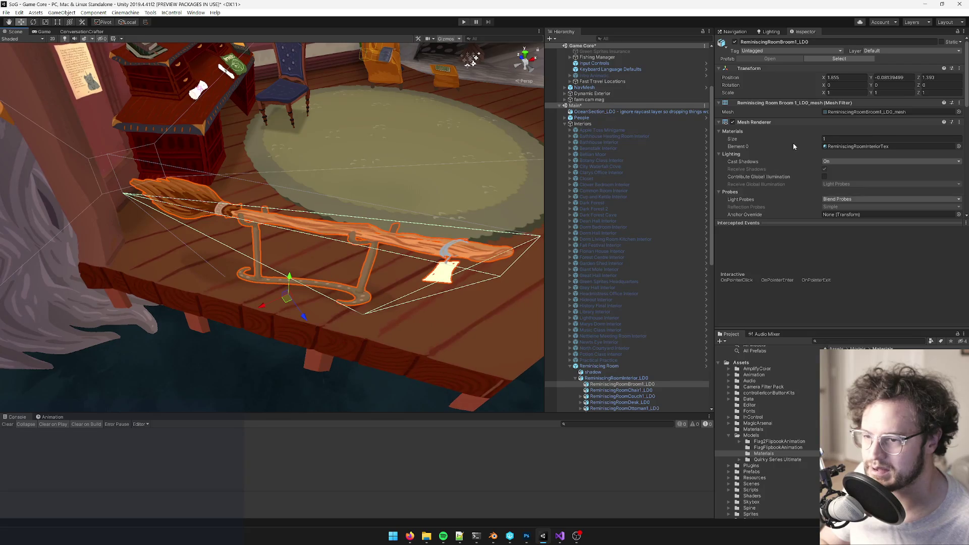
scroll(802, 146, "down", 5)
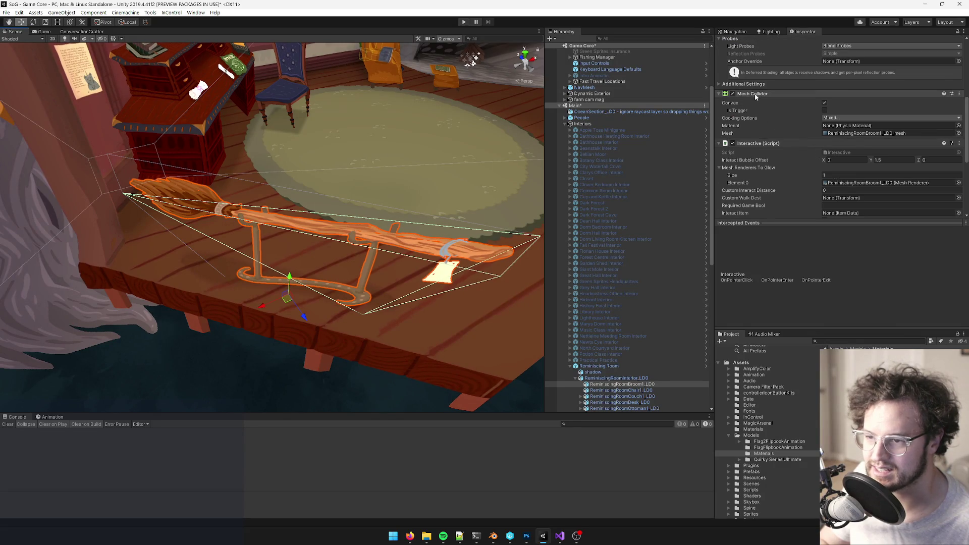
Step: Check the broom's Mesh Collider options, deactivate Reminiscing Room and open its prefab
right_click(756, 97)
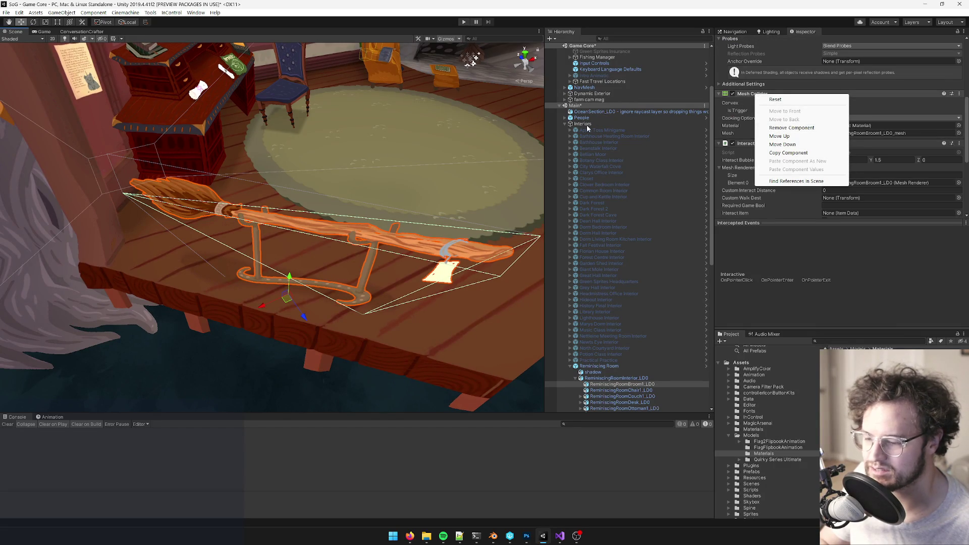
left_click(608, 286)
left_click(598, 366)
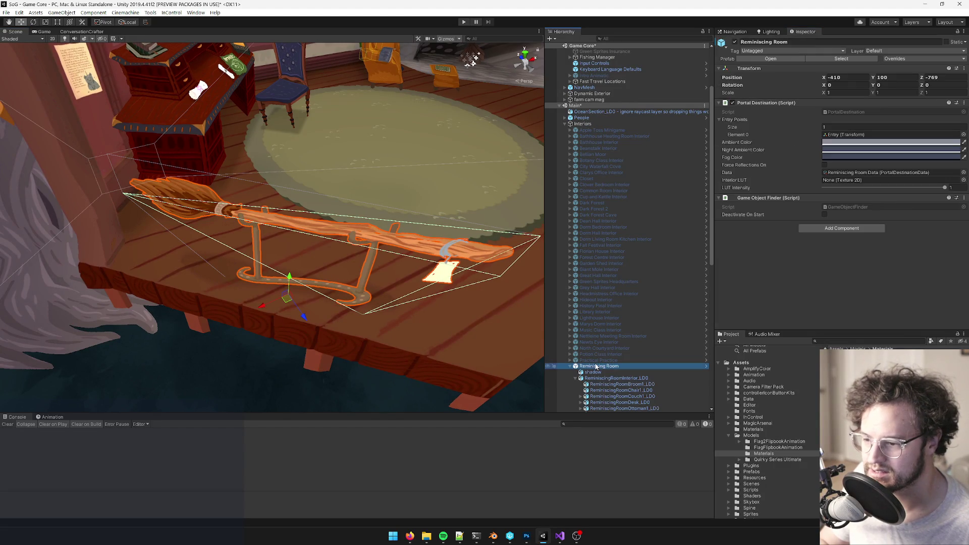
left_click(736, 42)
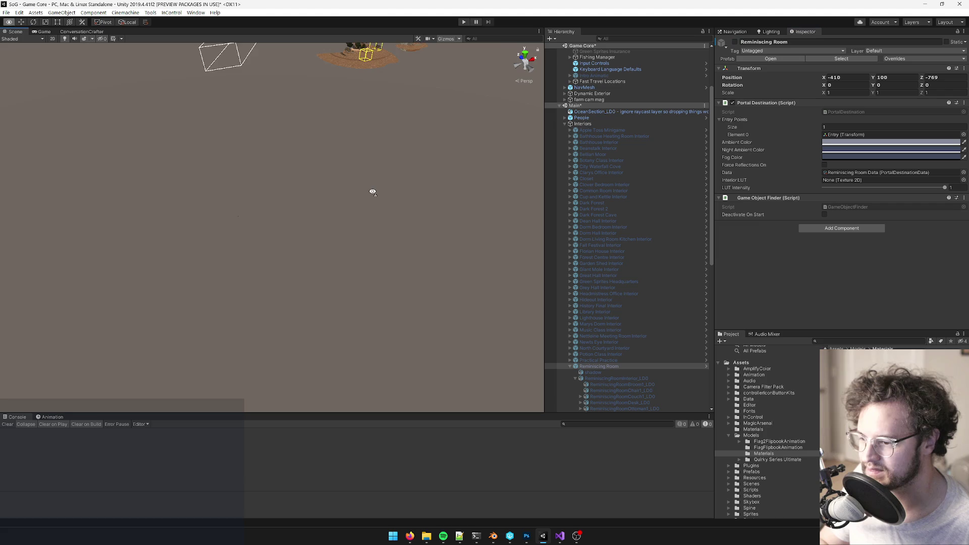
left_click(772, 59)
Step: Move closer to the broom, then switch to Blender and zoom in on the room model
right_click_drag(267, 263, 271, 233)
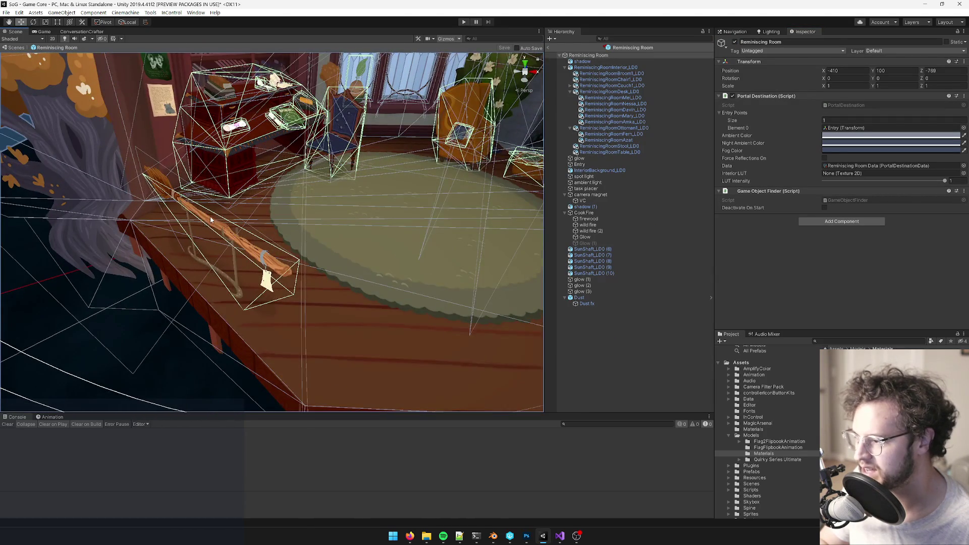
right_click_drag(211, 220, 221, 190)
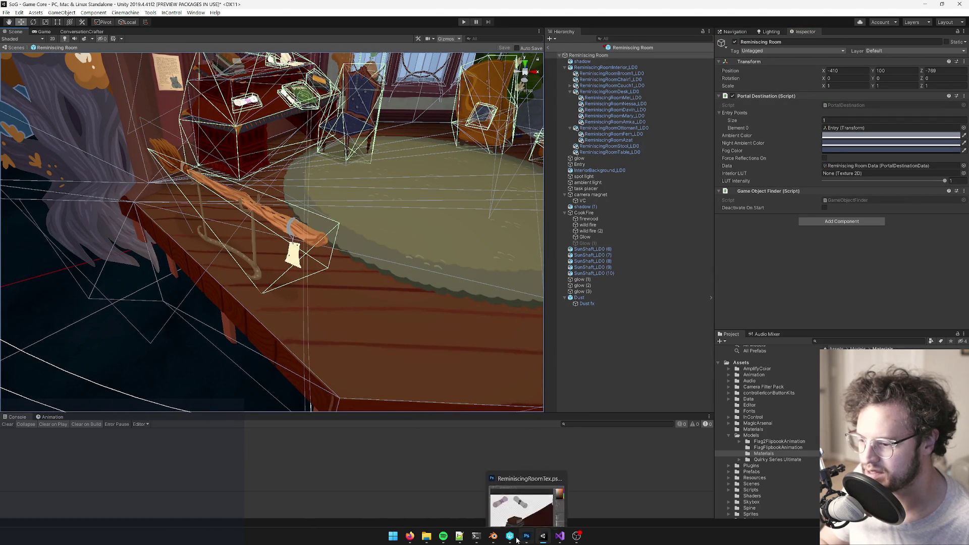
left_click(493, 536)
scroll(385, 320, "up", 5)
middle_click_drag(385, 320, 333, 221)
Step: Extrude the broom's card plane along its normal in Edit Mode to give it thickness
left_click(334, 221)
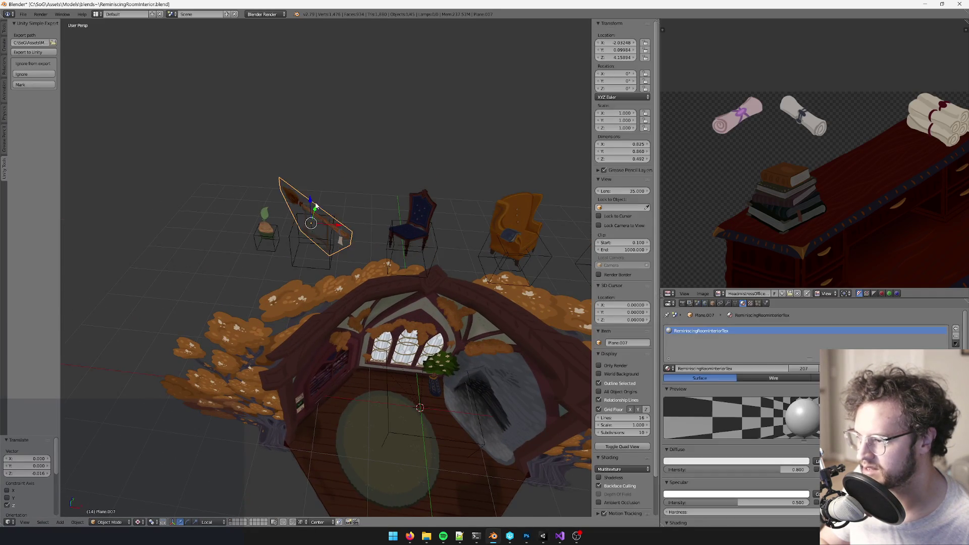
scroll(323, 217, "up", 3)
key("Tab")
middle_click_drag(414, 236, 348, 282)
key("a")
scroll(388, 227, "up", 5)
mouse_move(388, 228)
middle_mouse_down()
mouse_move(381, 197)
mouse_move(368, 199)
middle_mouse_up()
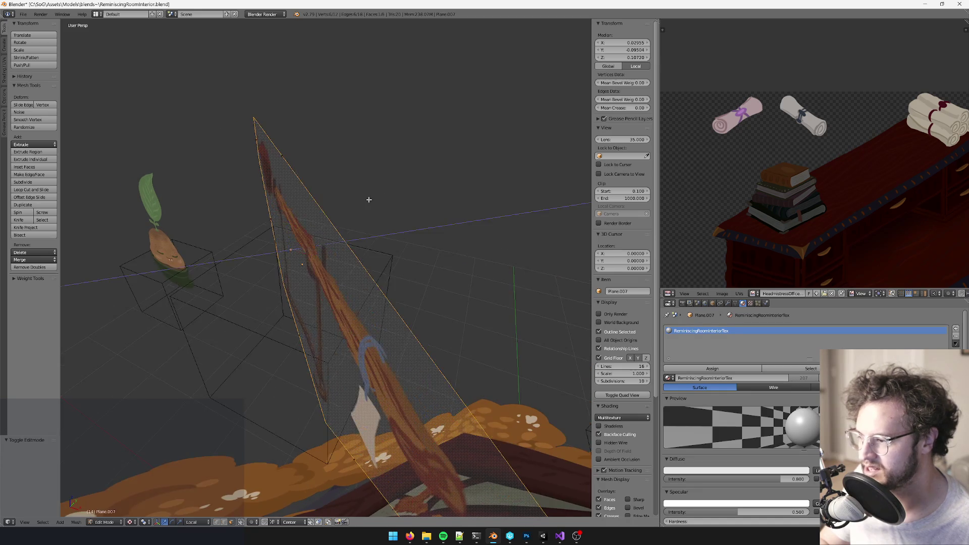
key("e")
left_click(363, 202)
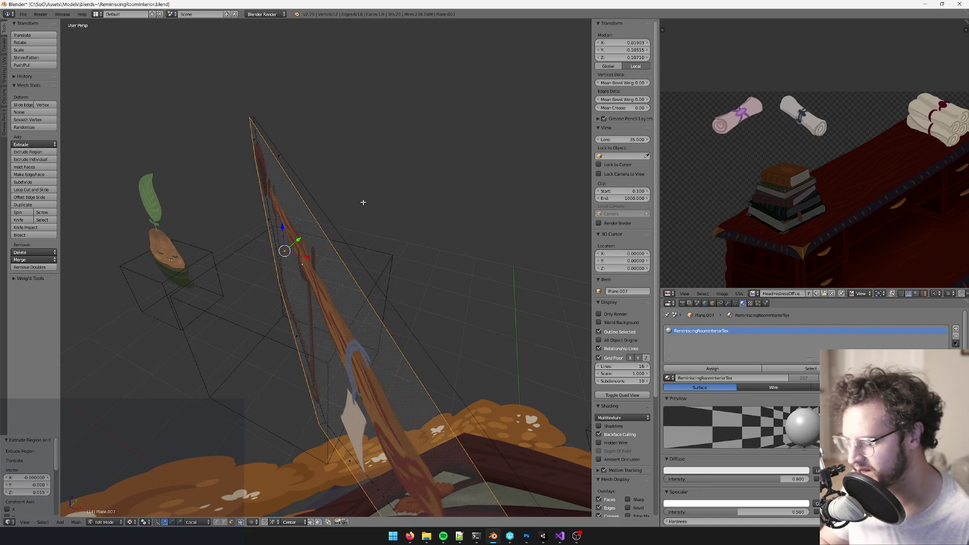
Step: Scale down and move the broom's UV island onto the broom artwork, then return to Object Mode
key("ctrl+i")
scroll(826, 142, "down", 4)
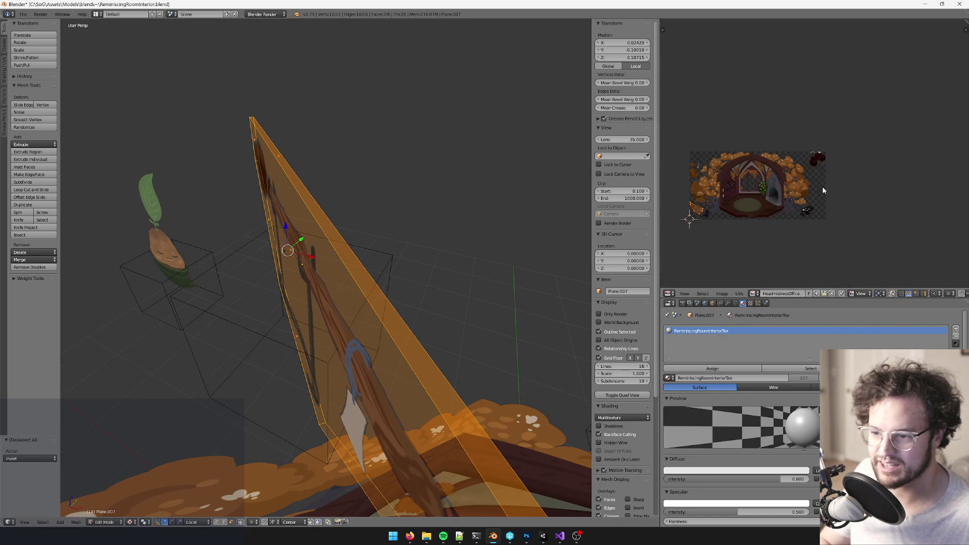
scroll(876, 145, "up", 3)
scroll(877, 145, "up", 2)
key("s")
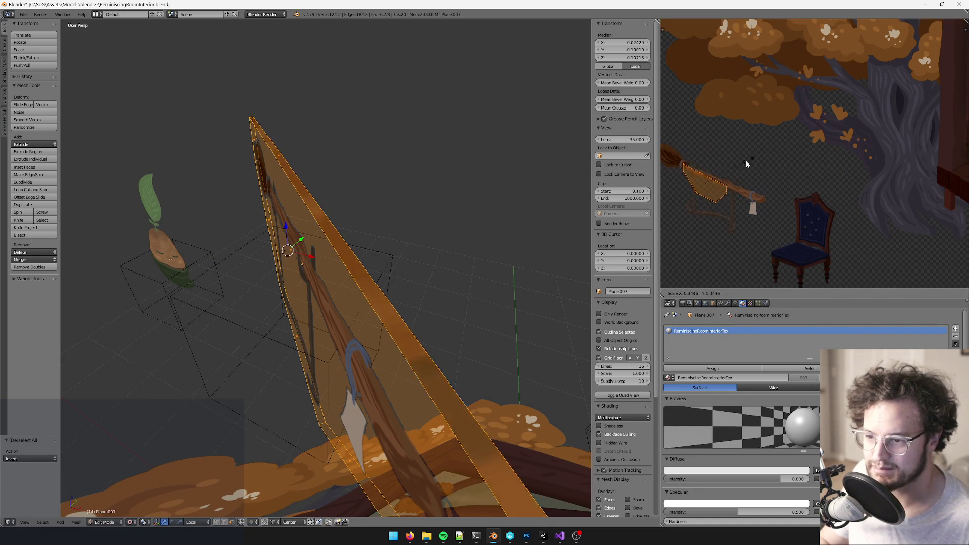
left_click(859, 125)
scroll(859, 126, "up", 3)
key("s")
left_click(802, 138)
key("s")
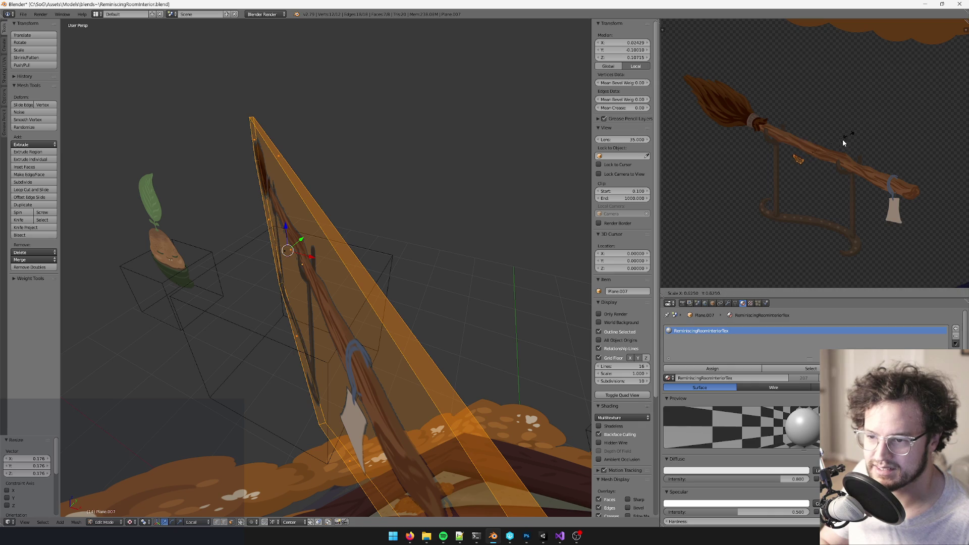
left_click(842, 153)
key("Tab")
middle_click_drag(425, 244, 438, 256)
Step: In Unity, check the reimported ReminiscingRoomBroom1_LD0's Mesh Collider and Interactive components, then exit the prefab
key("alt+Tab")
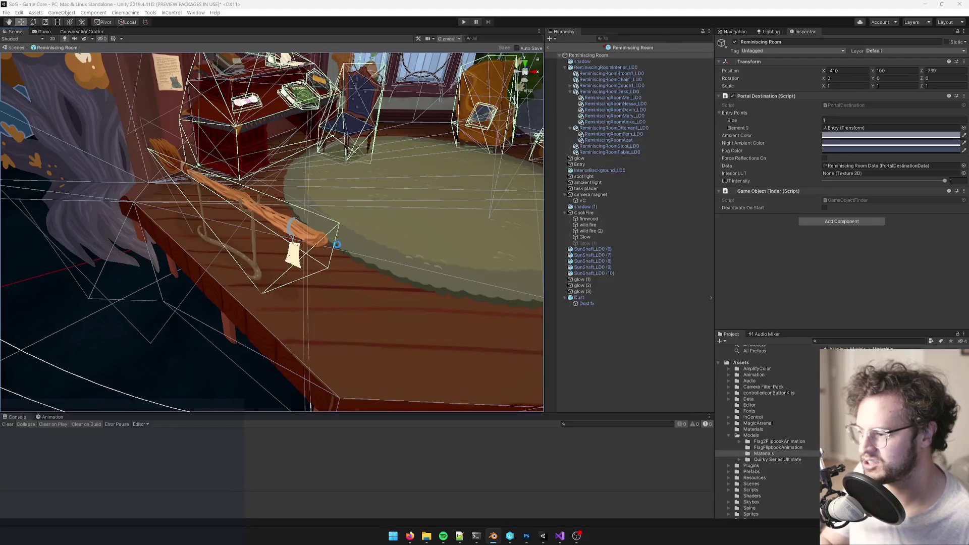
left_click(219, 192)
mouse_move(219, 192)
left_mouse_down("alt")
mouse_move(273, 192)
mouse_move(268, 177)
left_mouse_up("alt")
scroll(277, 195, "down", 6)
scroll(871, 117, "down", 3)
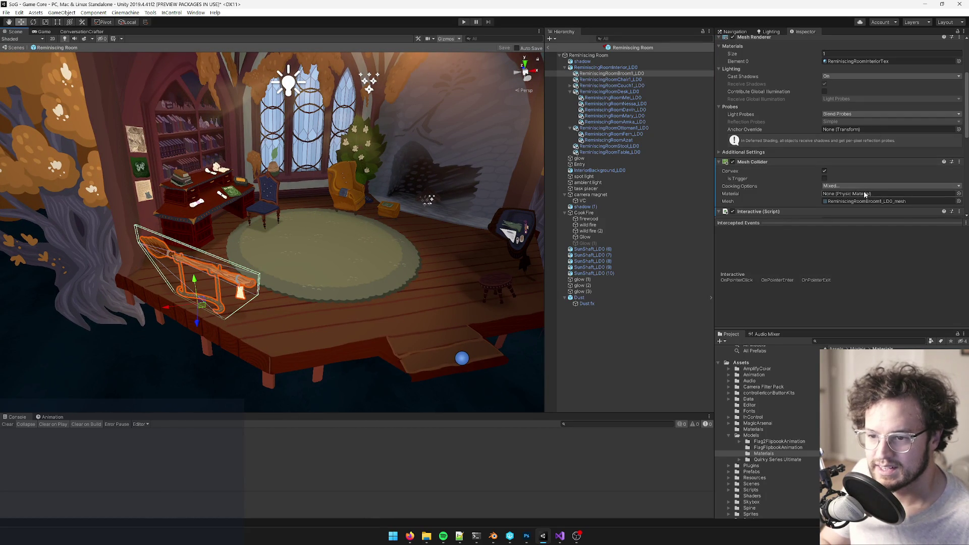
scroll(859, 187, "up", 3)
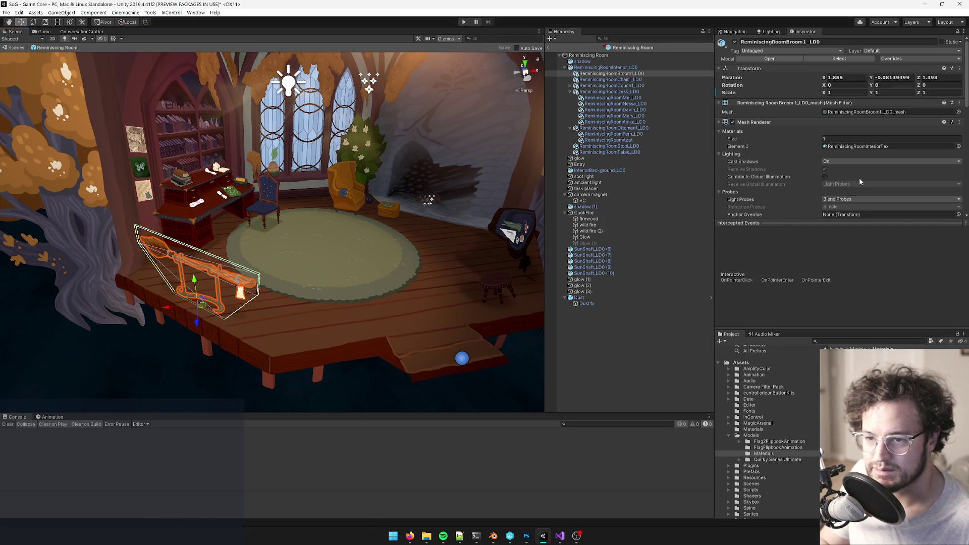
mouse_move(353, 166)
right_mouse_down()
mouse_move(338, 151)
mouse_move(361, 143)
right_mouse_up()
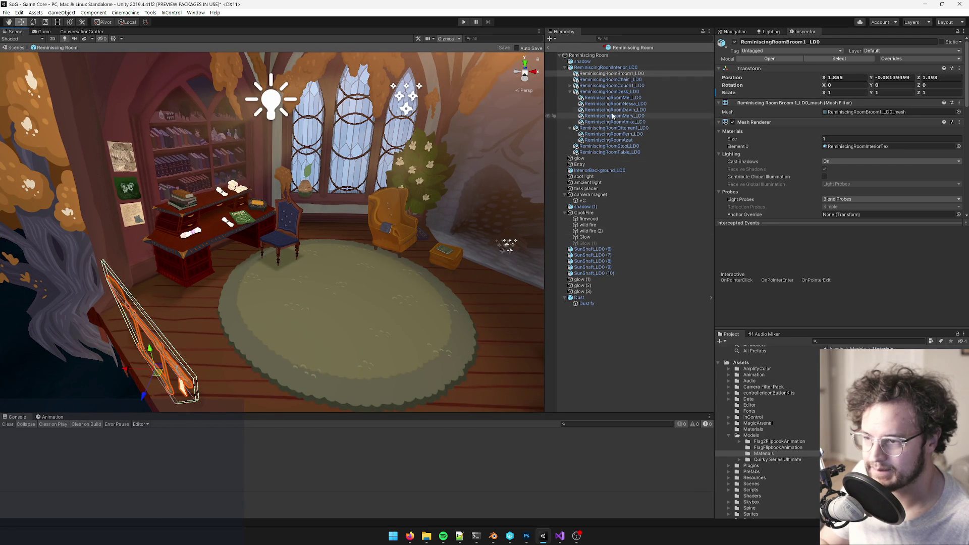
scroll(845, 139, "down", 5)
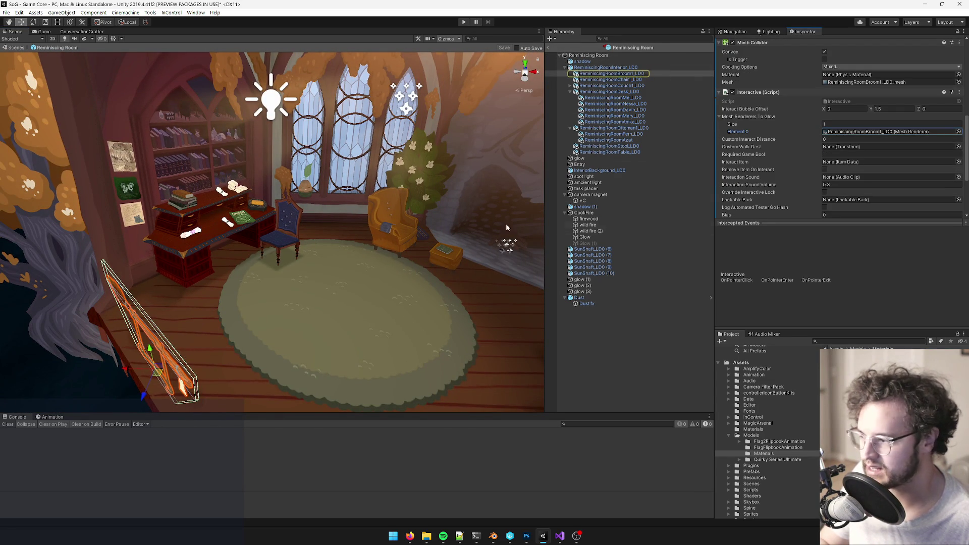
left_click(549, 48)
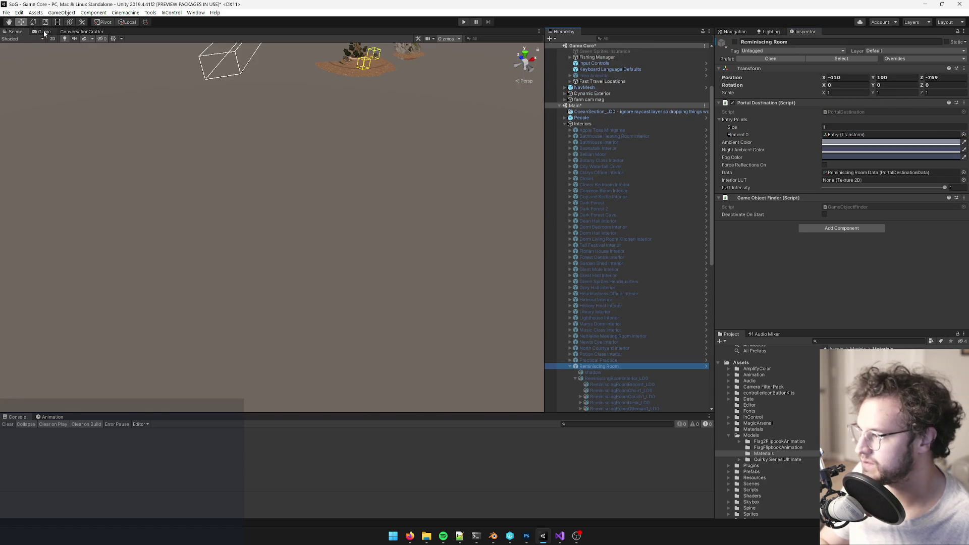
Step: Start the game in the Game view and walk the witch up the path to the house
left_click(44, 32)
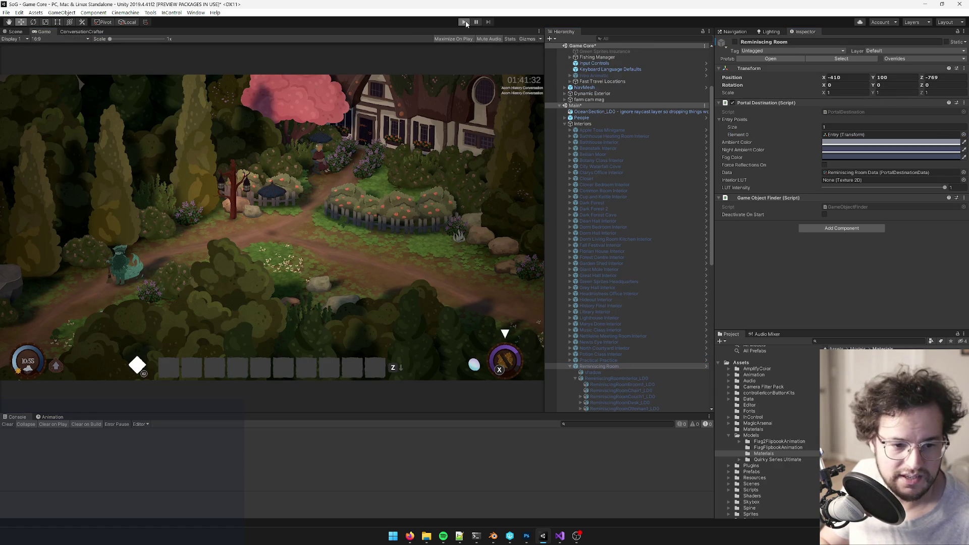
left_click(463, 22)
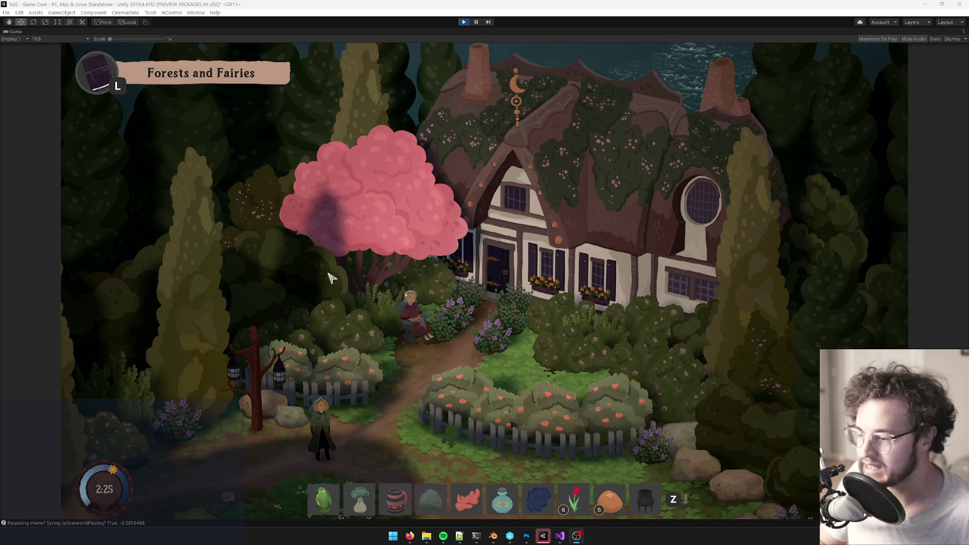
key("w")
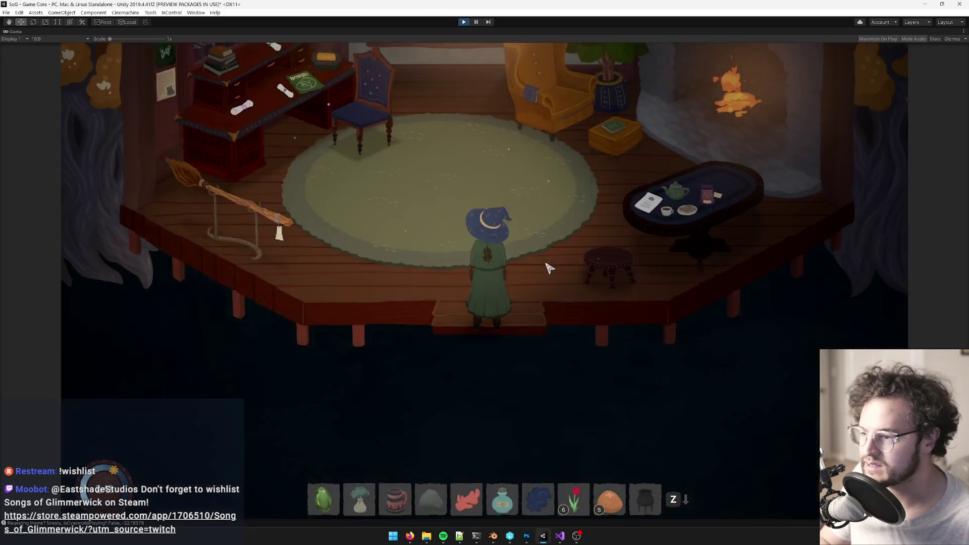
Step: Walk the witch around the Reminiscing Room past the desk, chair, broom, rug and window
key("a")
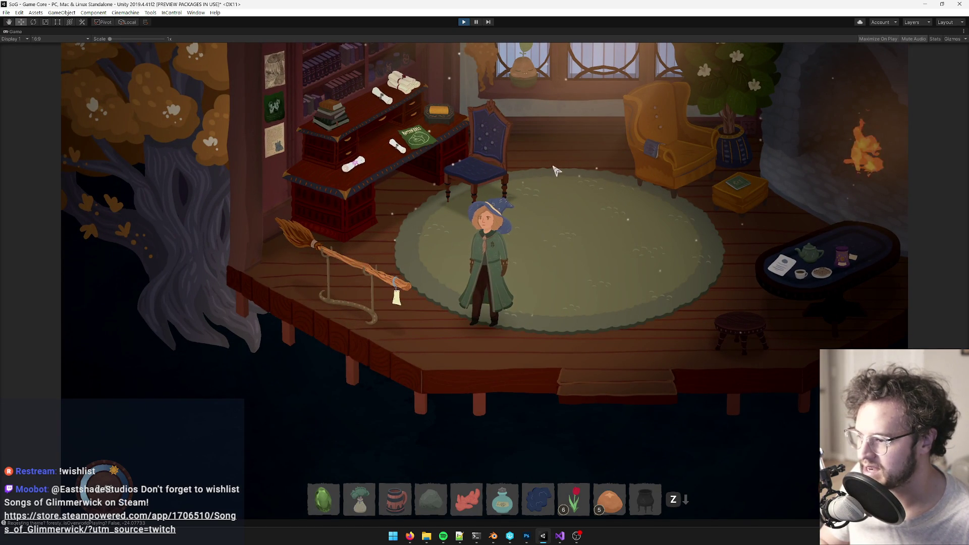
key("a")
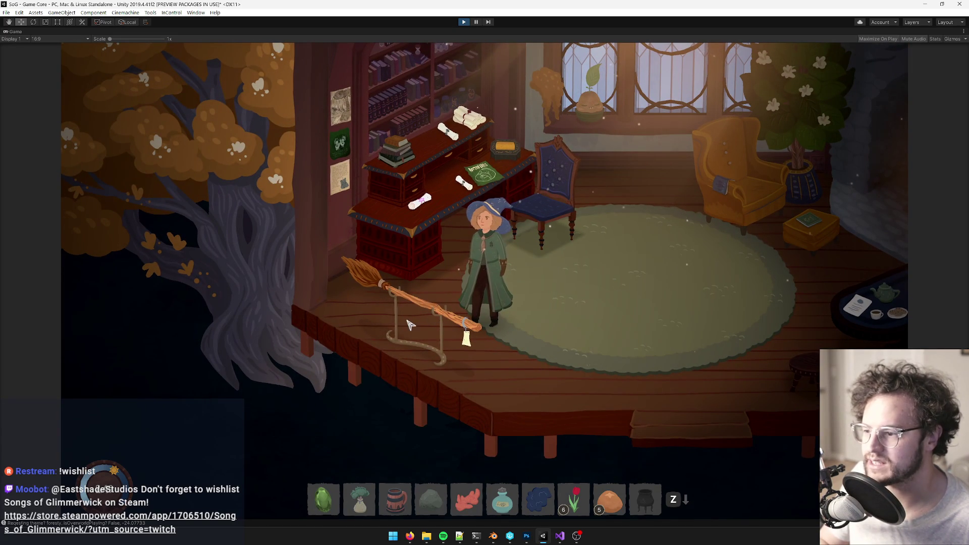
key("d")
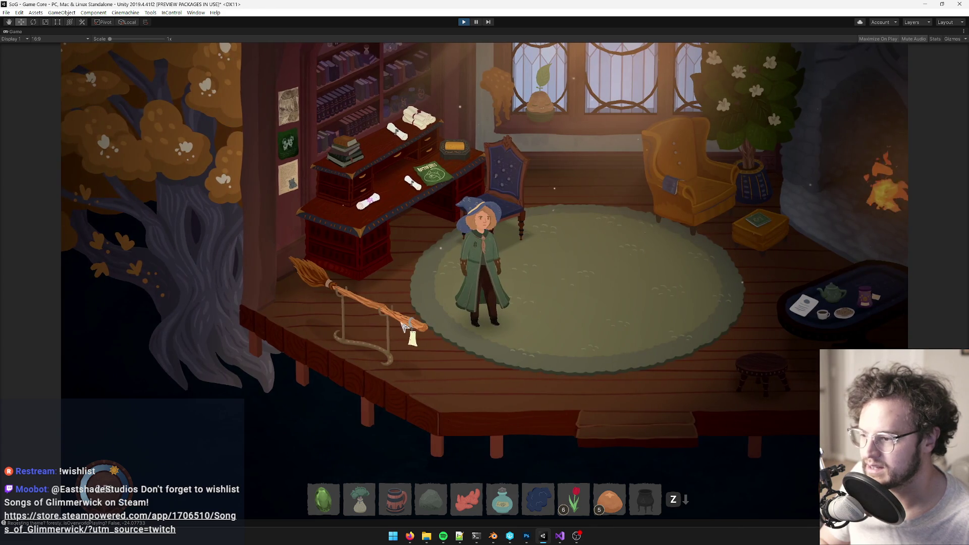
key("a")
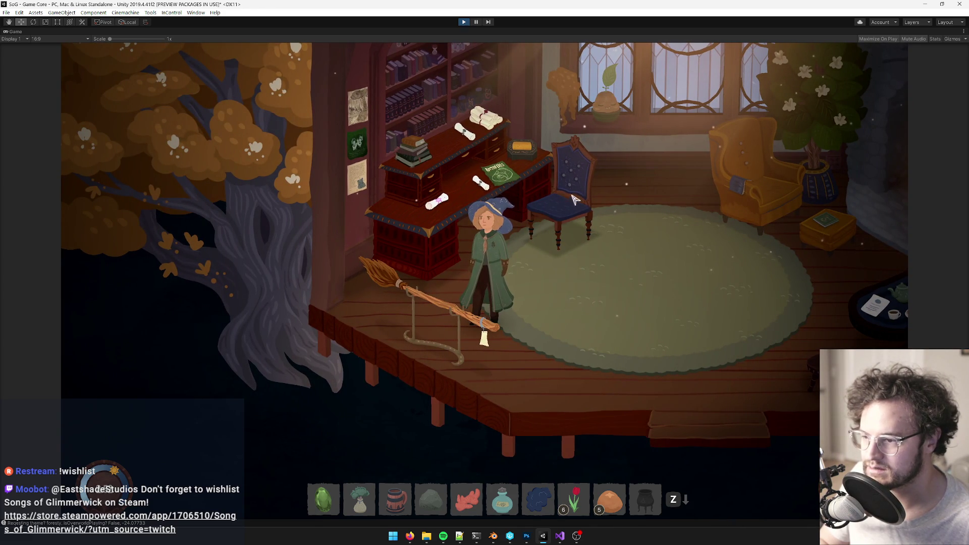
key("d")
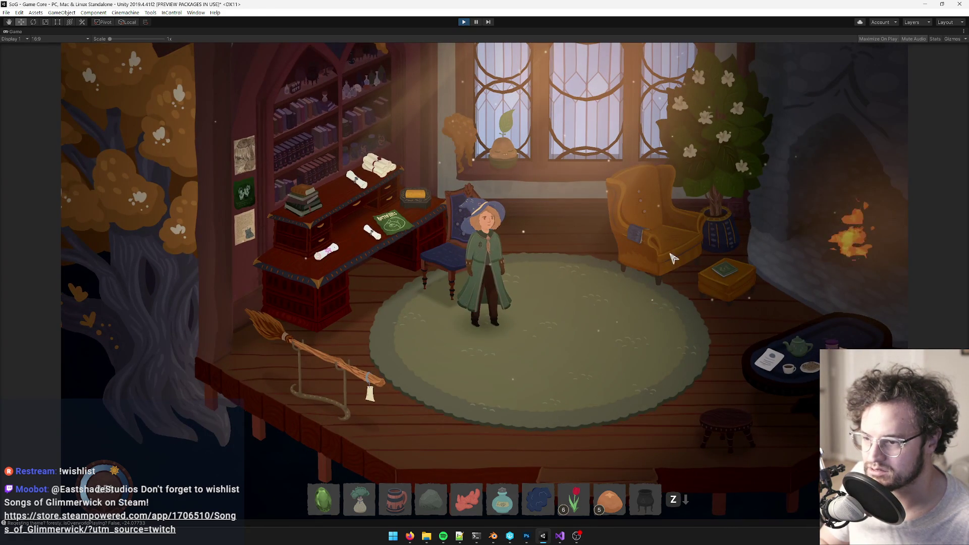
key("d")
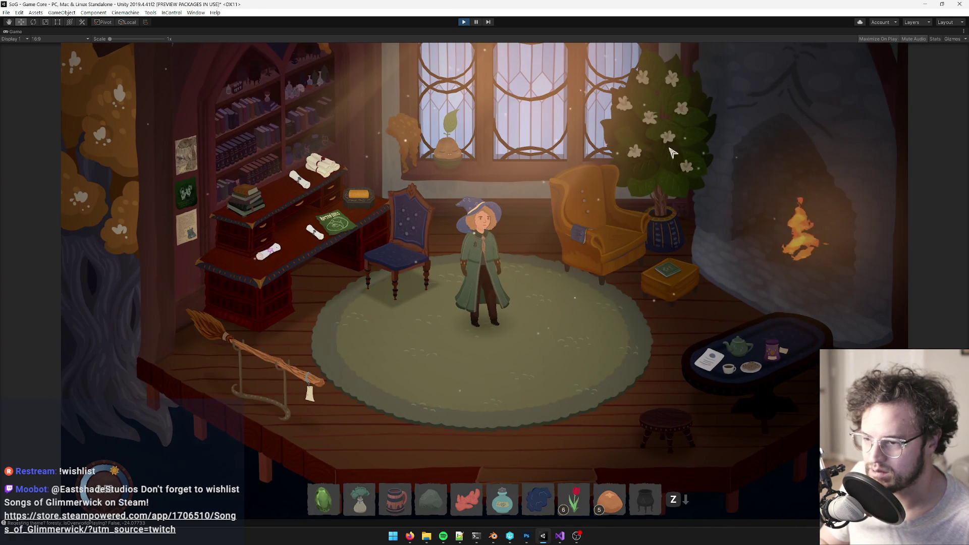
key("w")
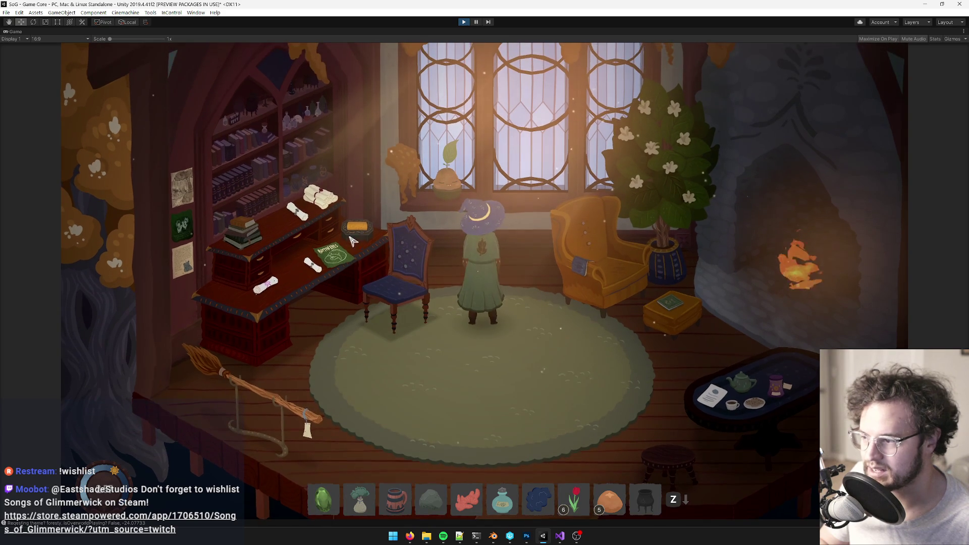
key("s")
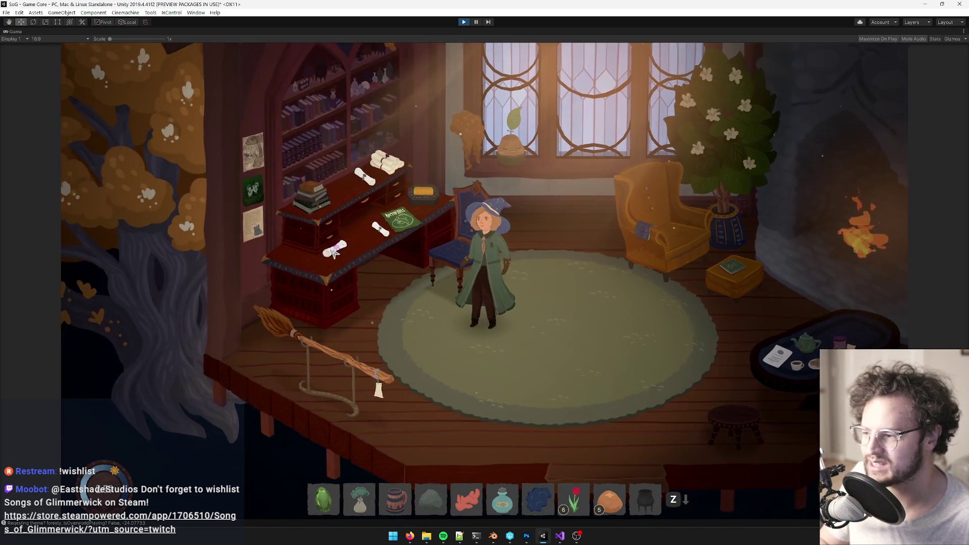
key("w")
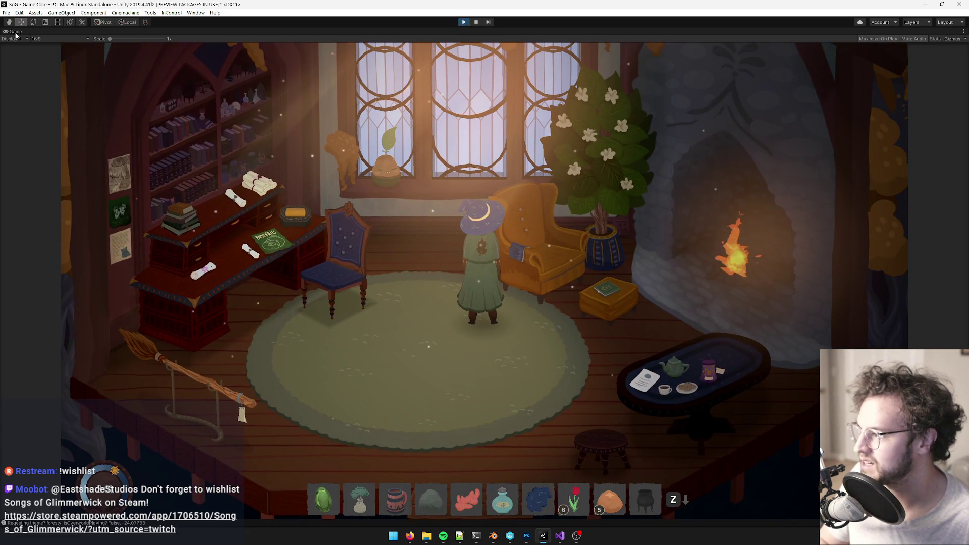
right_click(15, 31)
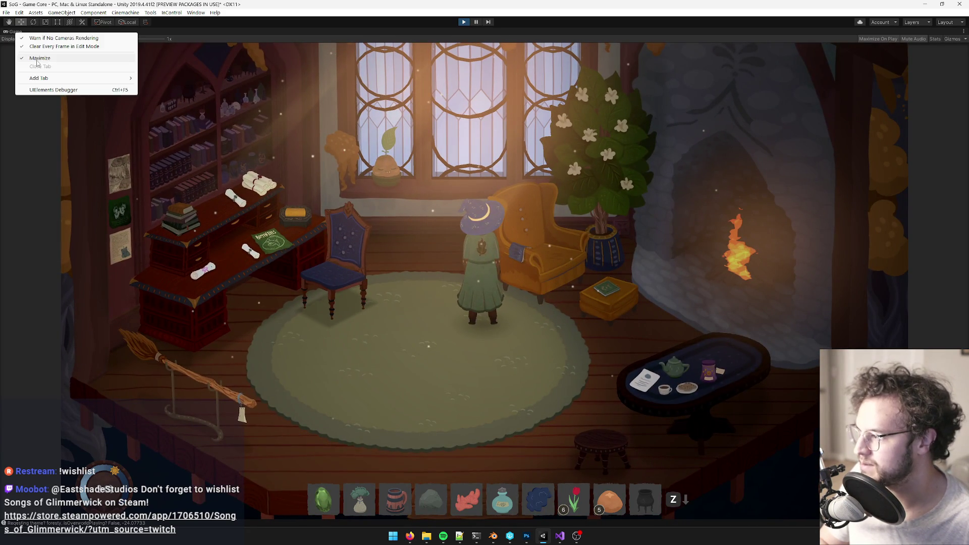
Step: Restore the full editor layout and return to the Scene view looking over the desk and rug
left_click(31, 58)
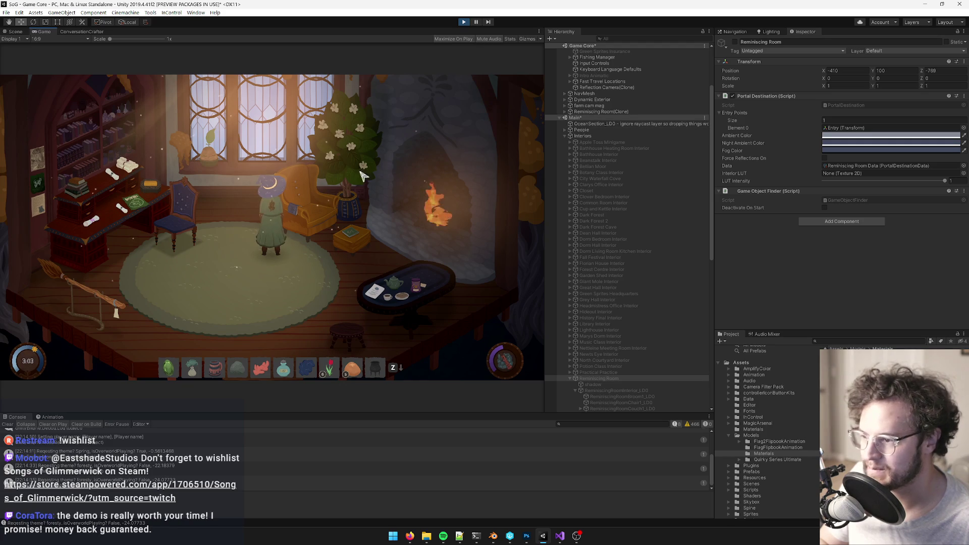
left_click(15, 32)
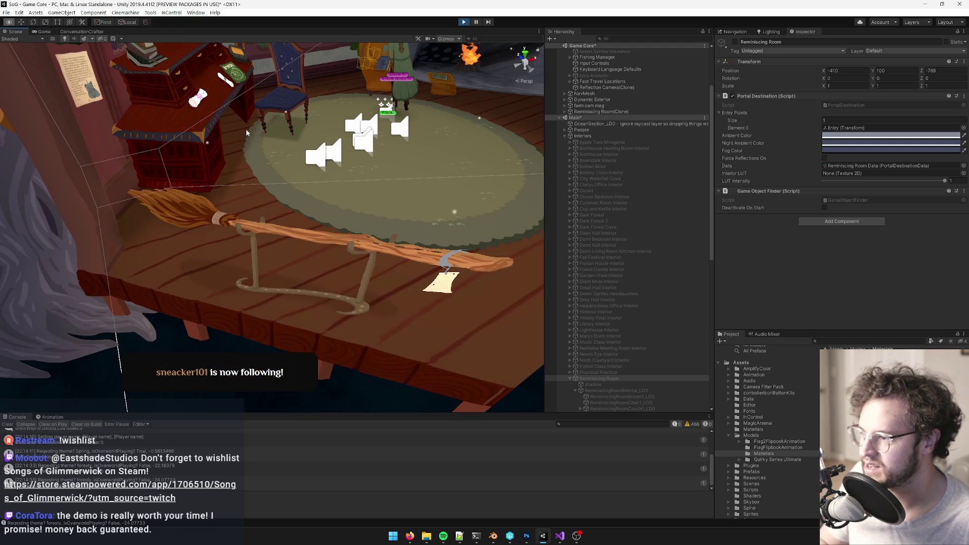
right_click_drag(247, 135, 229, 130)
right_click_drag(267, 187, 225, 181)
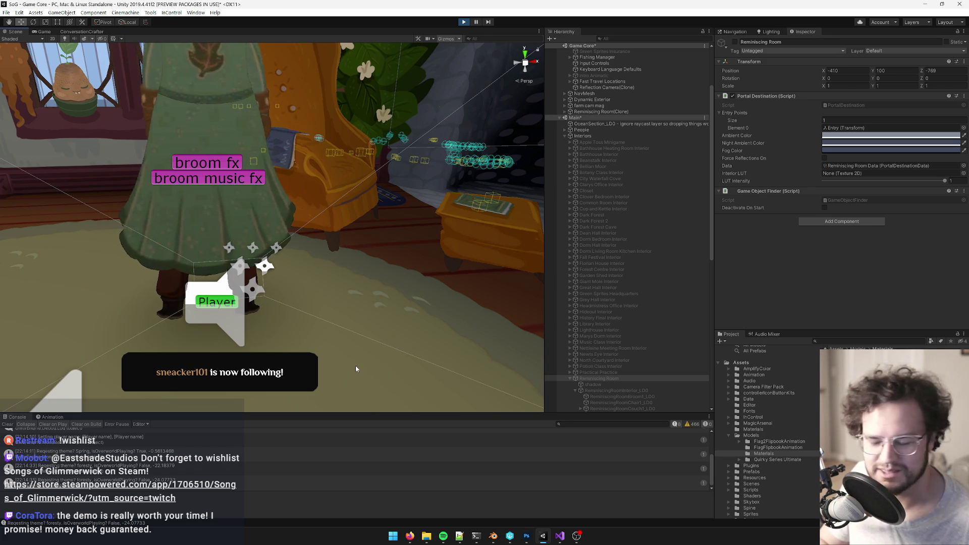
mouse_move(410, 535)
left_click(365, 492)
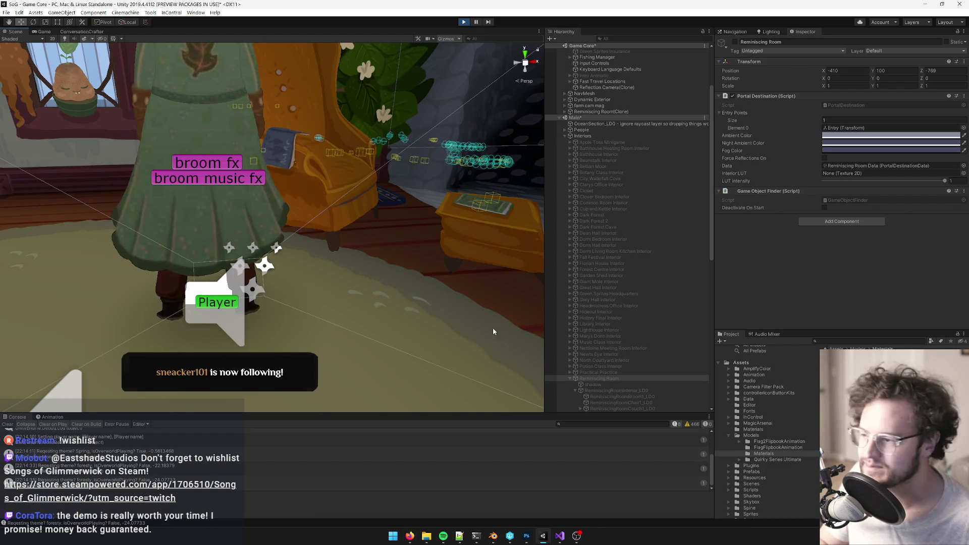
Step: Select the blue ReminiscingRoomCodrin_LD0 prop on the armchair and frame it in the Scene view
mouse_move(303, 262)
right_mouse_down()
mouse_move(314, 269)
mouse_move(312, 218)
right_mouse_up()
left_click(312, 217)
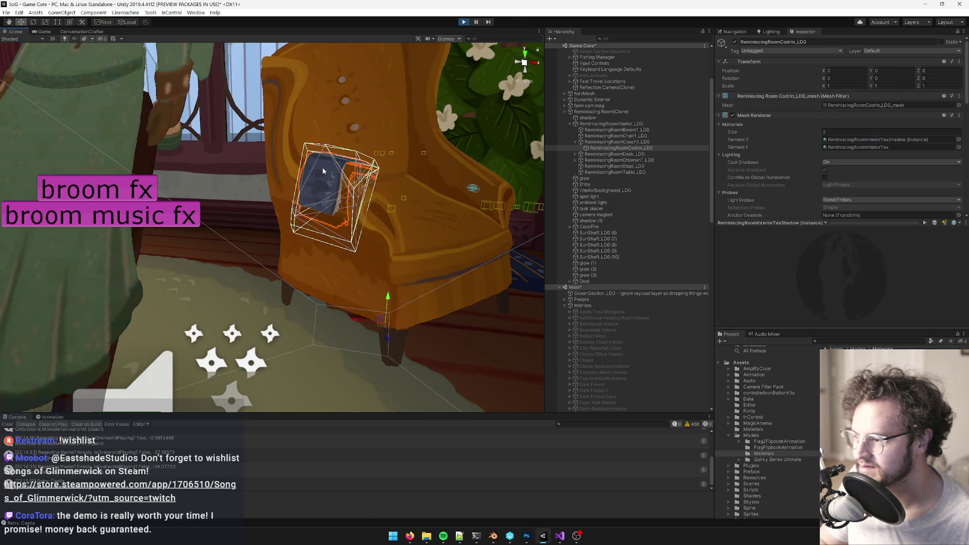
mouse_move(402, 222)
right_mouse_down()
mouse_move(387, 299)
mouse_move(395, 341)
right_mouse_up()
key("f")
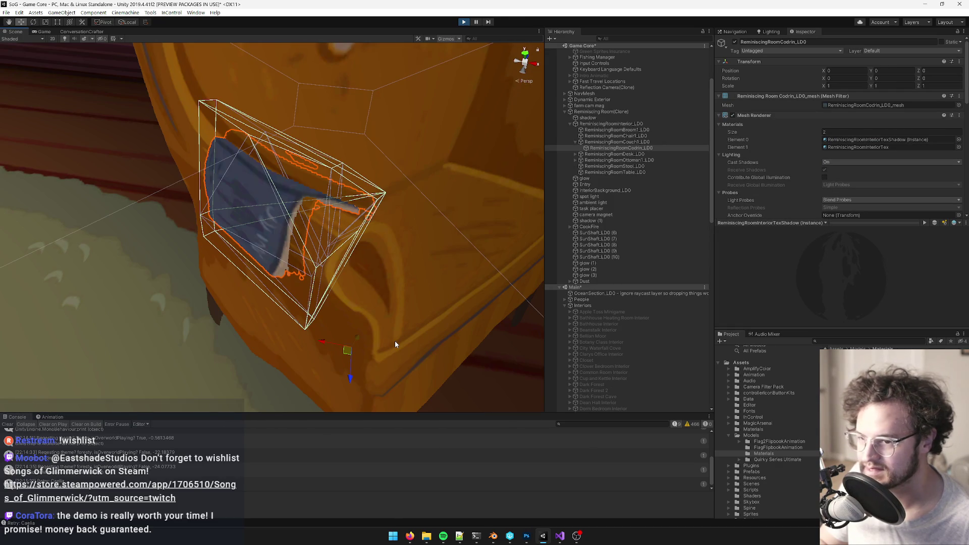
scroll(816, 146, "down", 5)
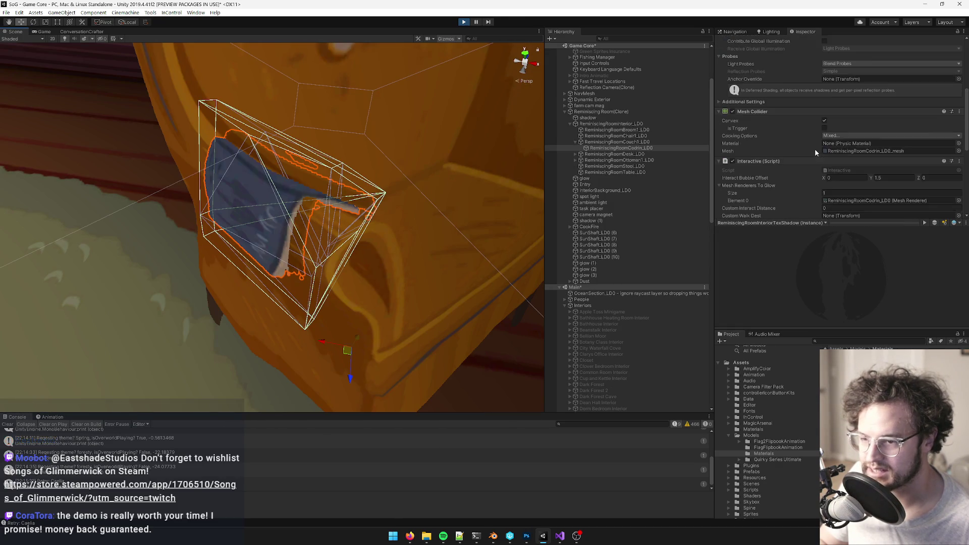
right_click_drag(327, 247, 303, 273)
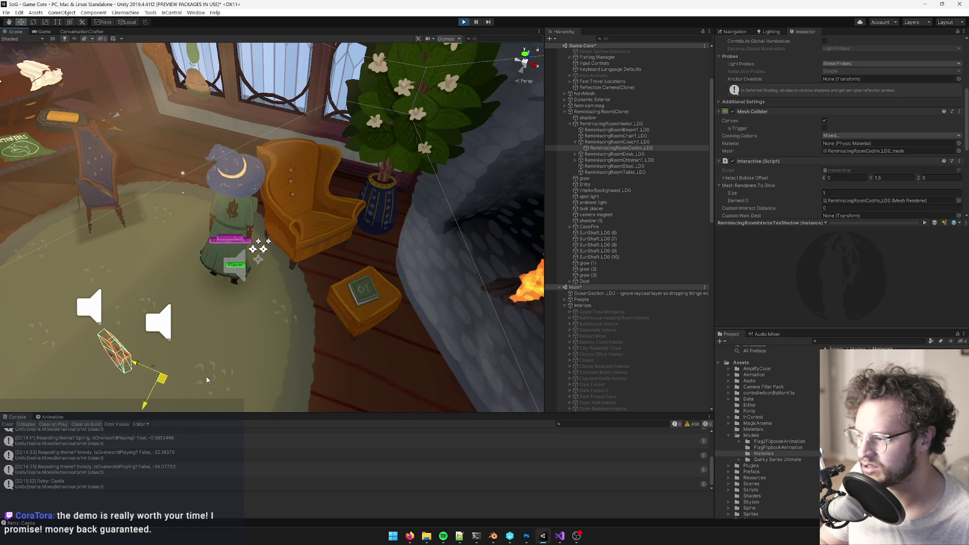
Step: In the running game, repeatedly open the 'Boat for SALE' advert note from the book and close it
left_click(50, 32)
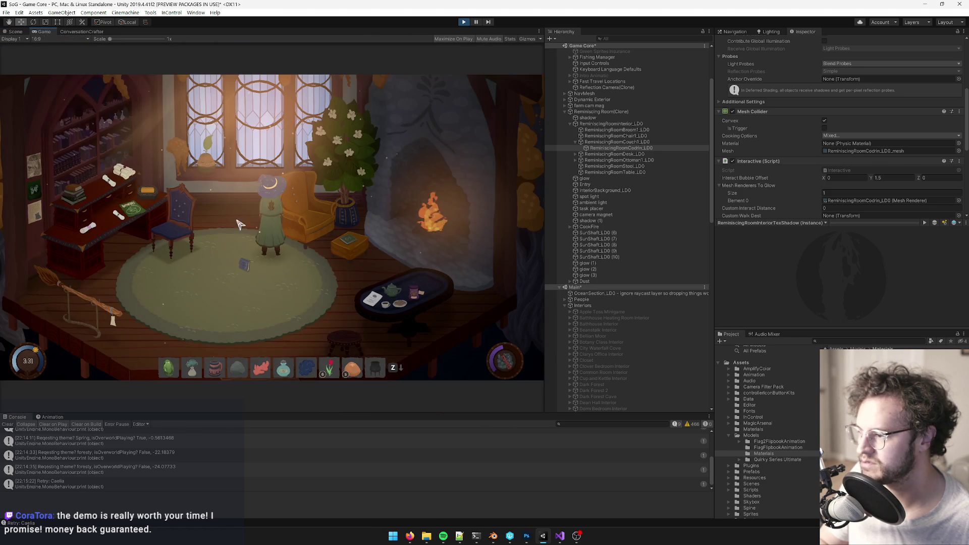
left_click(247, 264)
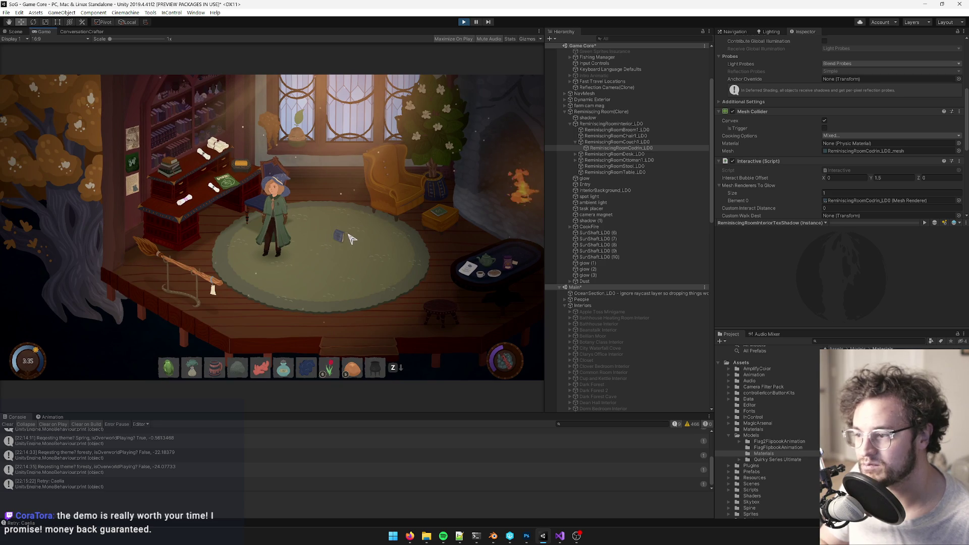
left_click(340, 236)
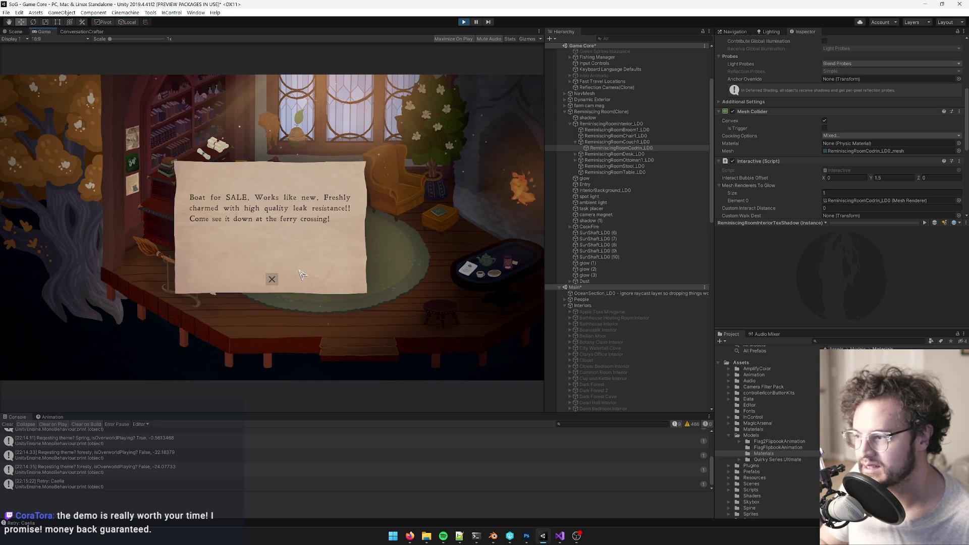
left_click(272, 280)
left_click(335, 239)
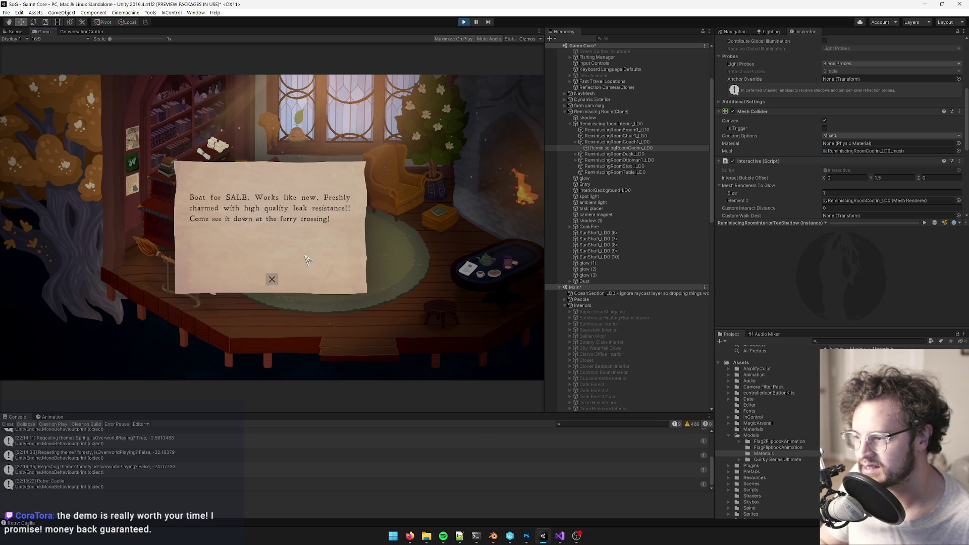
left_click(272, 281)
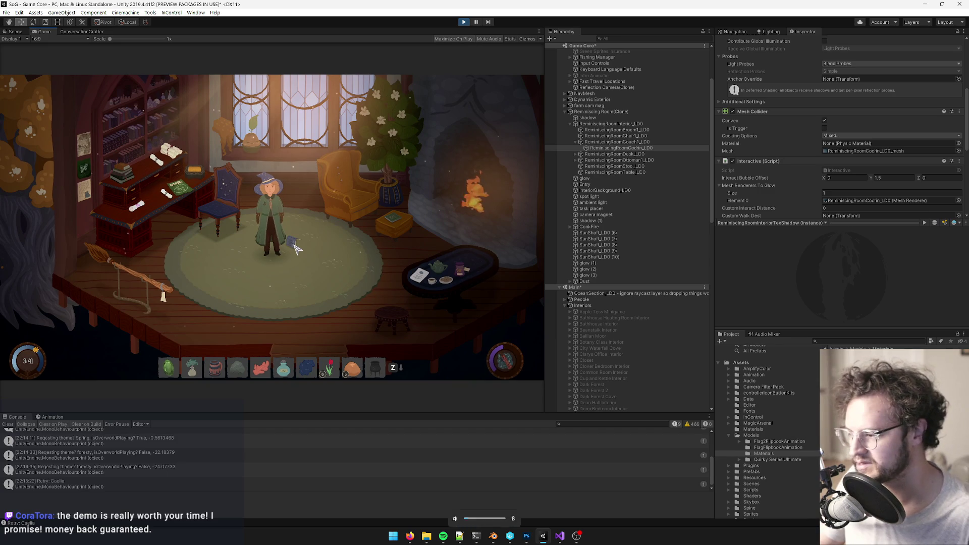
left_click(295, 245)
left_click(275, 287)
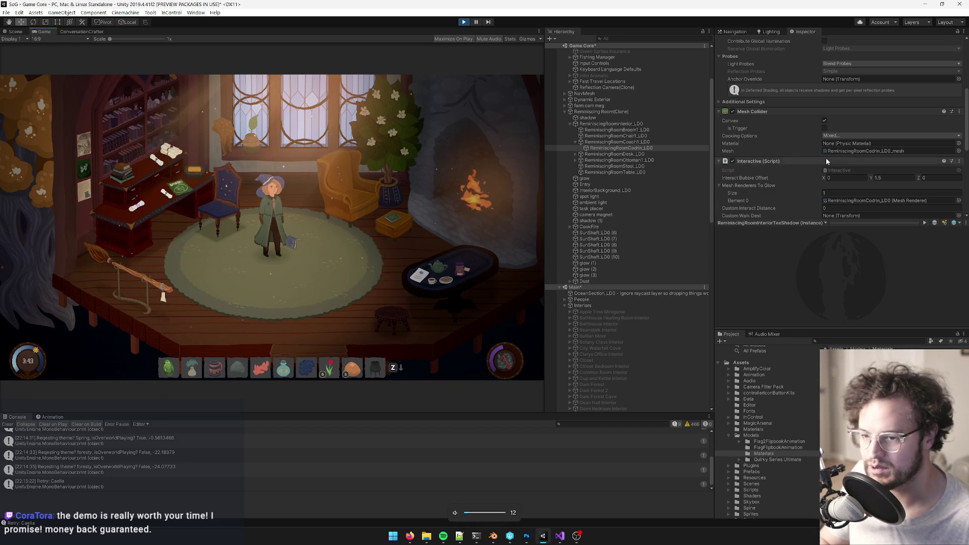
scroll(822, 158, "down", 5)
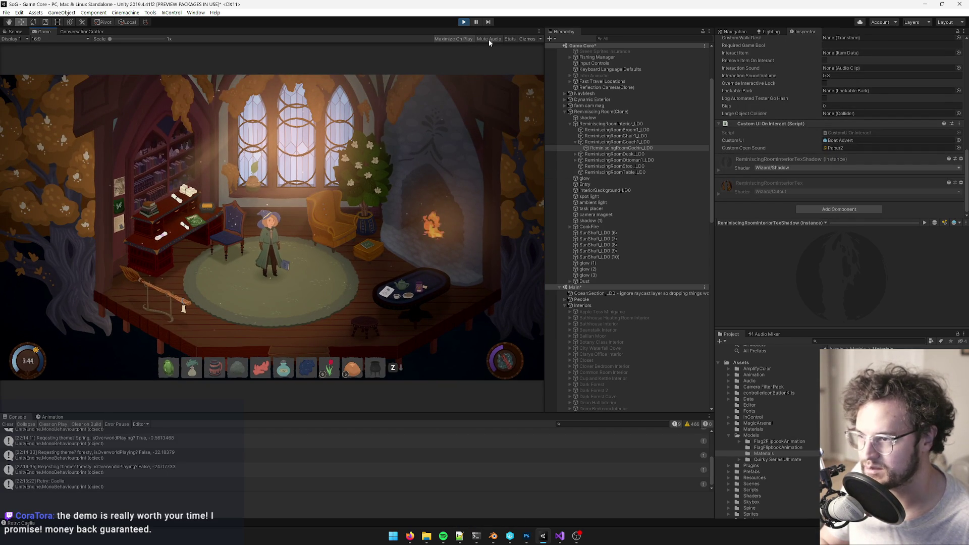
left_click(303, 263)
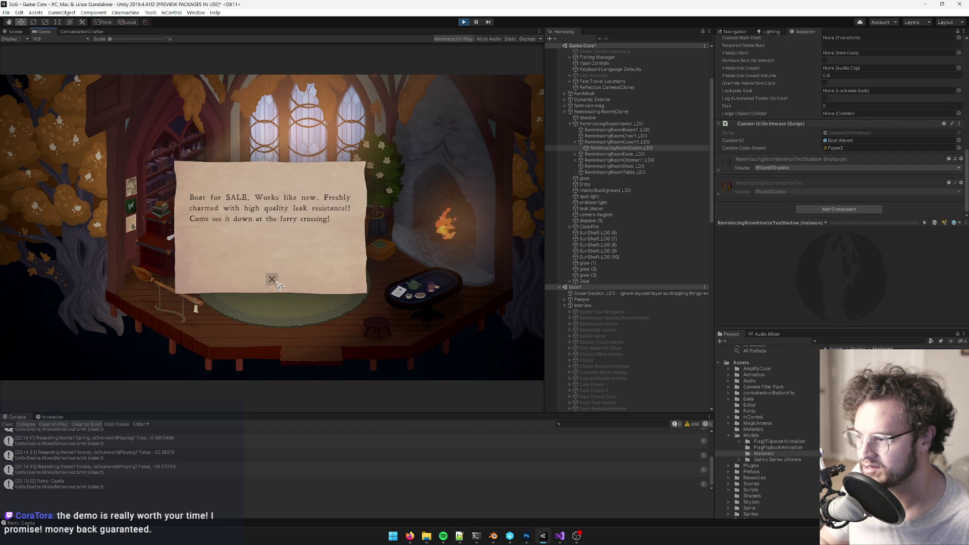
left_click(272, 280)
Step: Set the book's Custom Open Sound to Parrot (1) and test it by opening and closing the note
left_click(958, 148)
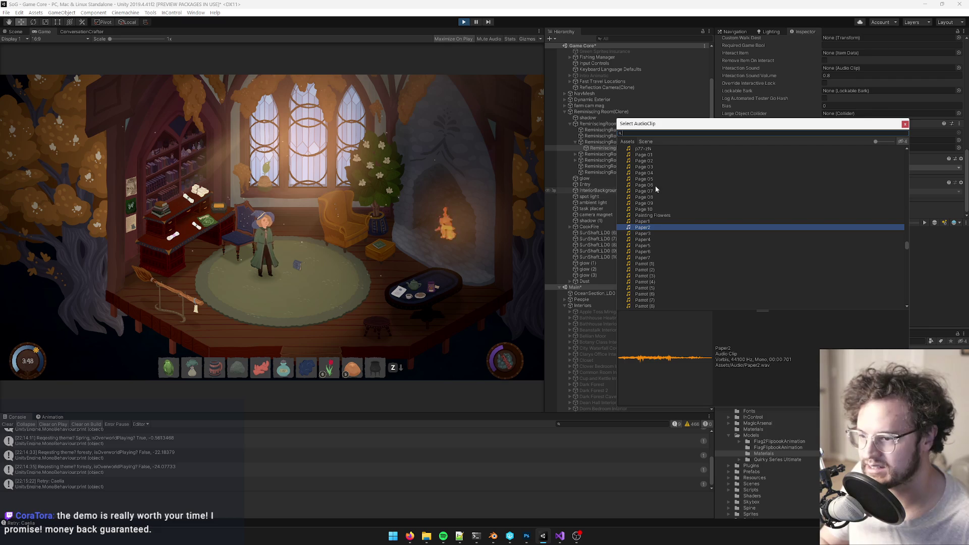
scroll(669, 236, "down", 2)
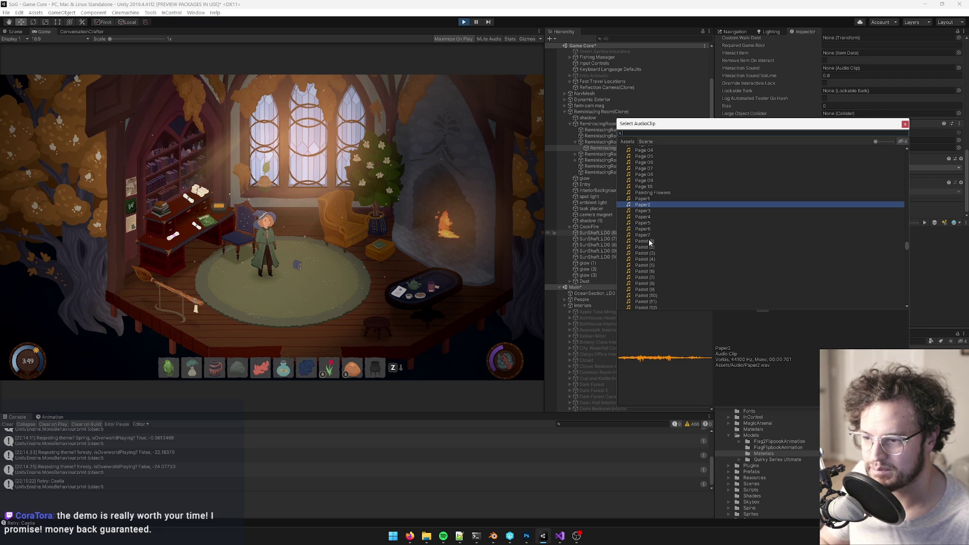
double_click(649, 242)
left_click(298, 268)
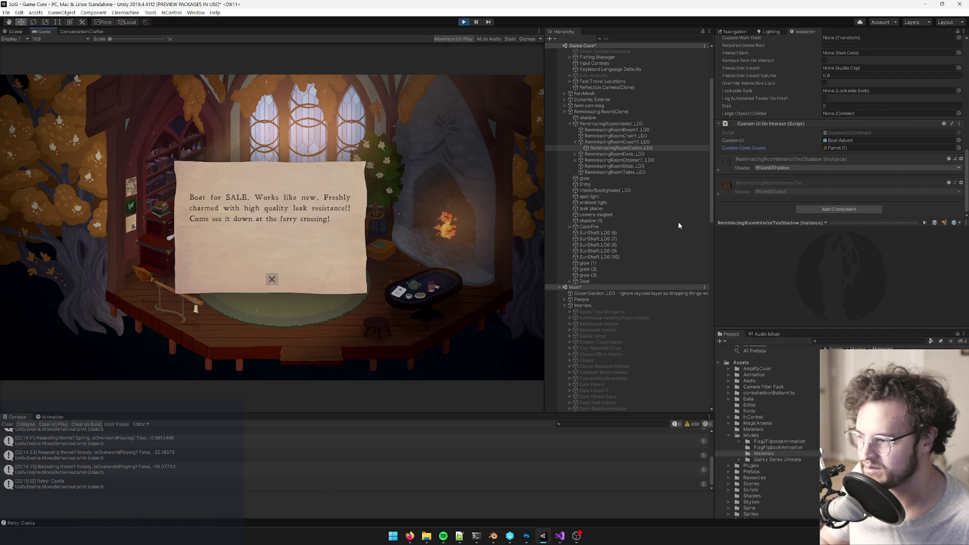
left_click(272, 281)
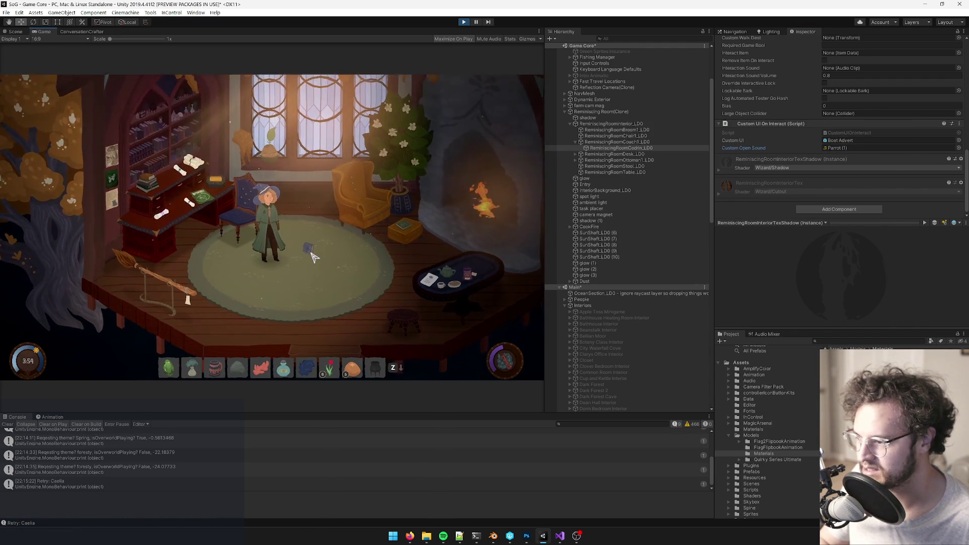
scroll(893, 151, "up", 5)
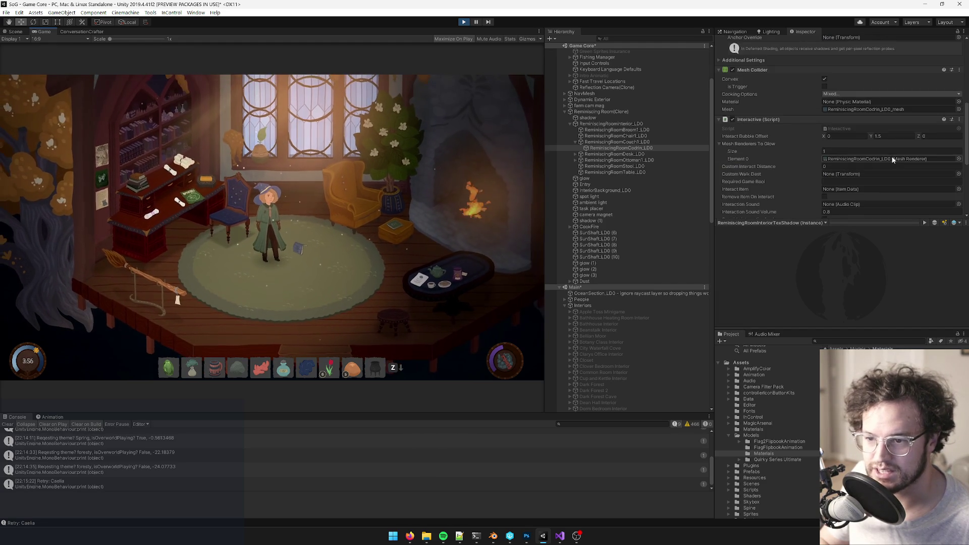
left_click(859, 159)
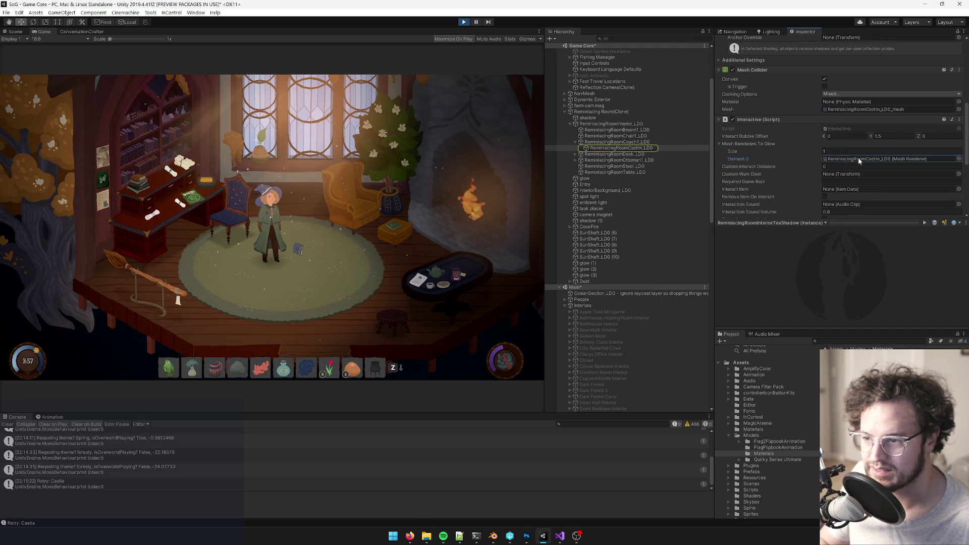
left_click(299, 251)
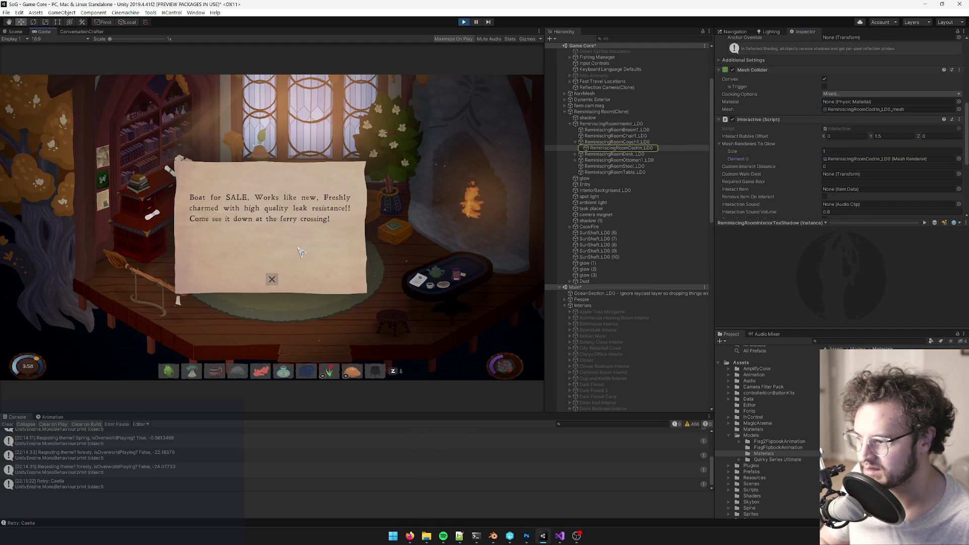
left_click(271, 281)
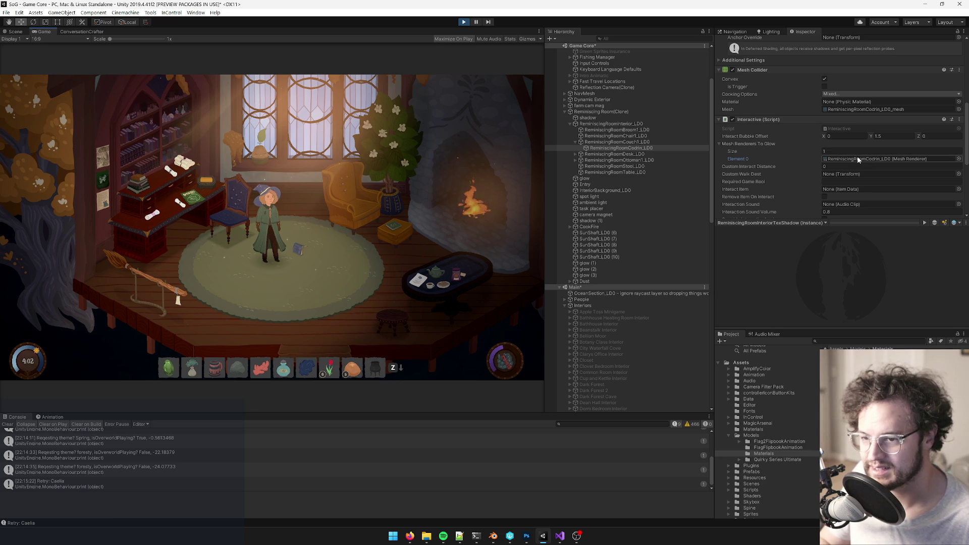
scroll(755, 143, "down", 3)
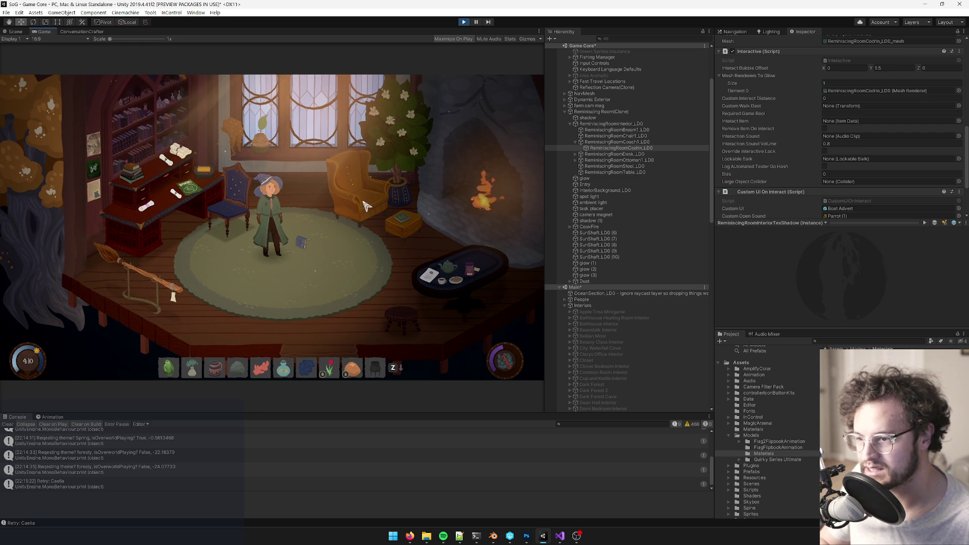
scroll(807, 146, "down", 3)
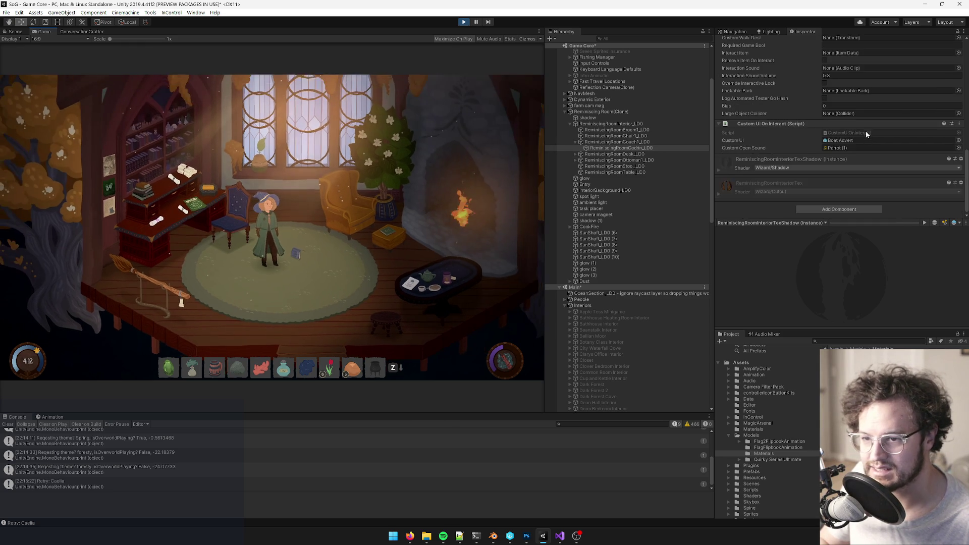
Step: Expand the ReminiscingRoomInteriorTexShadow and ReminiscingRoomInteriorTex material sections to review their properties
left_click(725, 170)
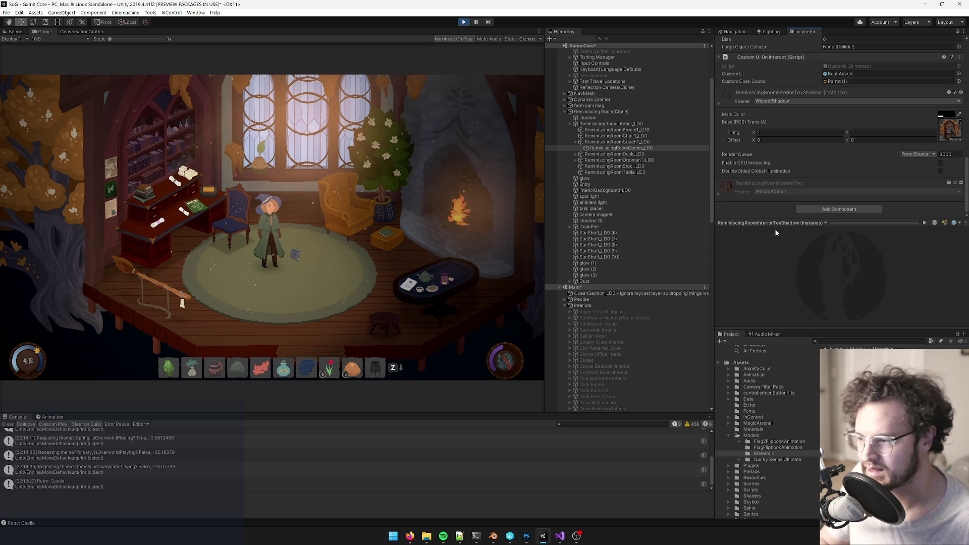
left_click(719, 195)
scroll(773, 183, "down", 3)
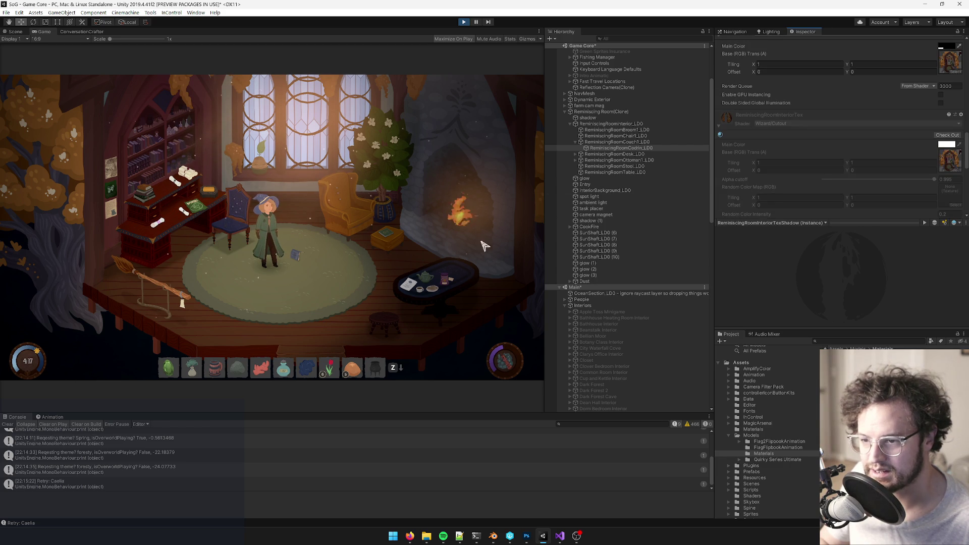
scroll(819, 176, "down", 3)
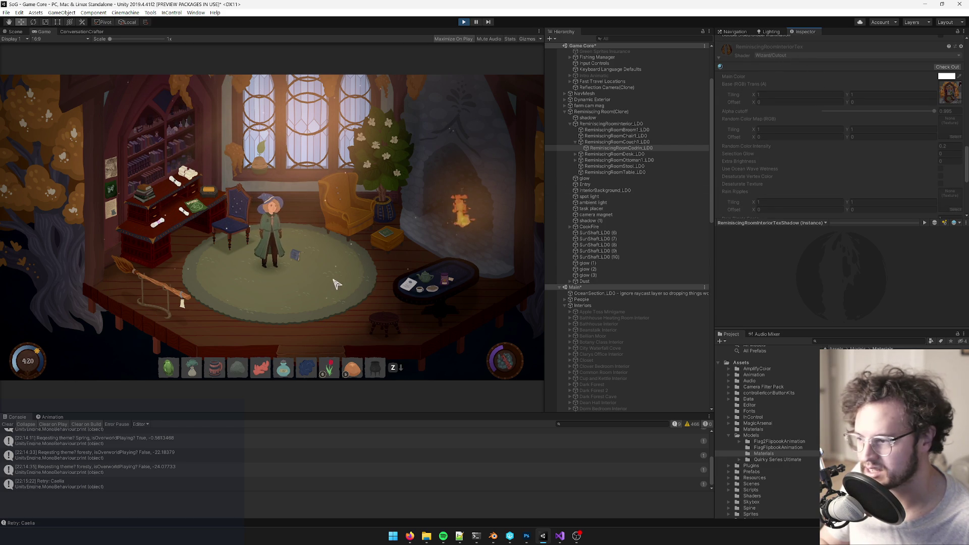
Step: Open and close the 'Boat for SALE' advert note in the running game
left_click(299, 256)
left_click(272, 279)
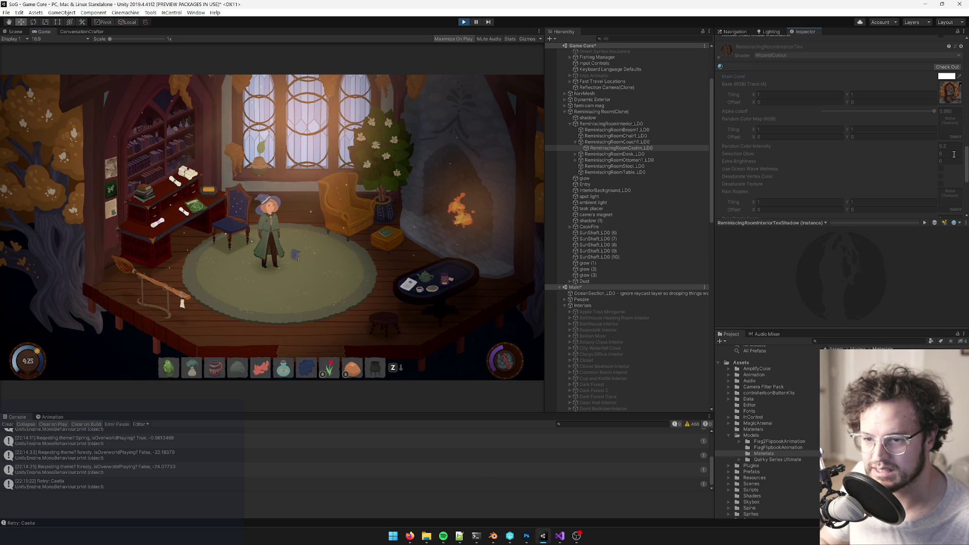
scroll(889, 160, "up", 5)
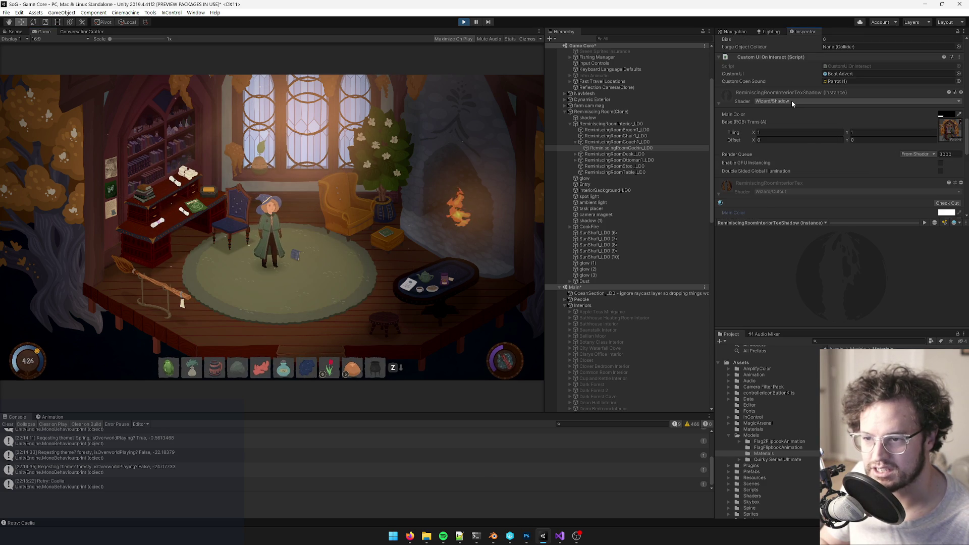
Step: Switch the ReminiscingRoomInteriorTexShadow material's shader to Wizard/Cutout
left_click(792, 101)
type("cutou")
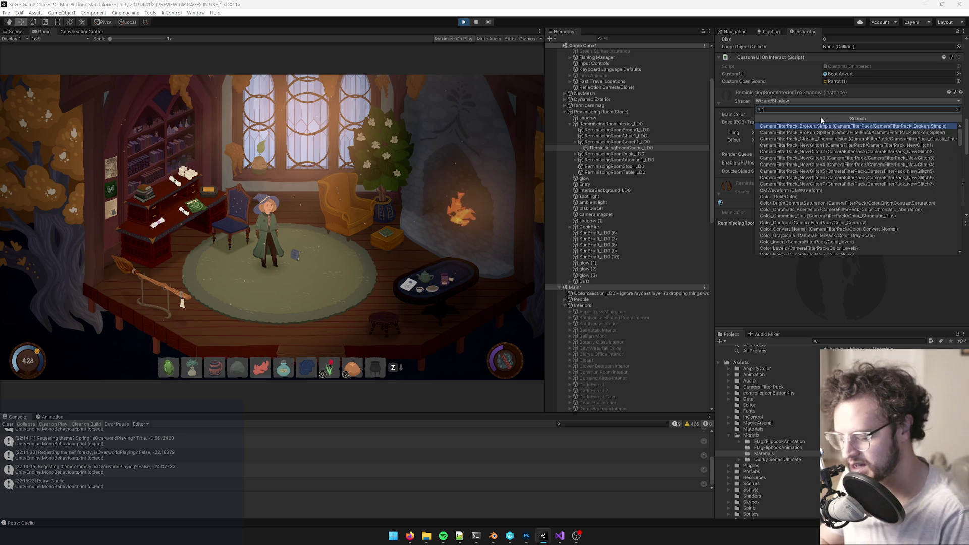
key("Return")
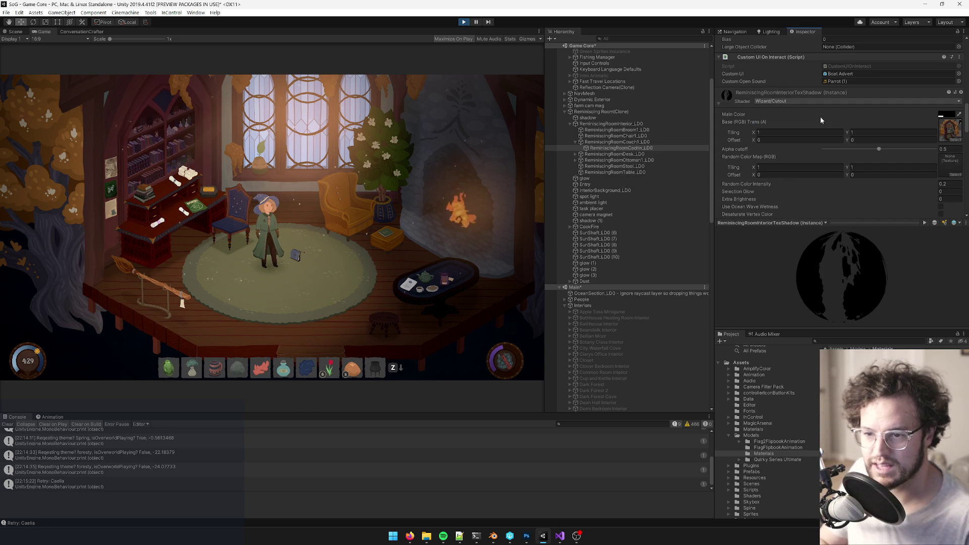
scroll(827, 117, "down", 3)
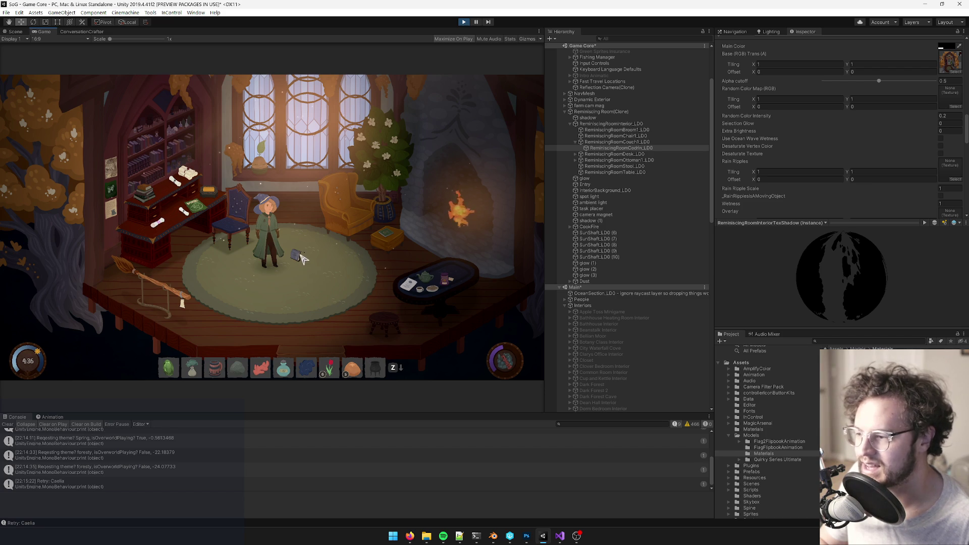
Step: Test the prop in the running game and review the new Alpha cutoff and Selection Glow properties
left_click(302, 255)
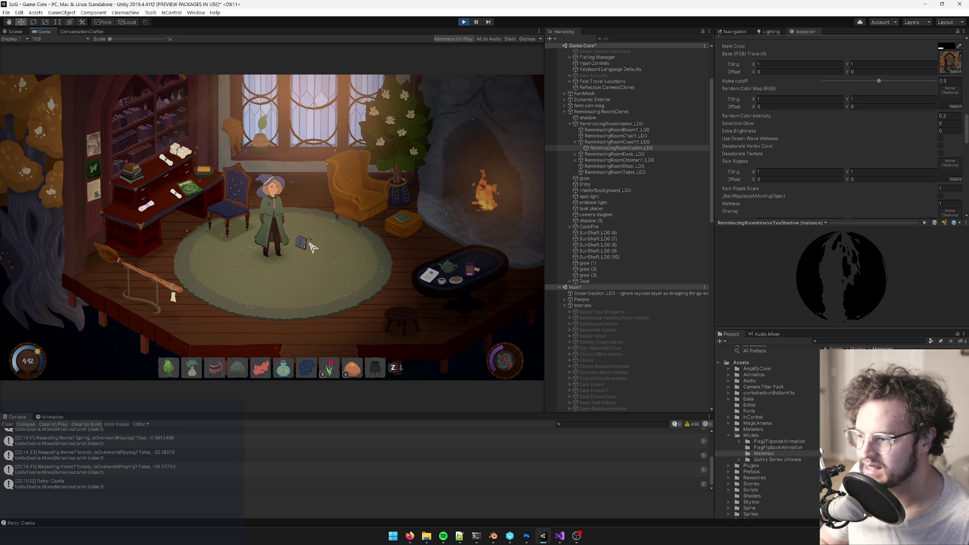
scroll(848, 124, "down", 5)
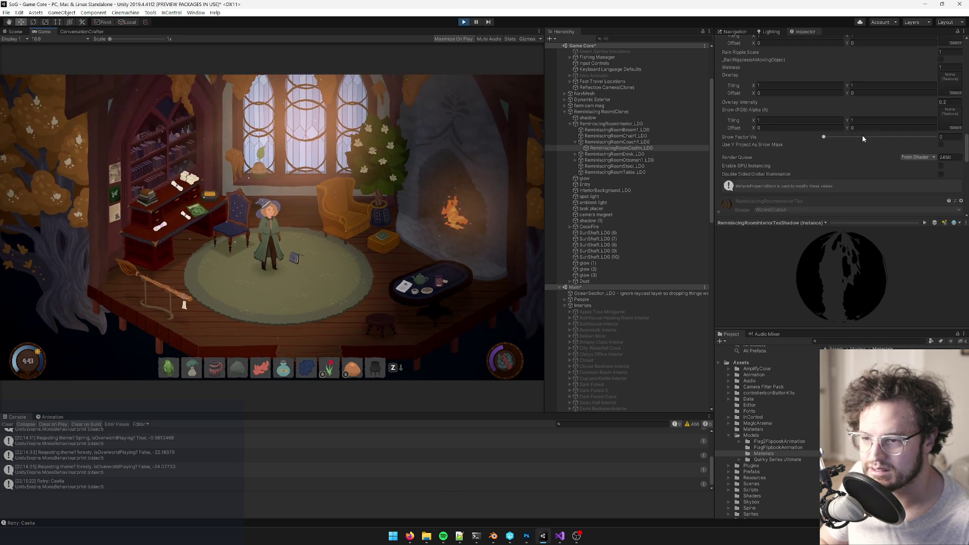
scroll(862, 135, "up", 10)
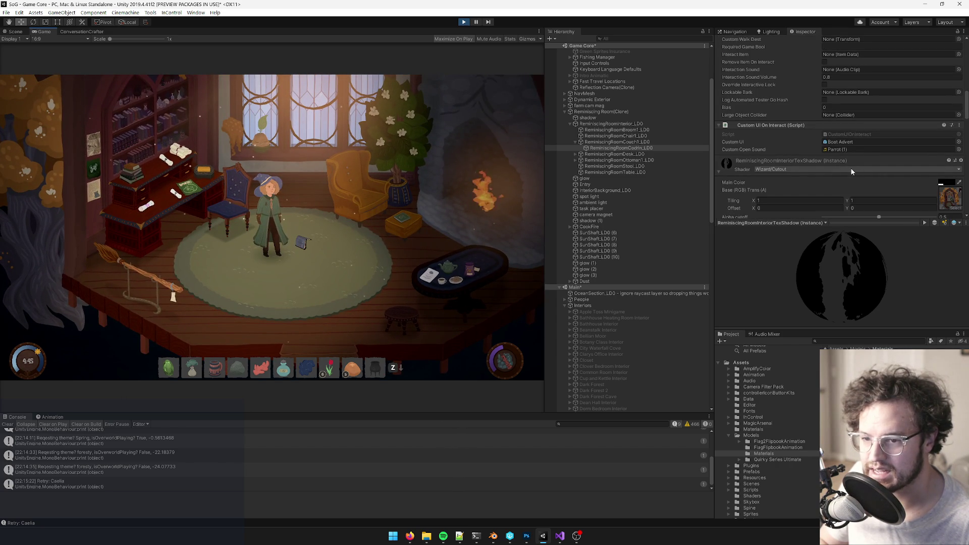
scroll(850, 167, "down", 3)
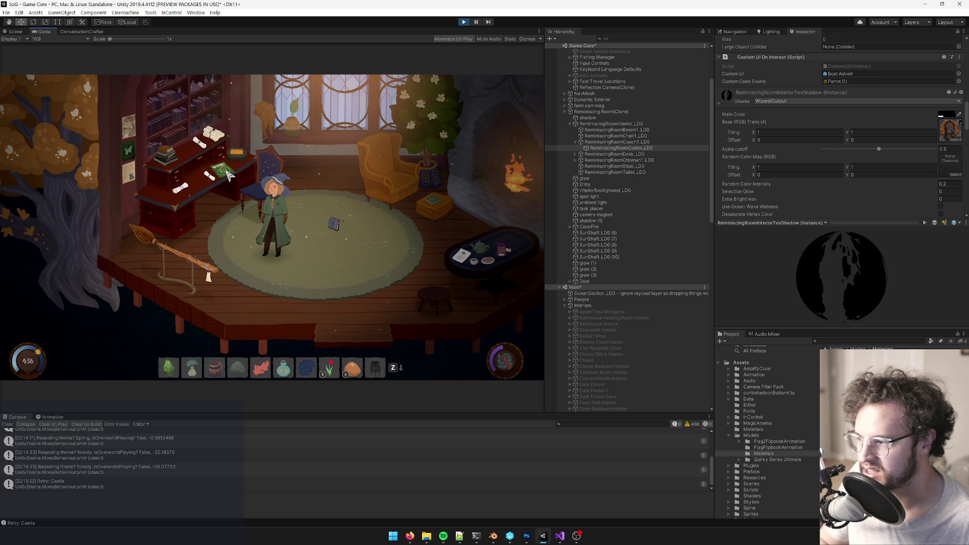
Step: Open and close the 'Boat for SALE' advert from the floor and box notes, then stop play mode
left_click(228, 175)
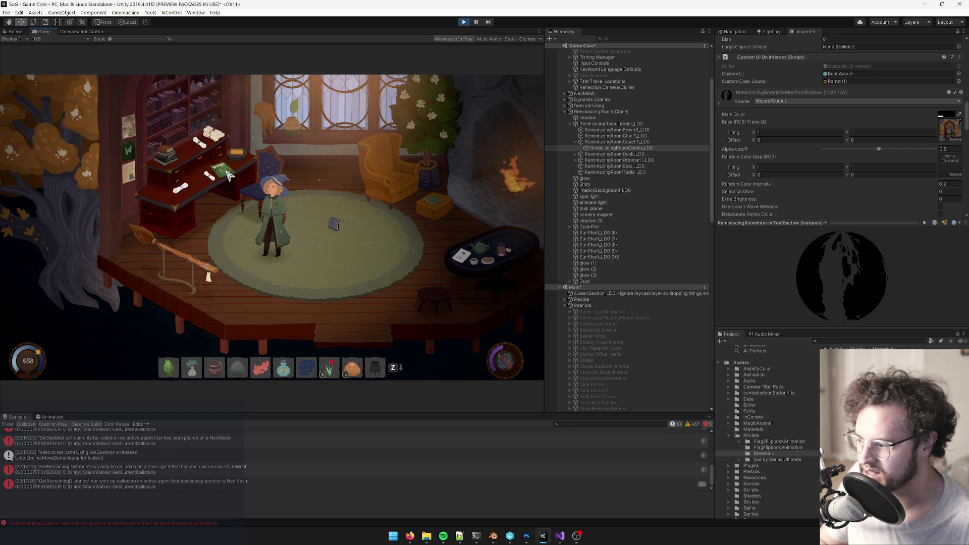
left_click(310, 246)
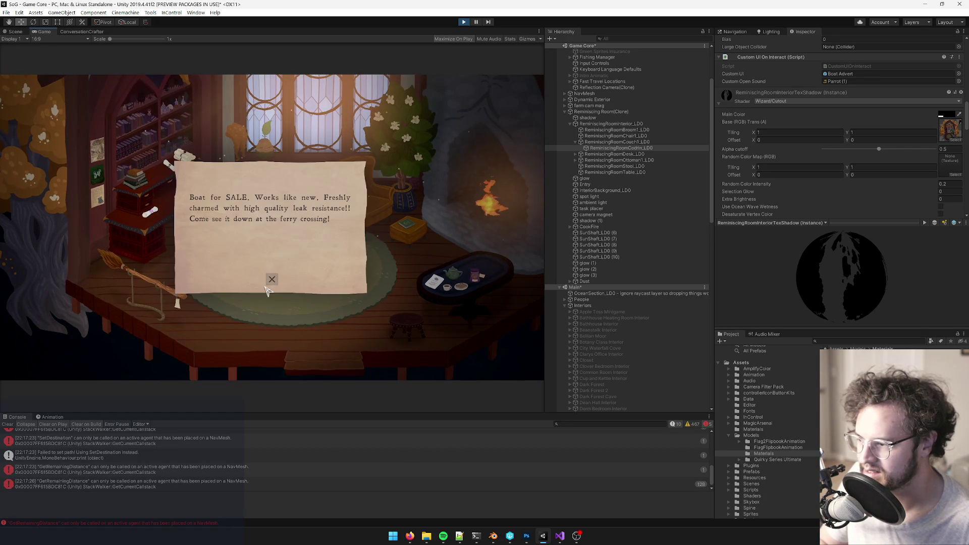
left_click(279, 276)
left_click(306, 248)
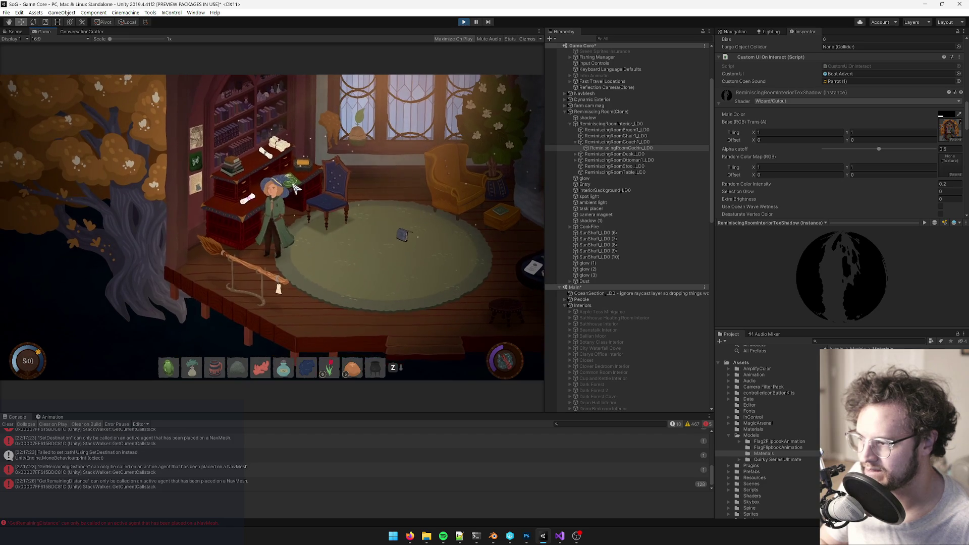
left_click(272, 279)
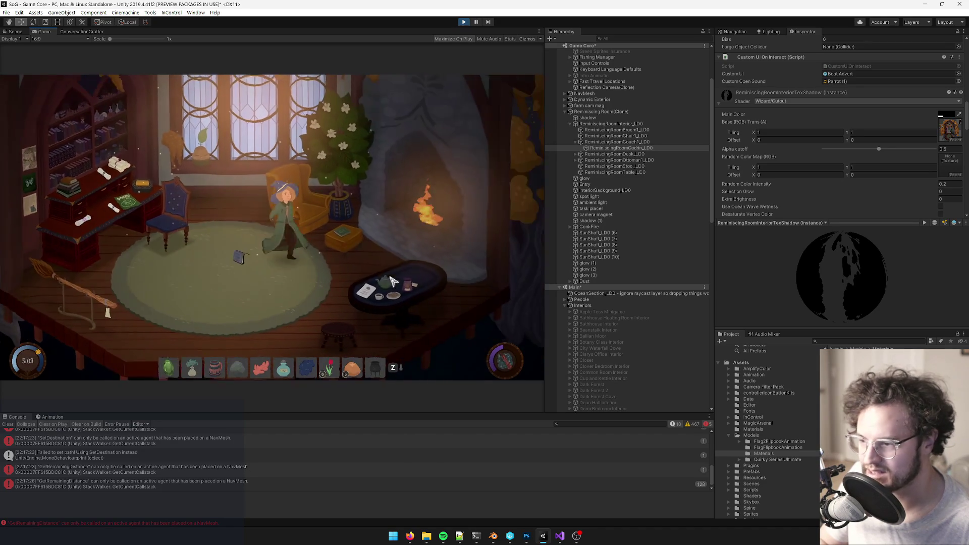
left_click(307, 221)
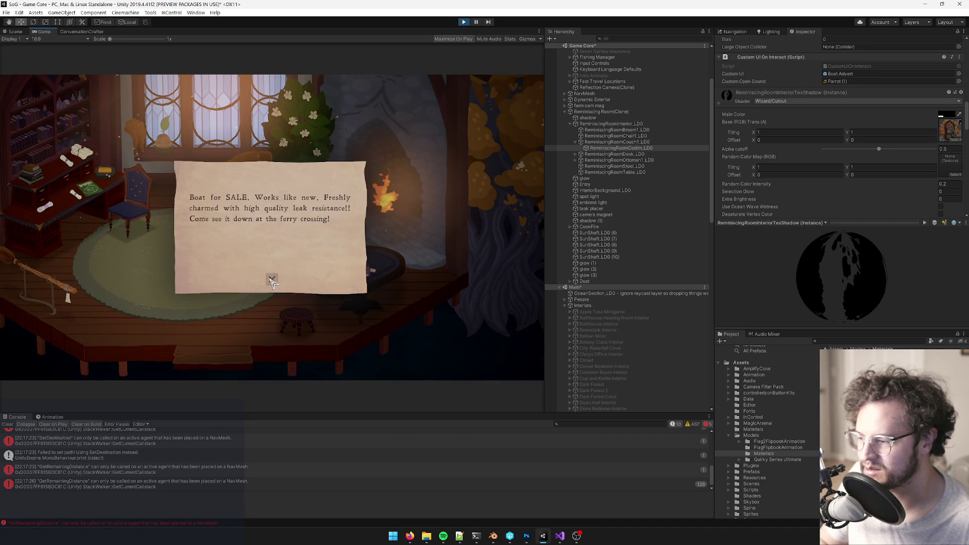
left_click(337, 254)
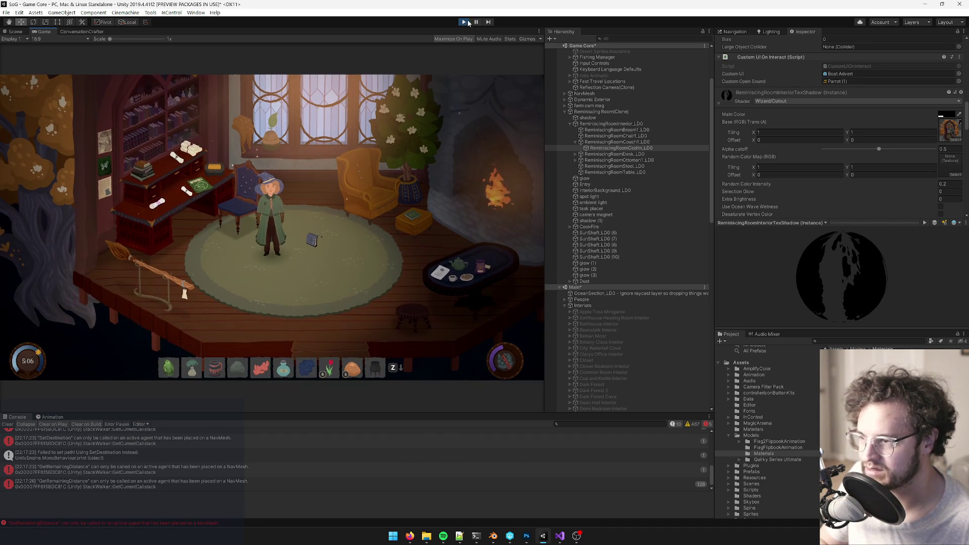
left_click(464, 23)
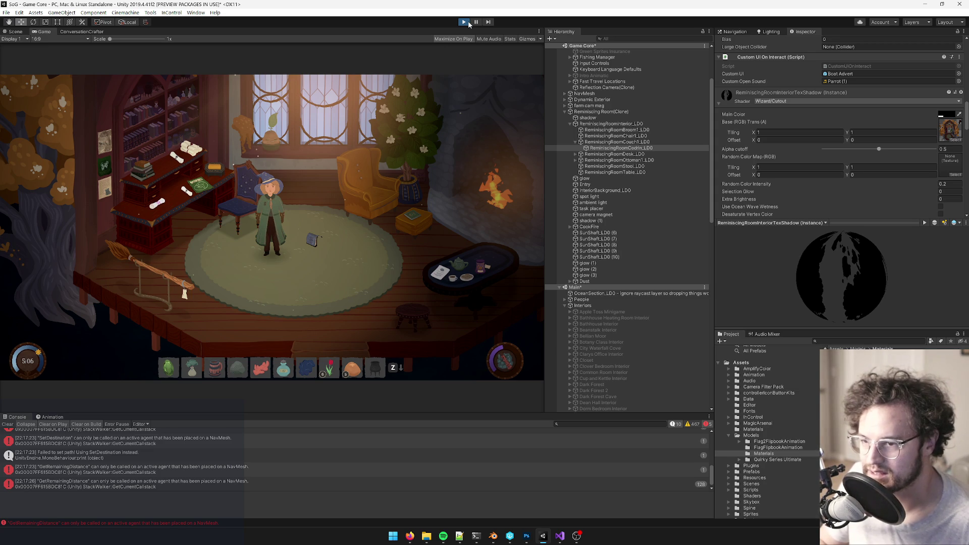
left_click(468, 25)
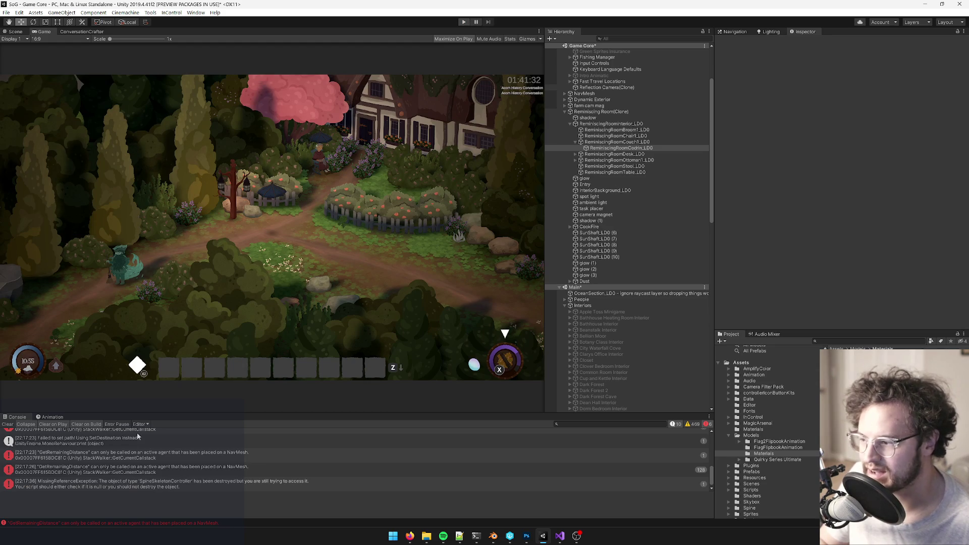
Step: Clear the Console and open the Wizard/Shadow shader from a 't:shader' project search
left_click(9, 425)
left_click(885, 343)
type("shadow l")
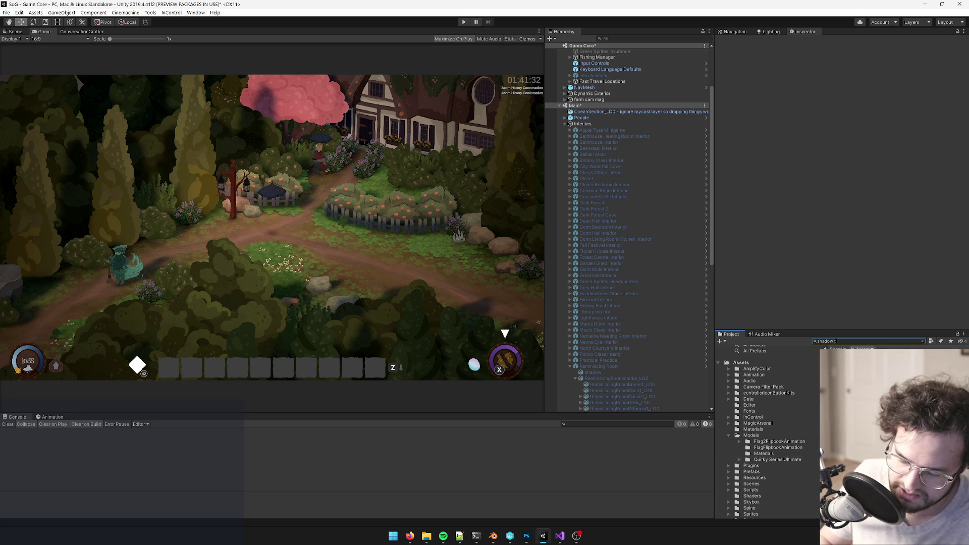
type("t:shader")
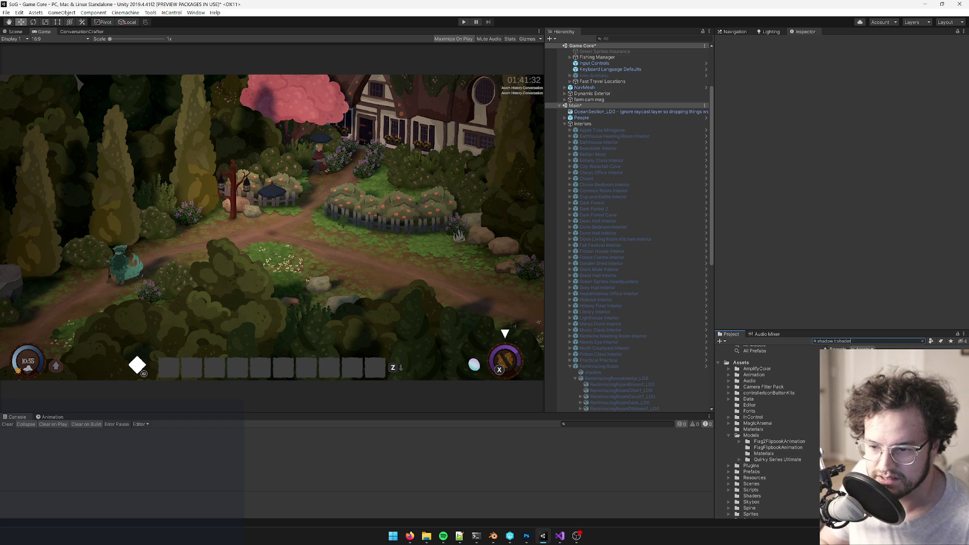
key("Down")
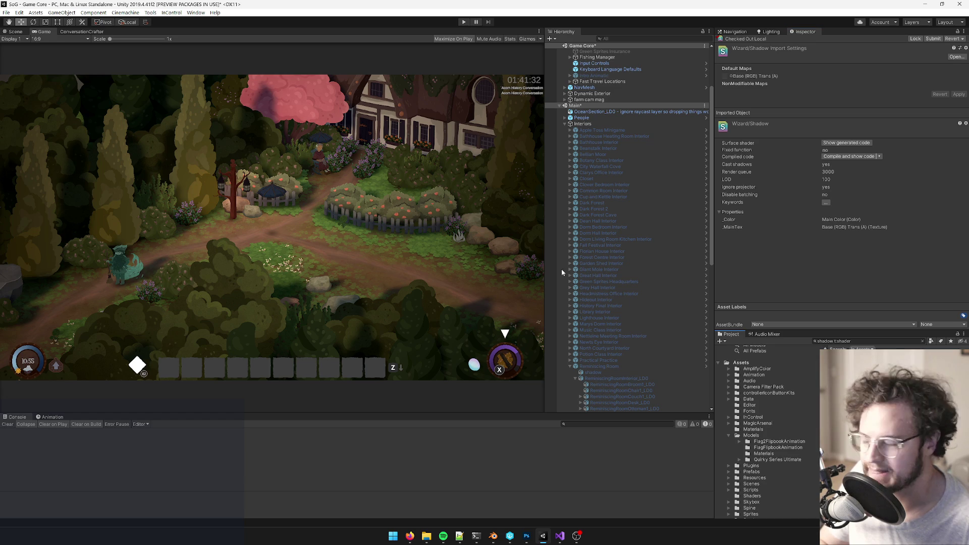
key("Return")
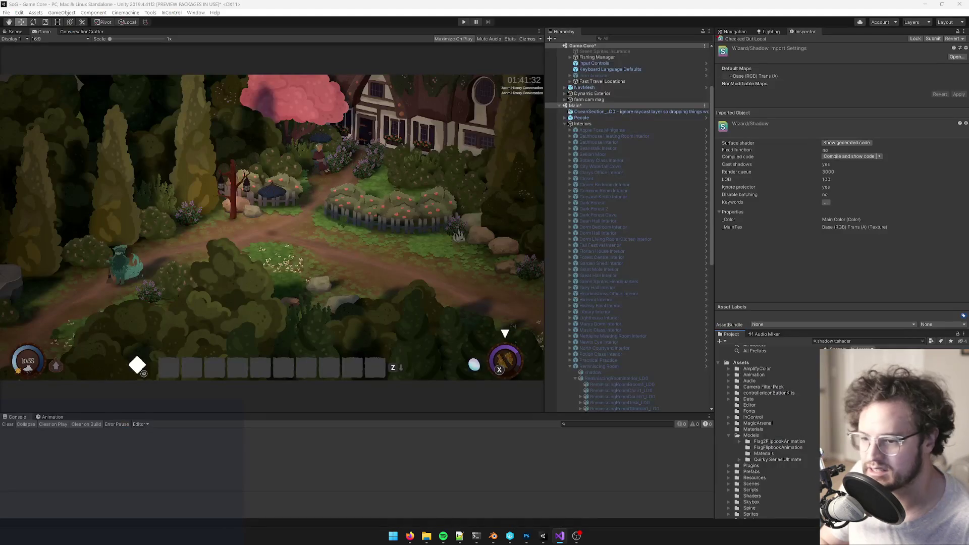
Step: Change the project search to 'cutout' shaders and open Cutout.shader in Visual Studio
left_click(883, 342)
double_click(823, 341)
type("cutout")
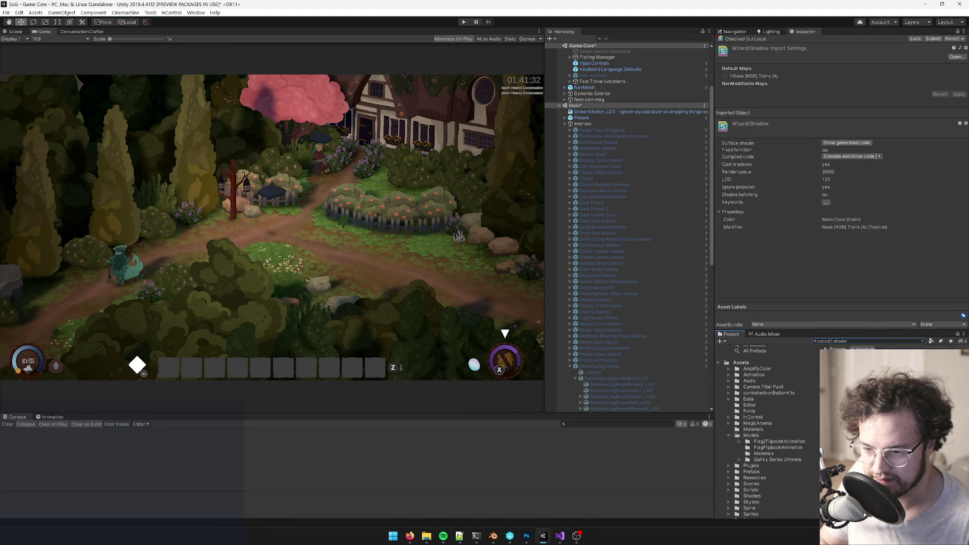
key("Down")
key("Return")
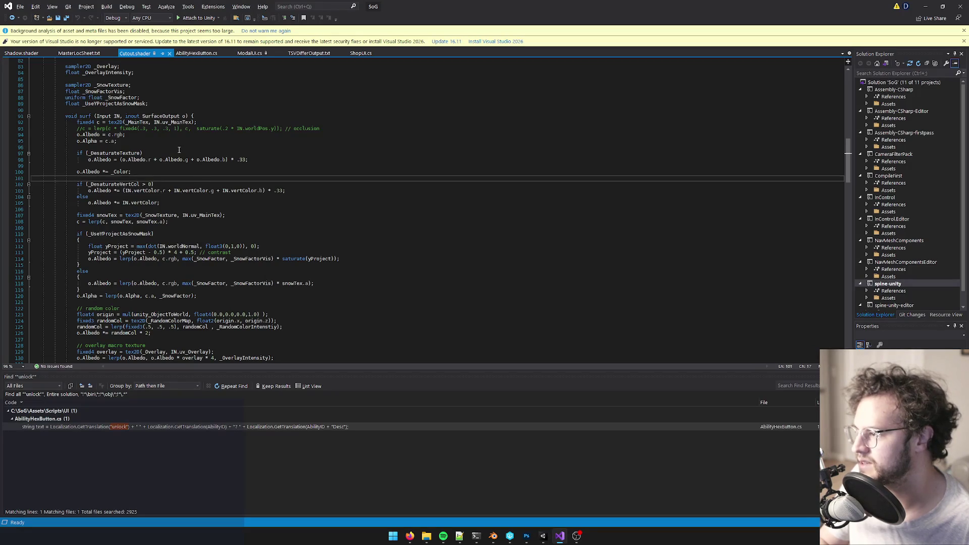
Step: Paste Cutout's _SelectionGlow property under _MainTex in Shadow.shader and add a comment explaining it only lets the interactive system animate selection glow
scroll(183, 155, "up", 20)
left_click(228, 130)
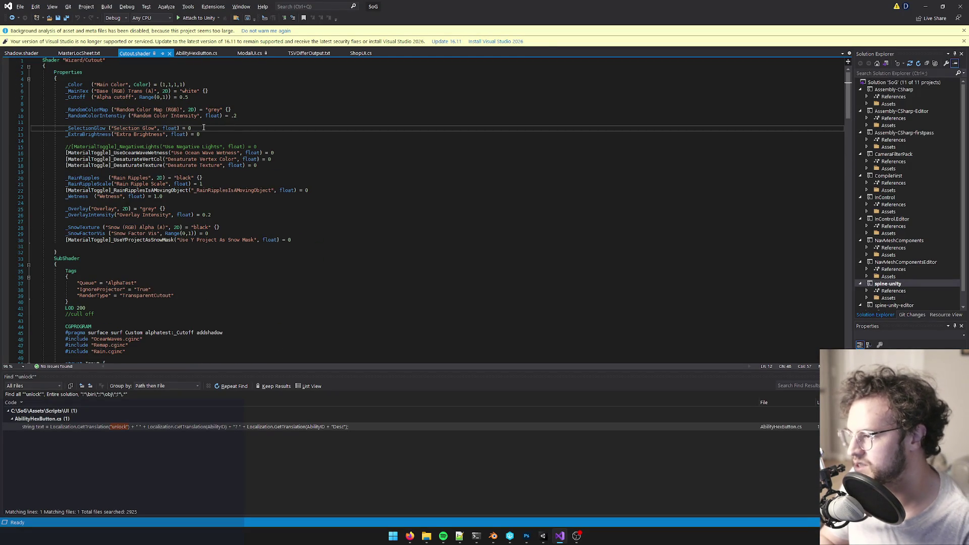
left_click(21, 55)
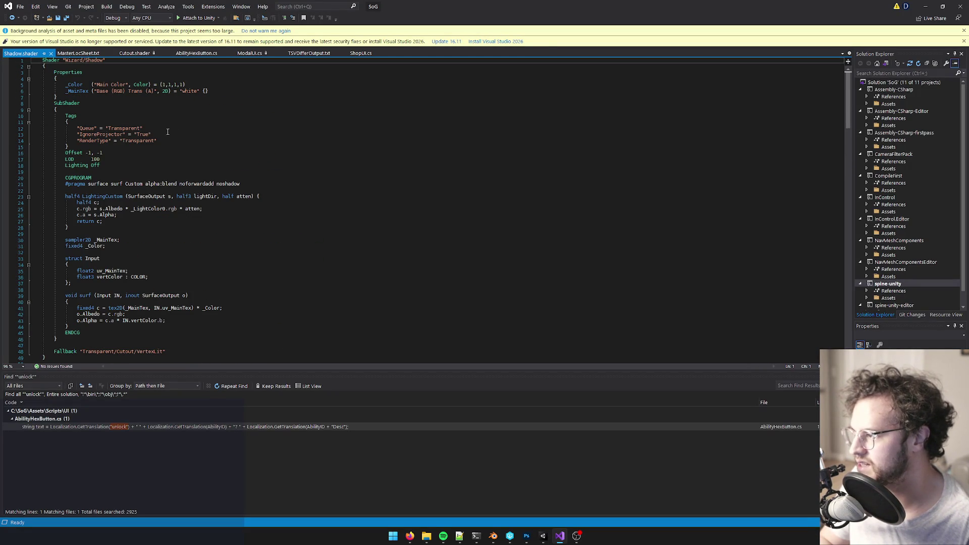
left_click(212, 93)
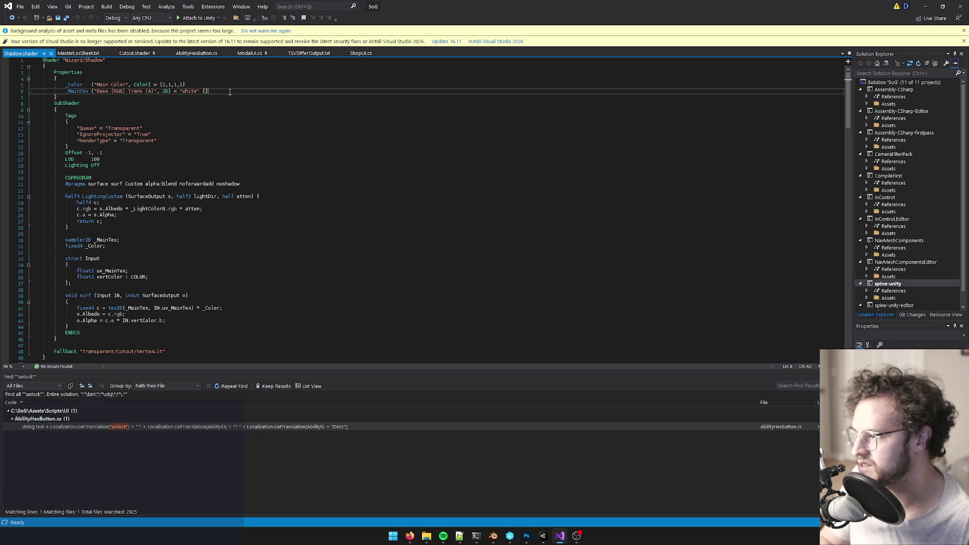
key("Return")
type("_SelectionGlow (\"Selection Glow\", float) = 0")
key("Return")
key("BackSpace")
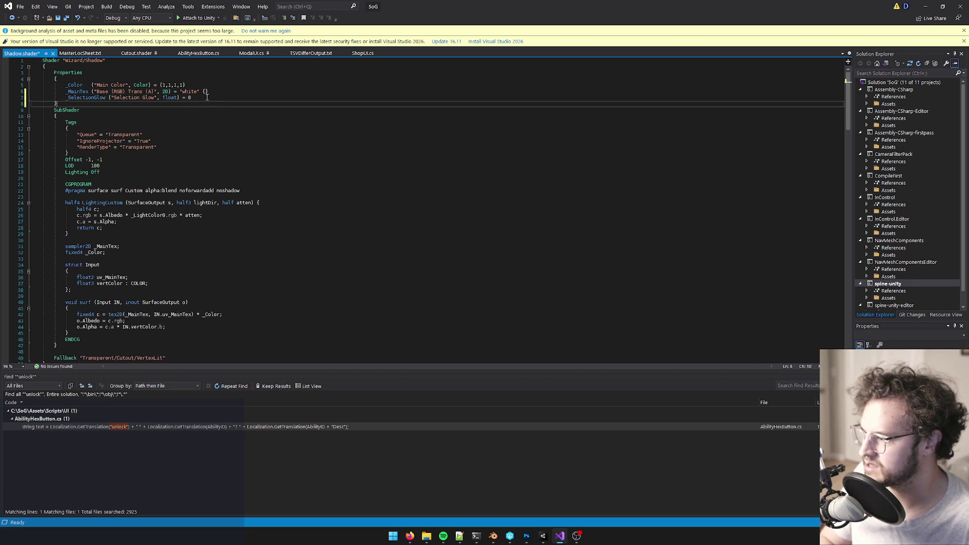
type("this does nothing except forc")
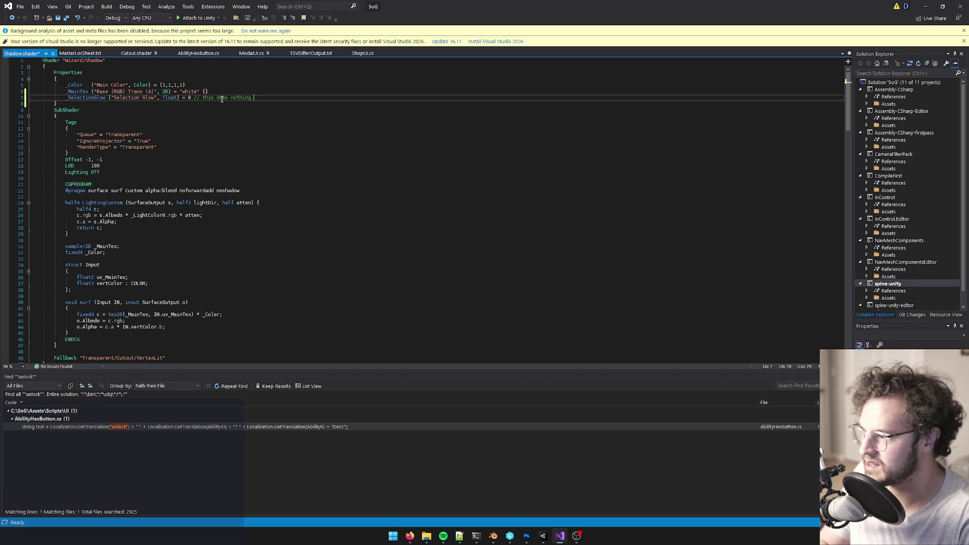
type("es the interac")
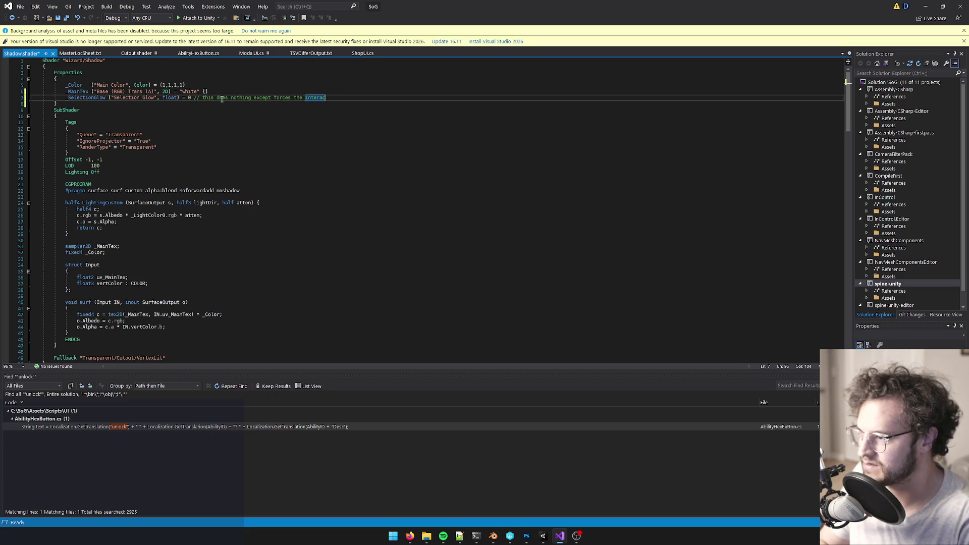
type("tive system to")
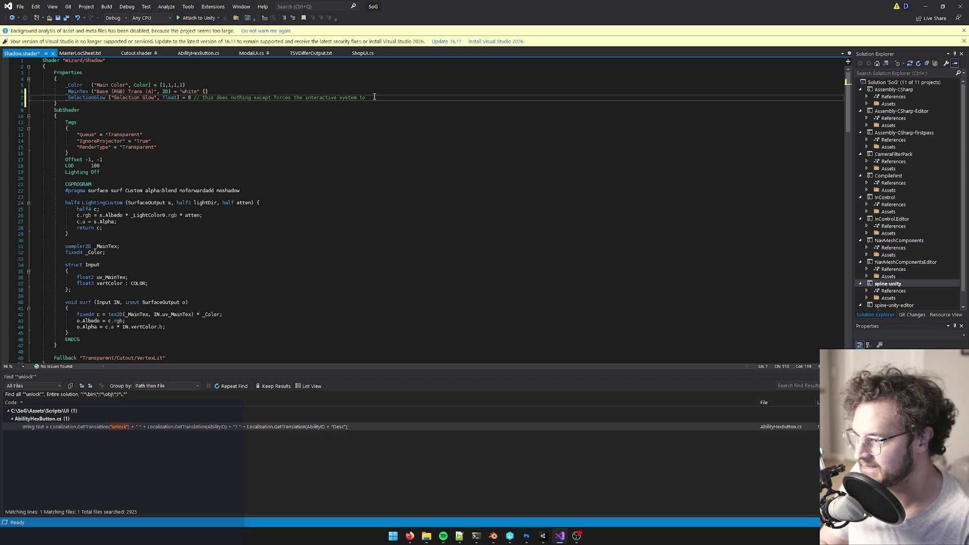
type("ly animate the selection glow if there are other sub materials")
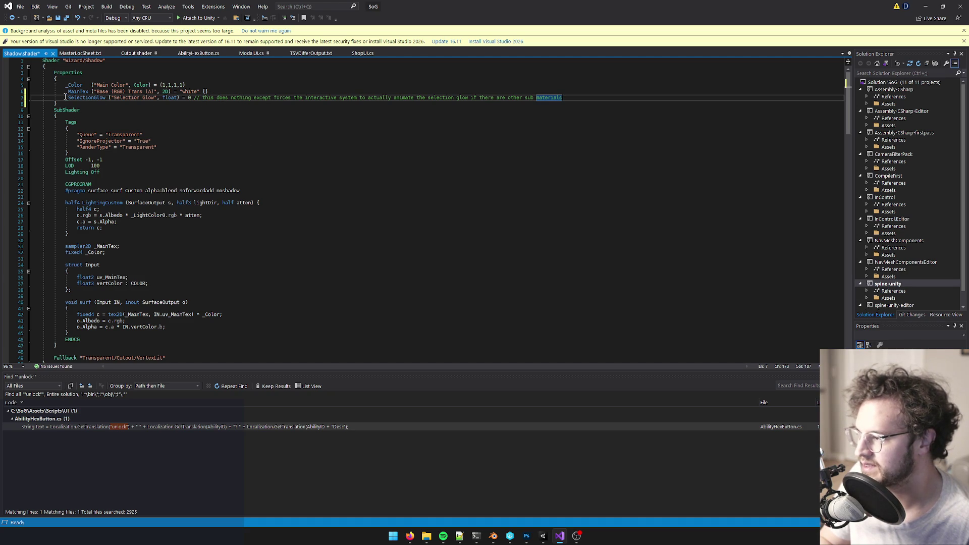
Step: Find where Cutout.shader declares _SelectionGlow in its shader code
left_click(134, 54)
double_click(89, 129)
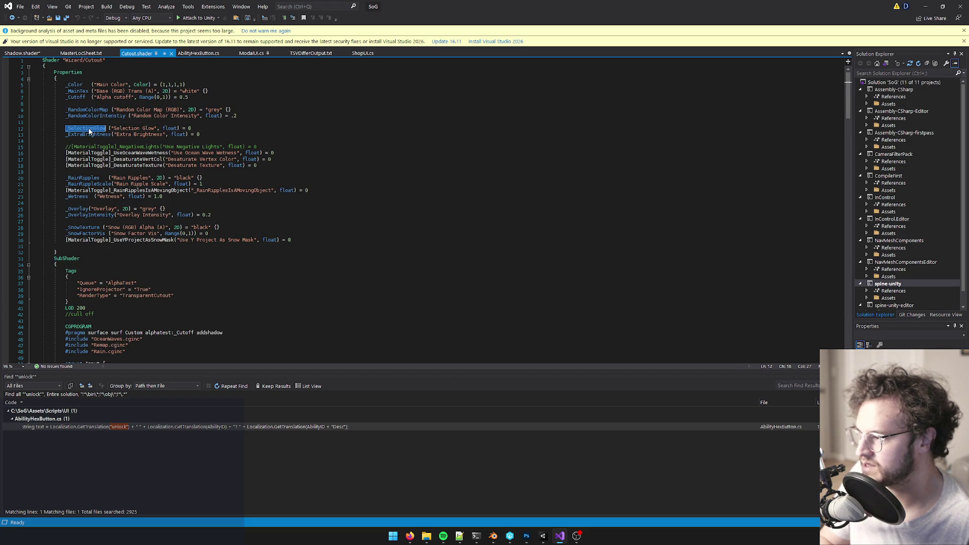
key("ctrl+f")
left_click(827, 64)
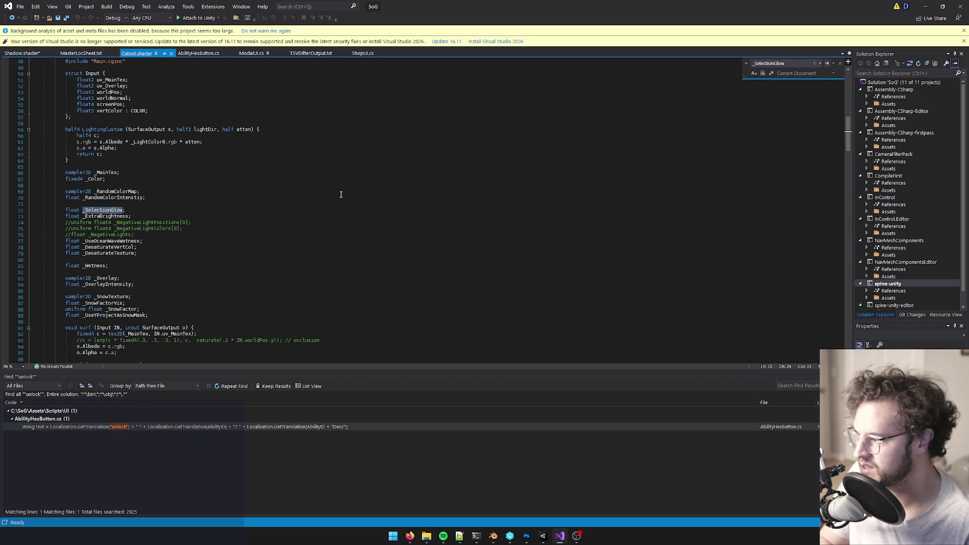
Step: Add 'float _SelectionGlow;' below the fixed4 _Color declaration in Shadow.shader and save it
left_click(27, 57)
scroll(109, 184, "down", 3)
scroll(110, 183, "up", 3)
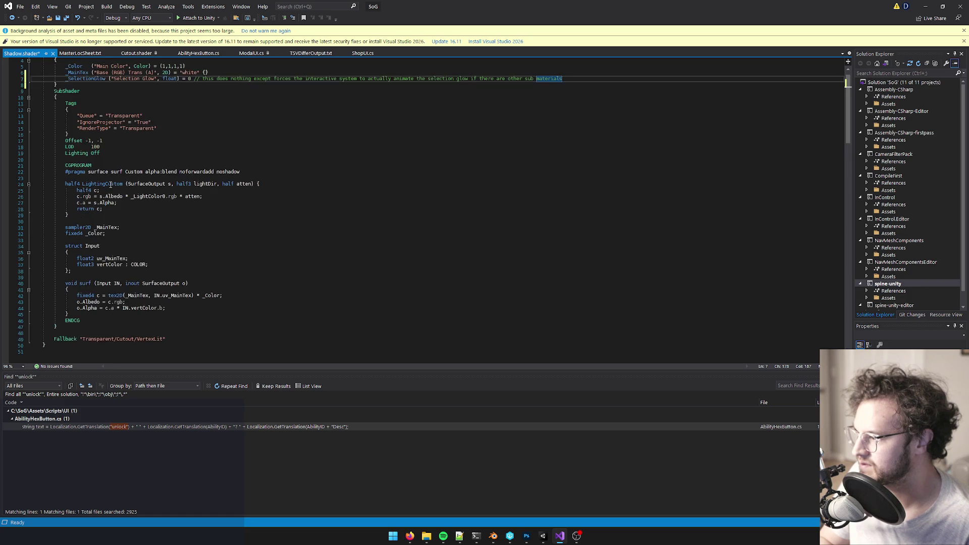
scroll(109, 184, "up", 1)
left_click(107, 253)
key("Return")
type("float _SelectionGlow;")
key("ctrl+s")
Step: Return to Unity to reimport the shader and enter play mode
double_click(77, 184)
left_click(544, 538)
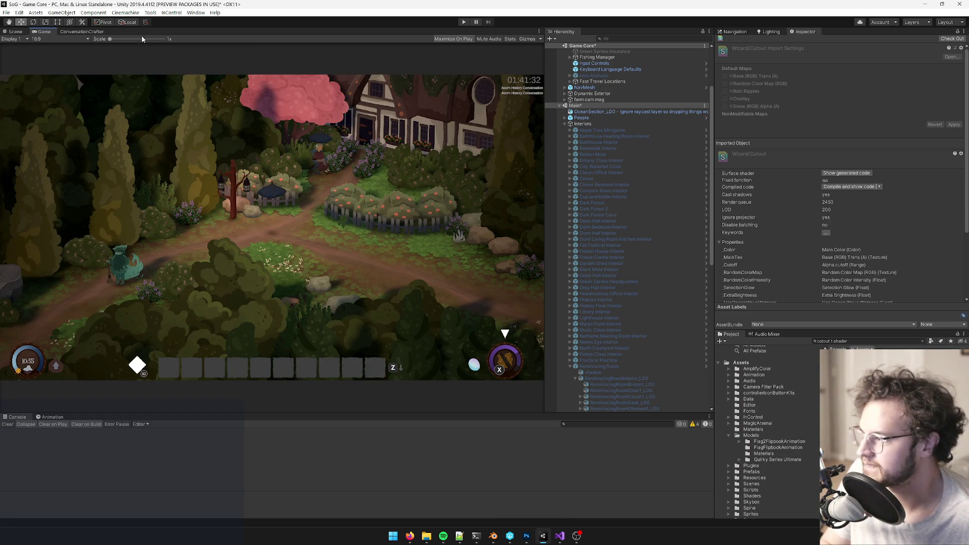
left_click(464, 22)
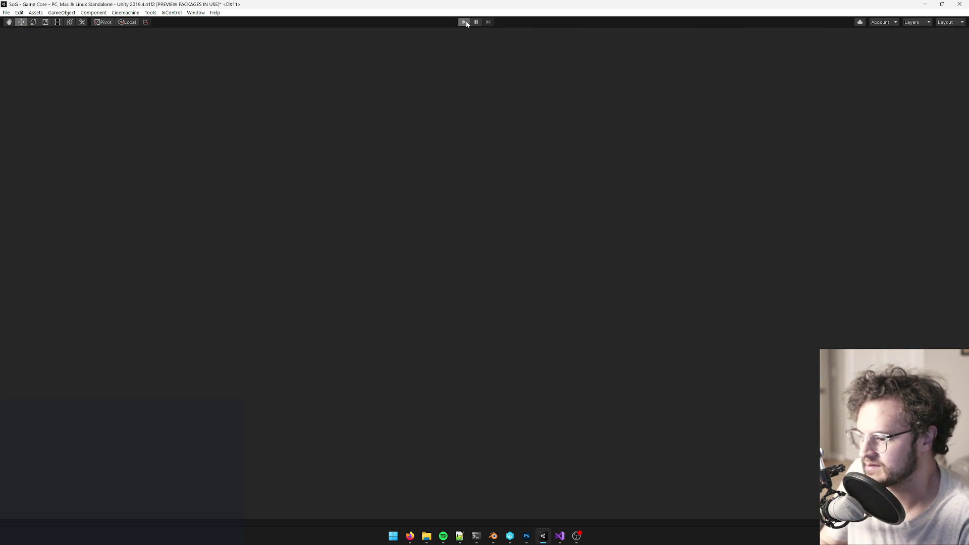
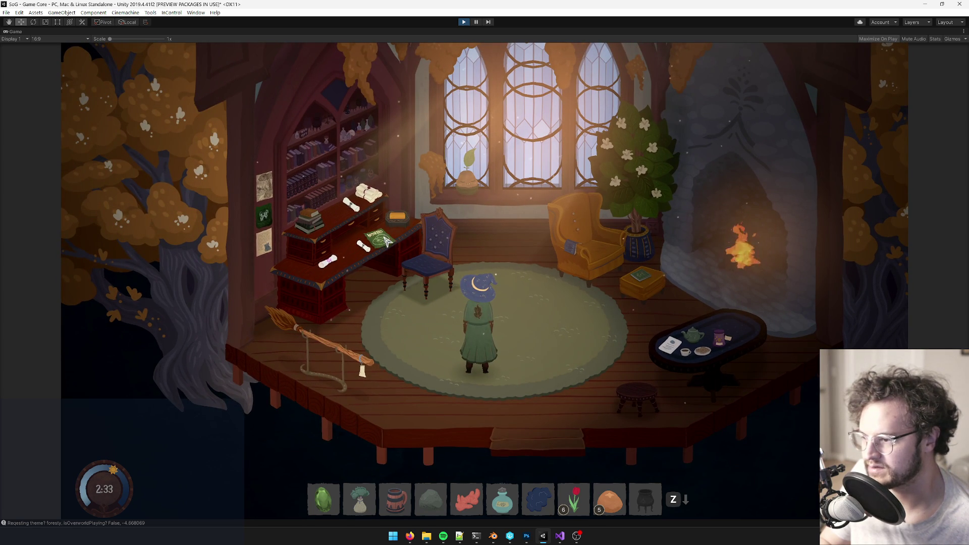
Step: Walk the witch to the desk, window plant and rug, then open and close the Boat for SALE note
left_click(327, 263)
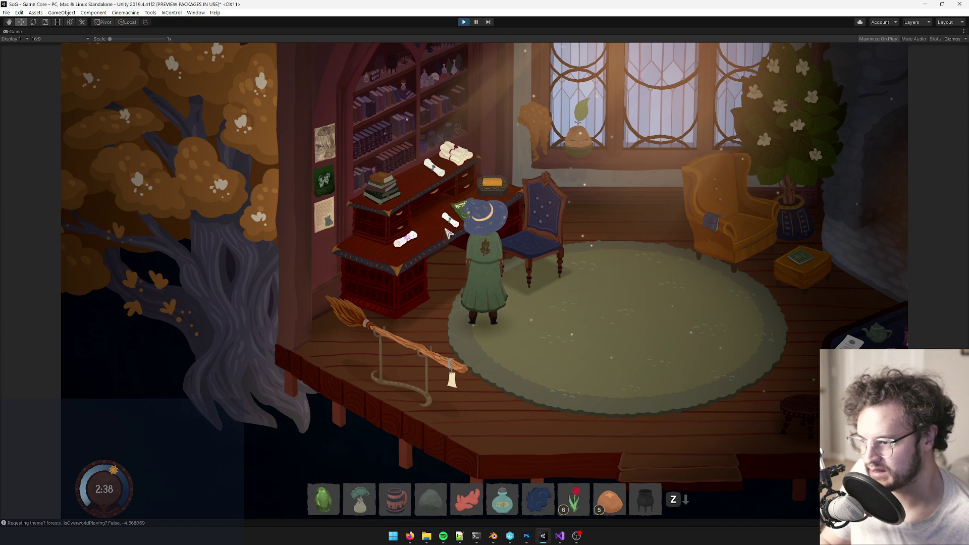
left_click(579, 137)
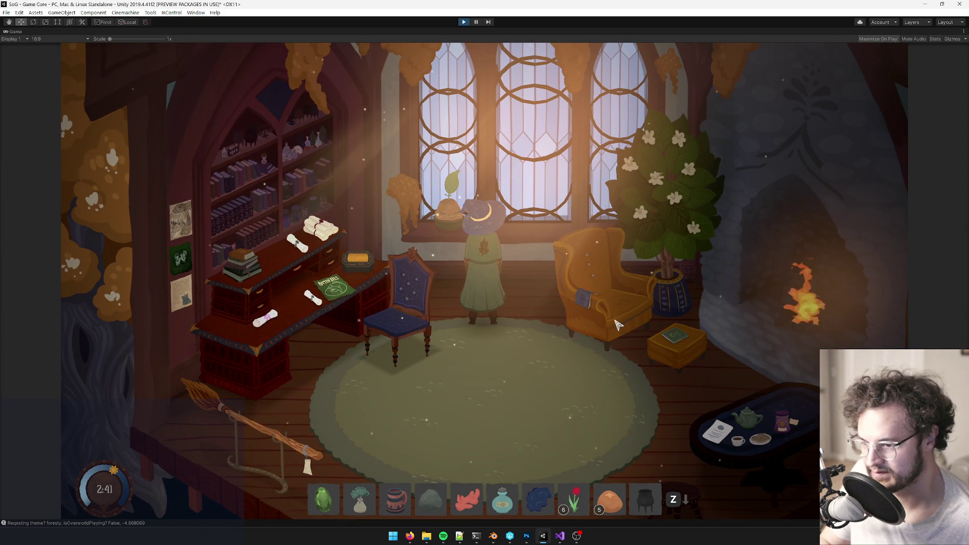
left_click(587, 306)
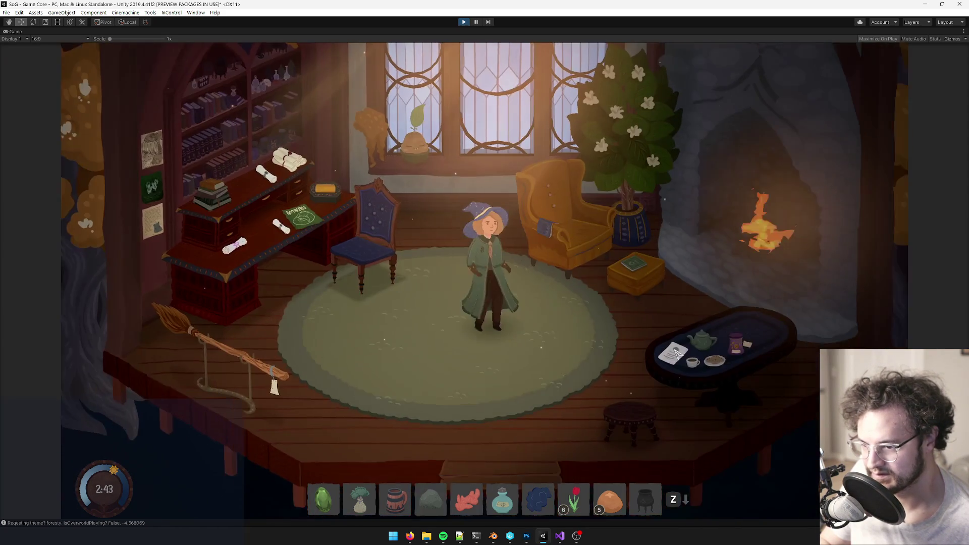
left_click(543, 223)
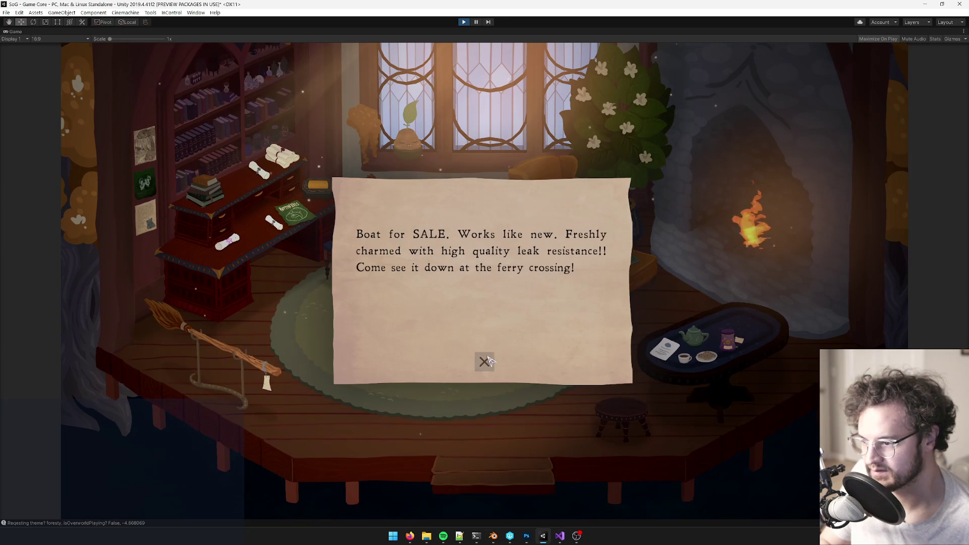
left_click(485, 359)
Step: Walk the witch past the window and blue chair to the desk, reading the scroll's note twice
left_click(406, 259)
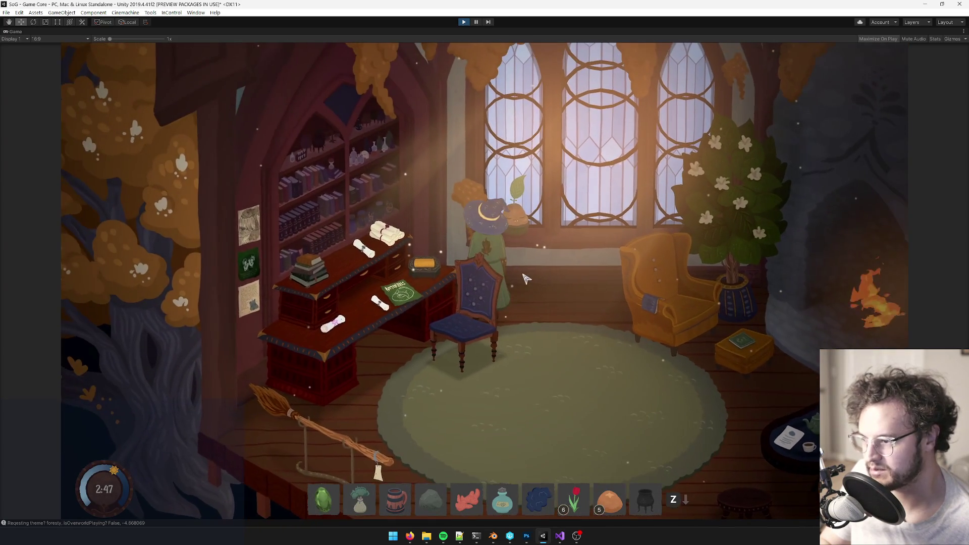
left_click(478, 259)
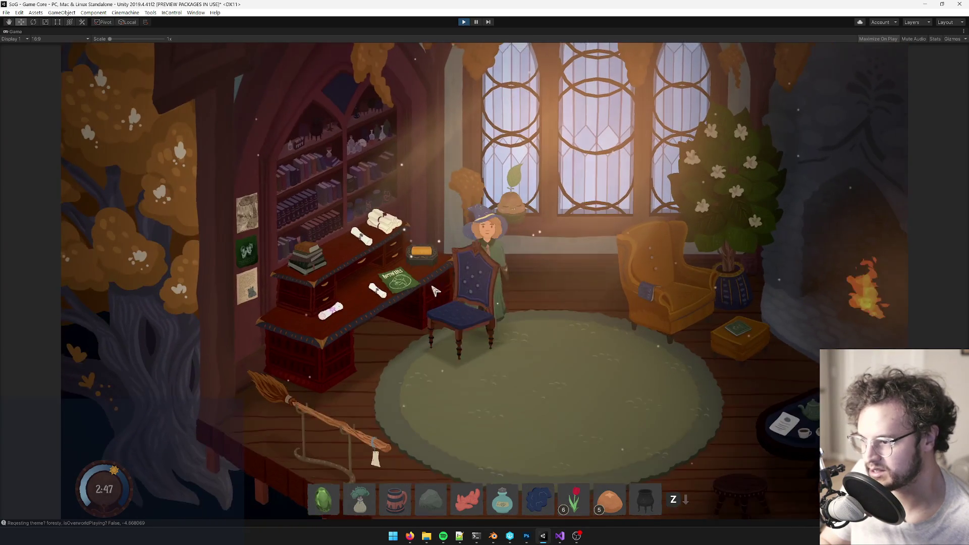
left_click(457, 234)
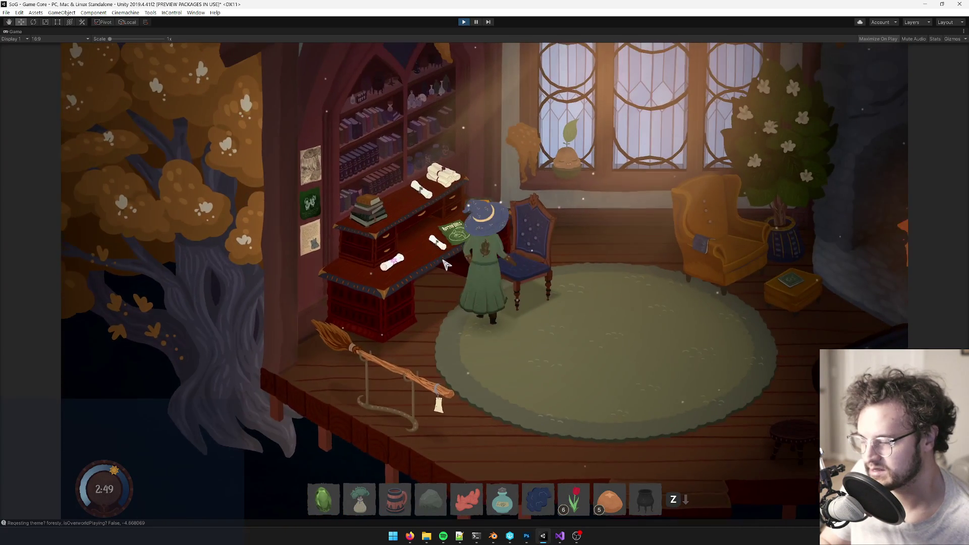
left_click(427, 199)
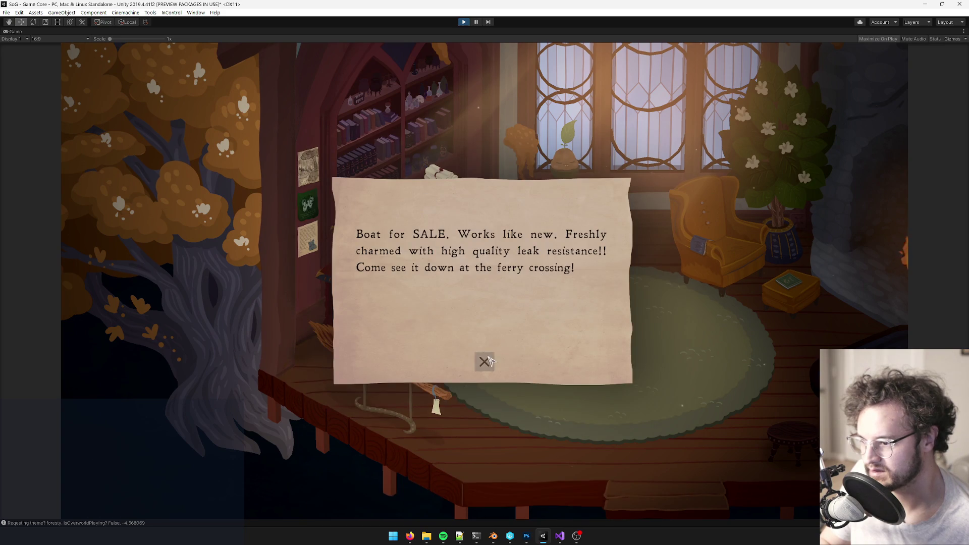
left_click(485, 361)
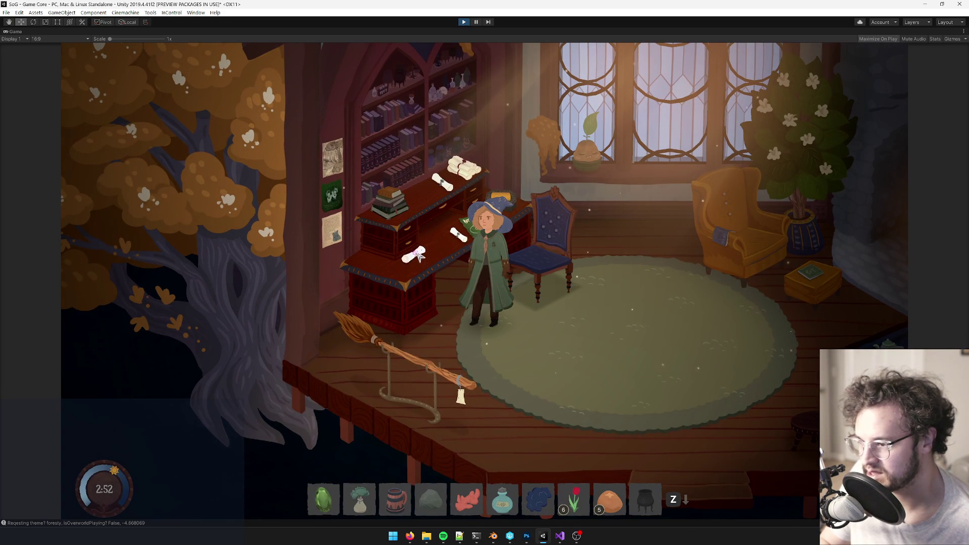
left_click(417, 255)
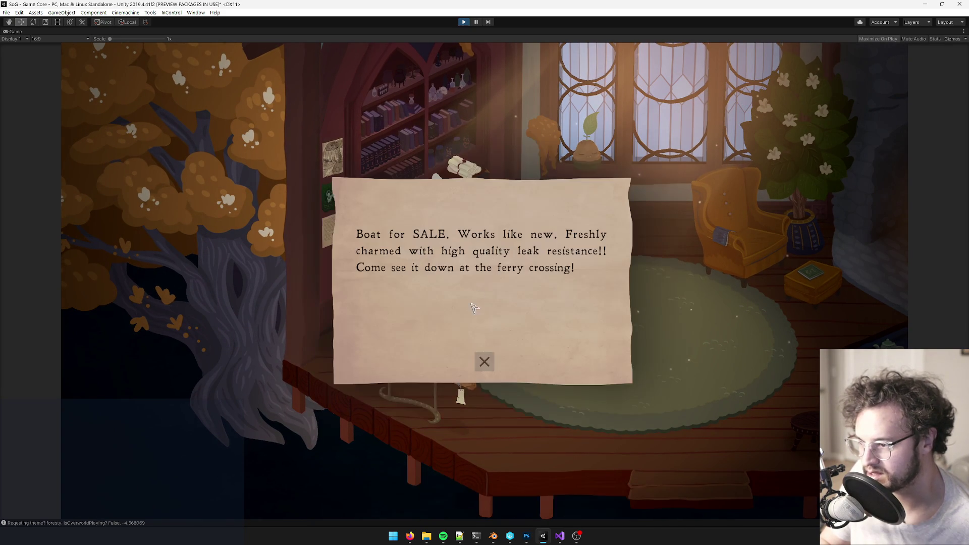
left_click(494, 363)
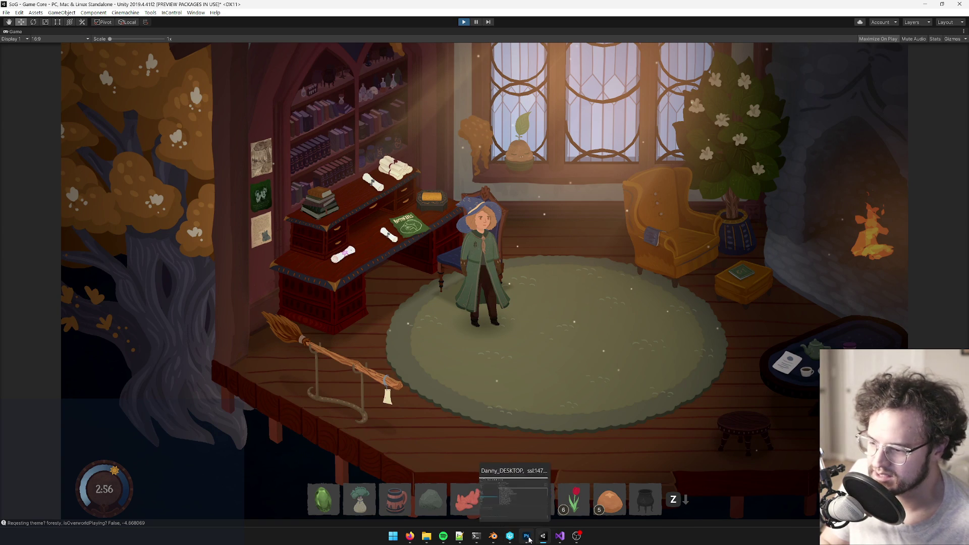
Step: In Photoshop, duplicate the scrolls layer of the room texture
left_click(525, 535)
scroll(230, 246, "up", 2)
scroll(230, 246, "left", 5)
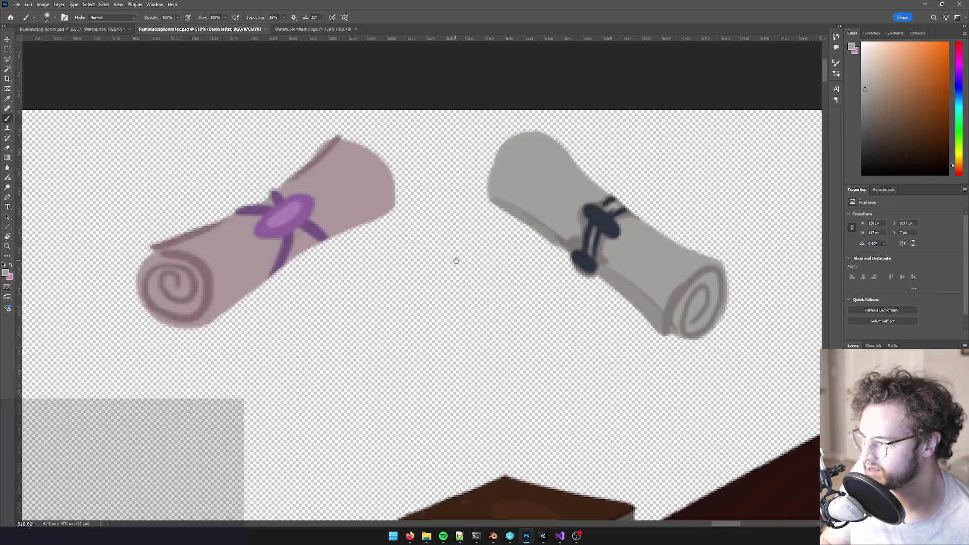
key("c")
key("v")
left_click(339, 209)
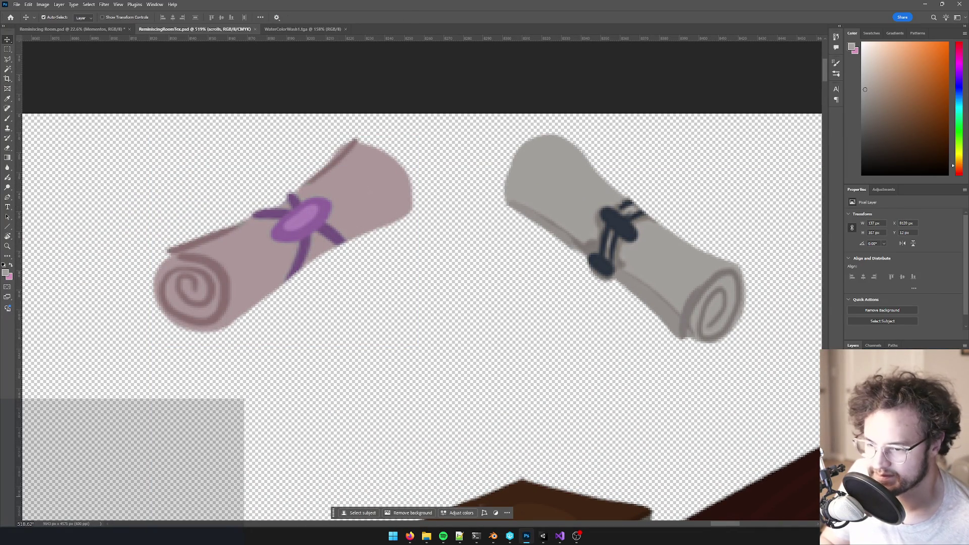
key("ctrl+j")
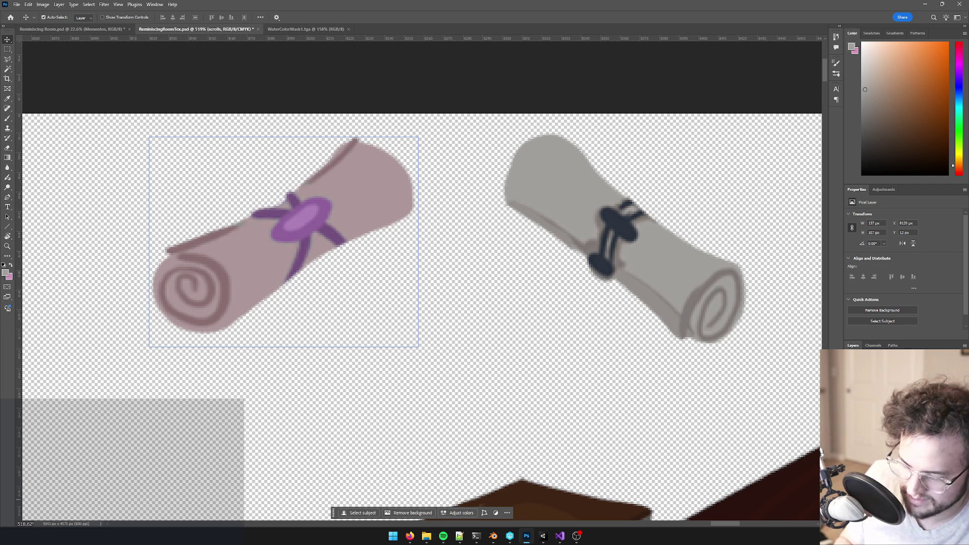
key("ctrl+j")
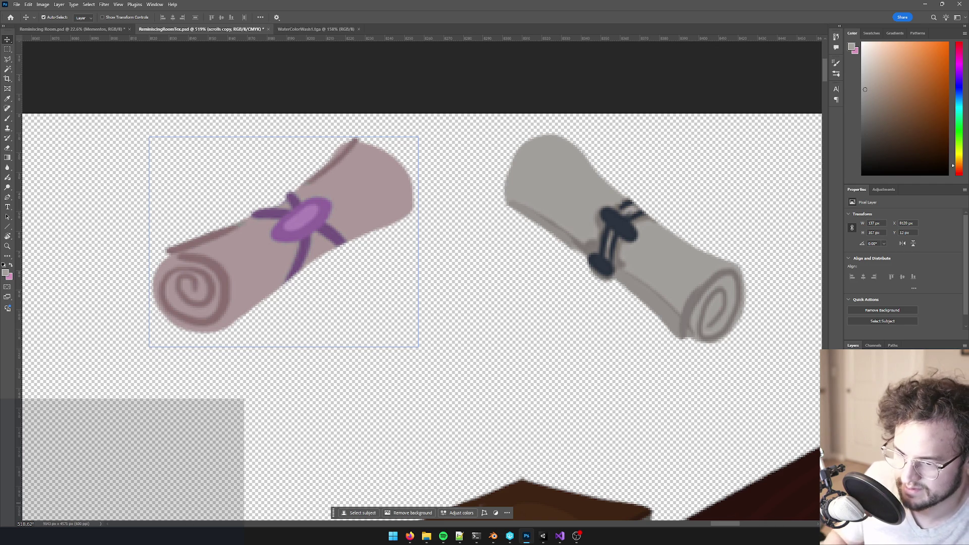
Step: Save ReminiscingRoomTex.psd and return to Unity
scroll(586, 379, "down", 3, "alt")
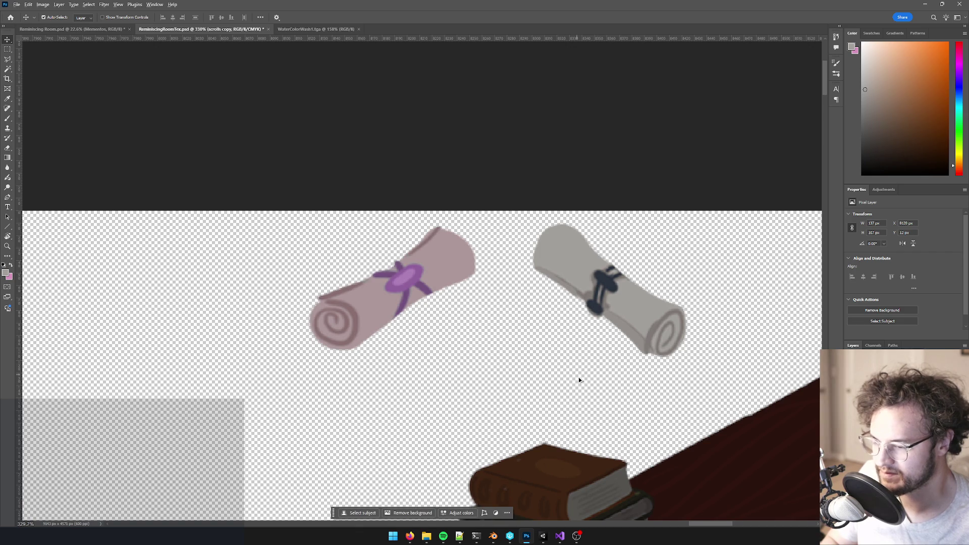
scroll(578, 377, "down", 5, "alt")
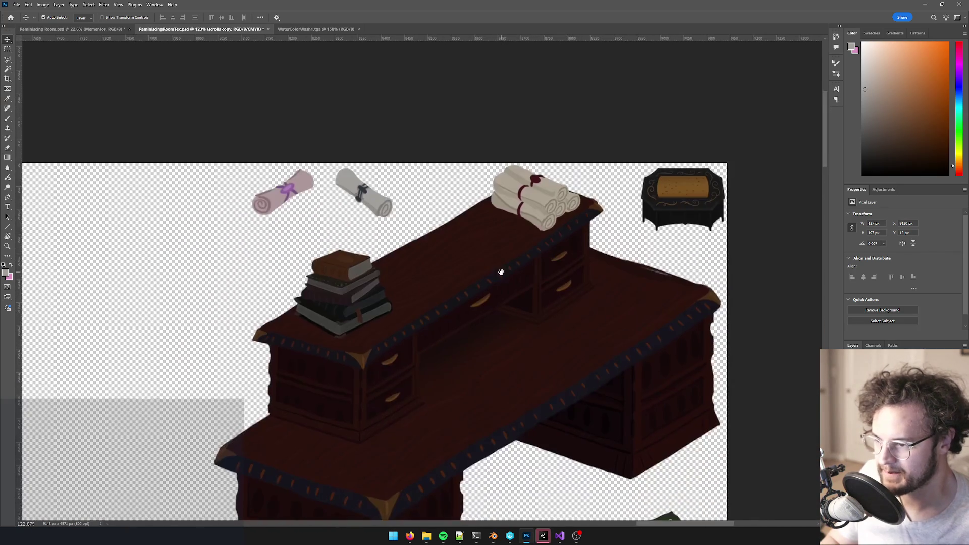
key("ctrl+s")
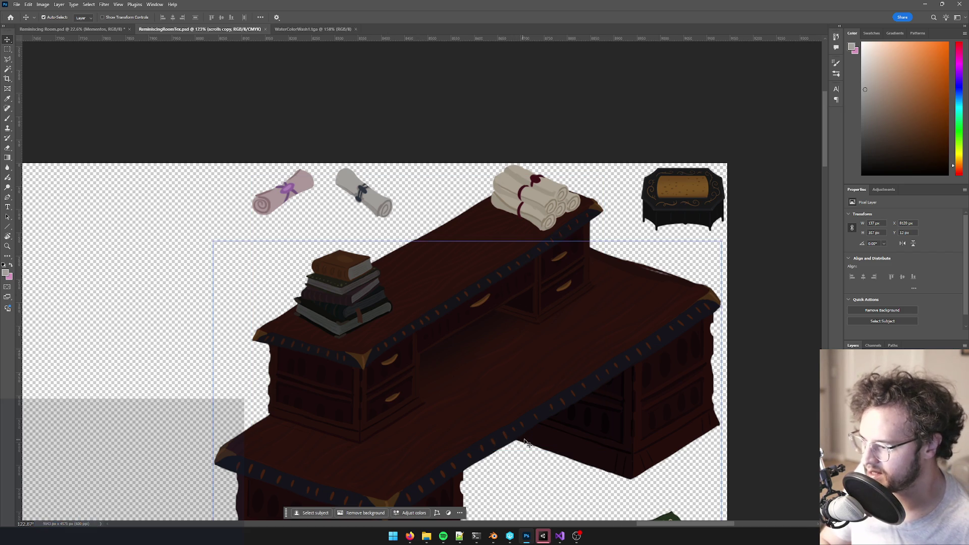
left_click(543, 536)
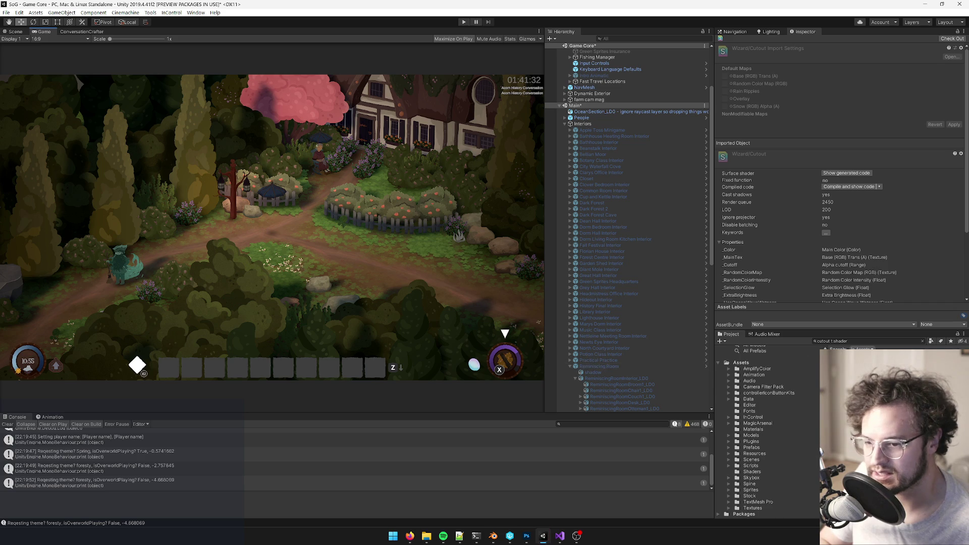
Step: Open the Reminiscing Room prefab for editing and fly the Scene view camera to the ottoman
left_click(605, 360)
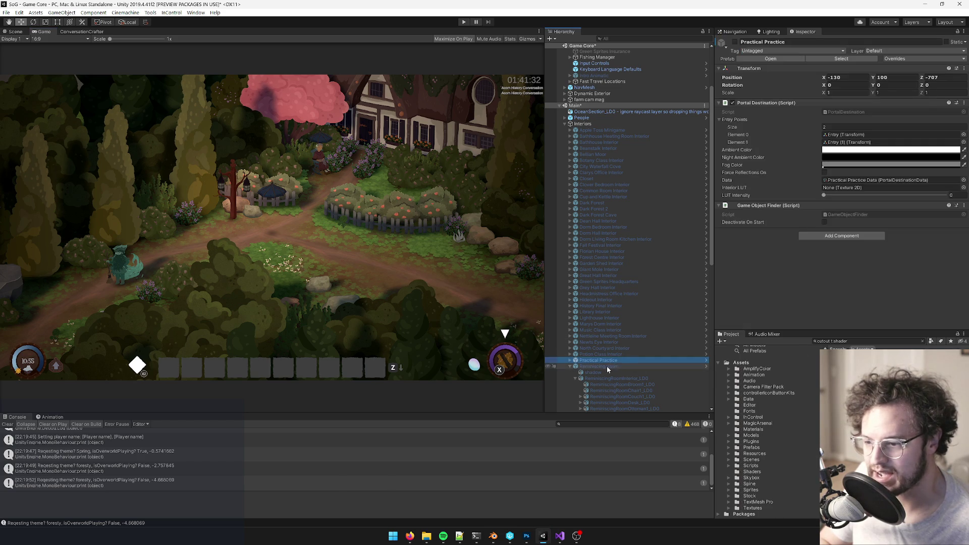
left_click(603, 366)
left_click(771, 58)
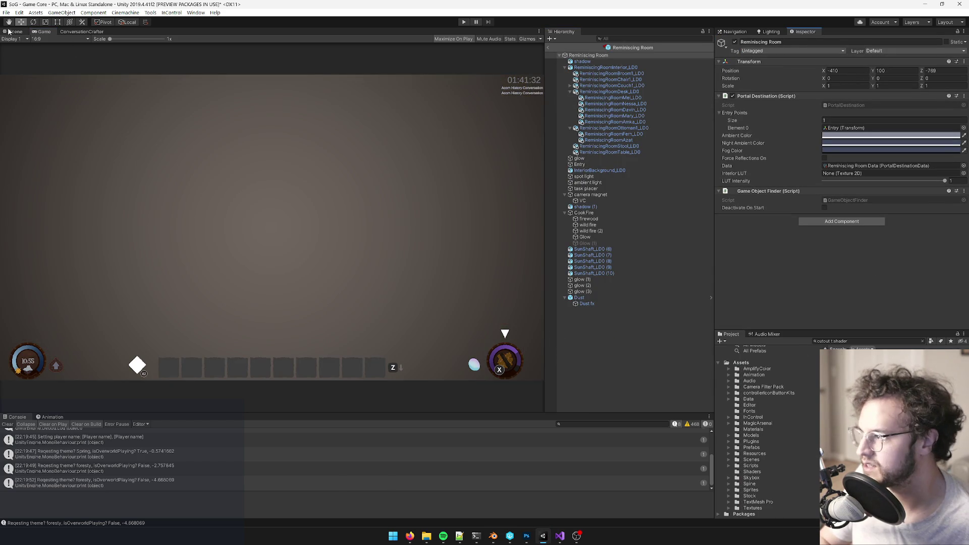
left_click(8, 31)
mouse_move(323, 242)
right_mouse_down()
mouse_move(329, 253)
mouse_move(244, 255)
mouse_move(274, 251)
mouse_move(249, 238)
mouse_move(485, 279)
mouse_move(504, 249)
mouse_move(378, 208)
right_mouse_up()
Step: Select the book on the ottoman and try a box collider height of 0.1
left_click(378, 207)
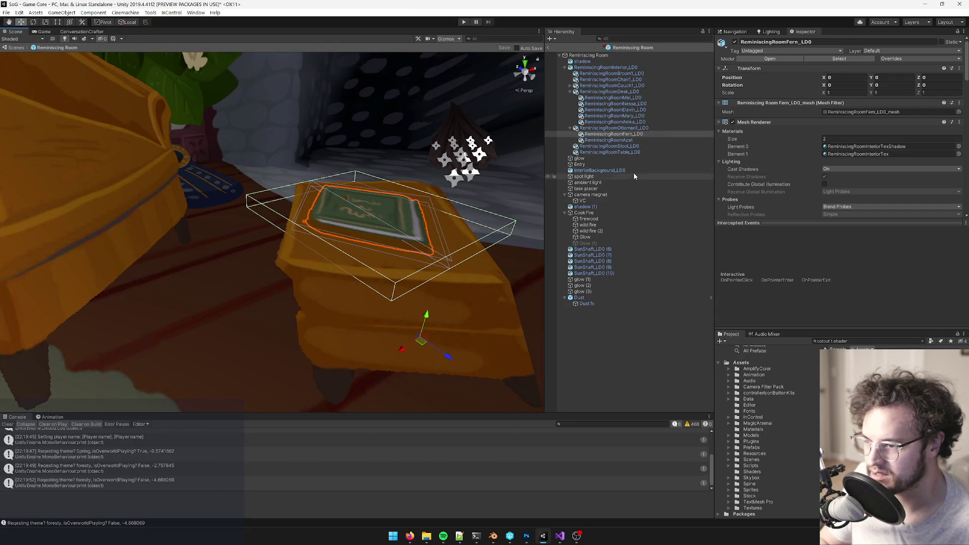
scroll(906, 142, "down", 5)
scroll(903, 144, "down", 3)
double_click(875, 91)
type("0.38")
key("ctrl+z")
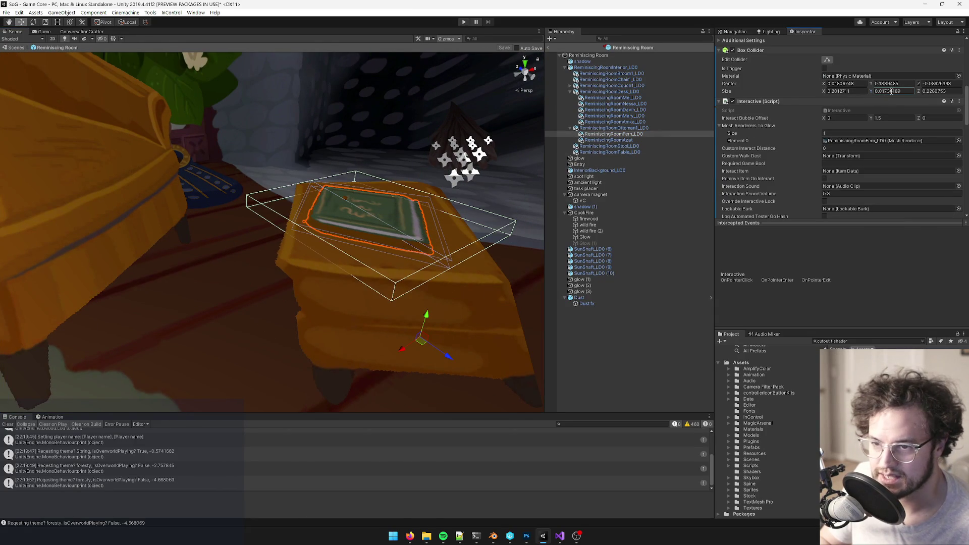
type("0.1")
mouse_move(405, 185)
left_mouse_down("alt")
mouse_move(372, 143)
mouse_move(297, 249)
mouse_move(409, 238)
left_mouse_up("alt")
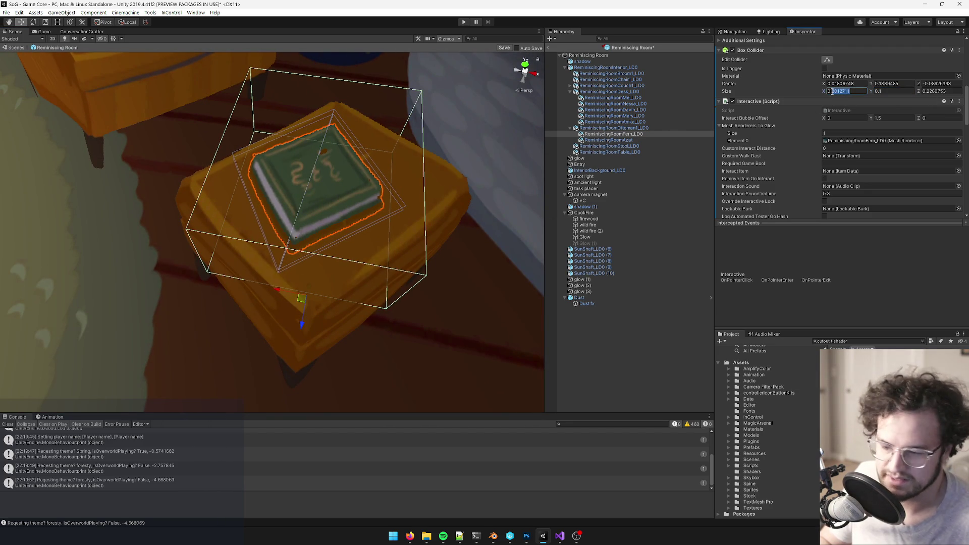
Step: Set the book's collider size to X 0.15, Z 0.2 and height 0.07
type("0.15")
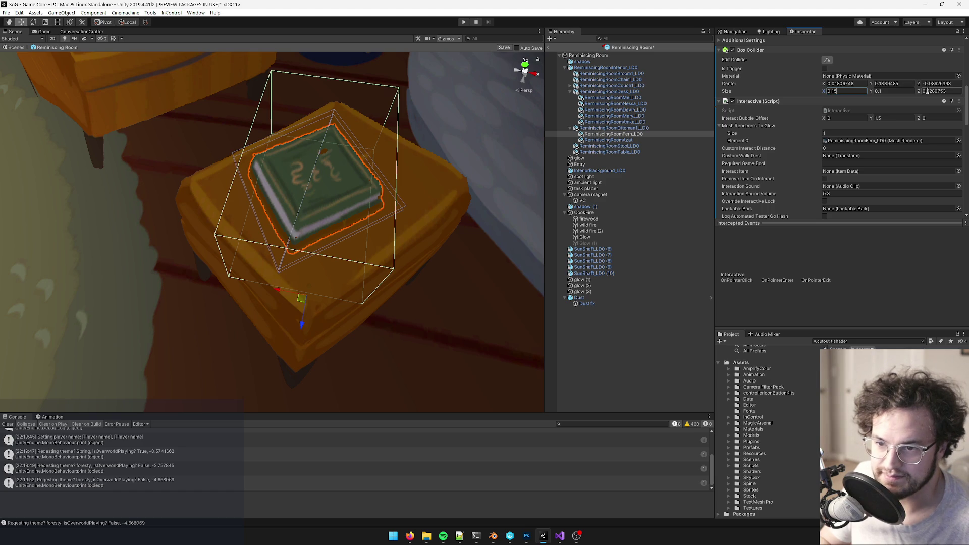
type("0.2")
mouse_move(303, 177)
left_mouse_down("alt")
mouse_move(426, 115)
mouse_move(459, 58)
mouse_move(450, 63)
left_mouse_up("alt")
left_click(886, 92)
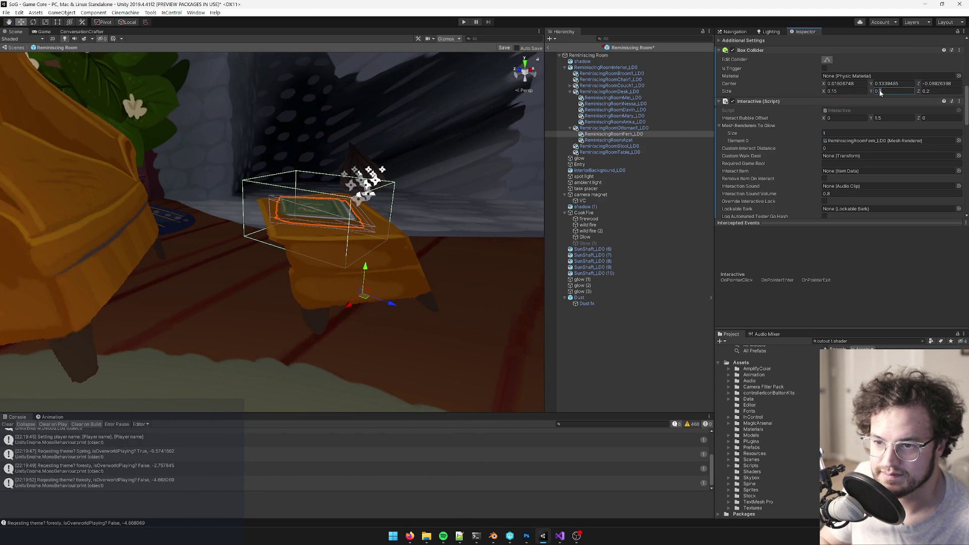
type("0.08")
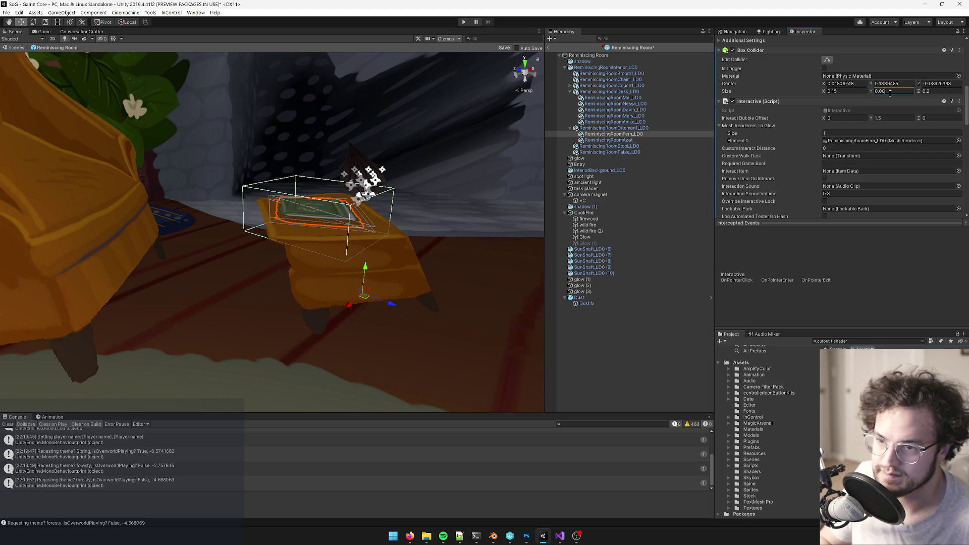
type("0.07")
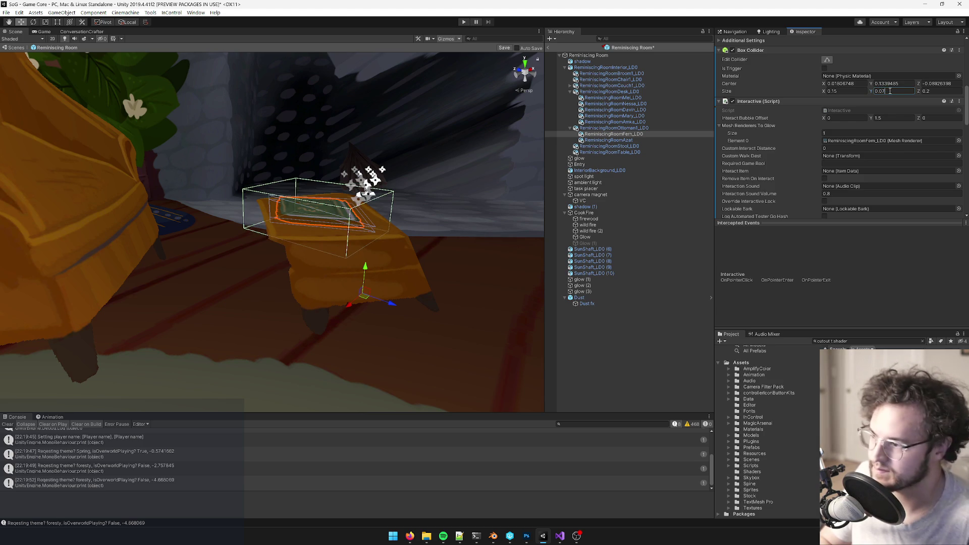
mouse_move(283, 151)
left_mouse_down("alt")
mouse_move(259, 76)
mouse_move(274, 151)
mouse_move(253, 207)
mouse_move(206, 173)
mouse_move(198, 181)
left_mouse_up("alt")
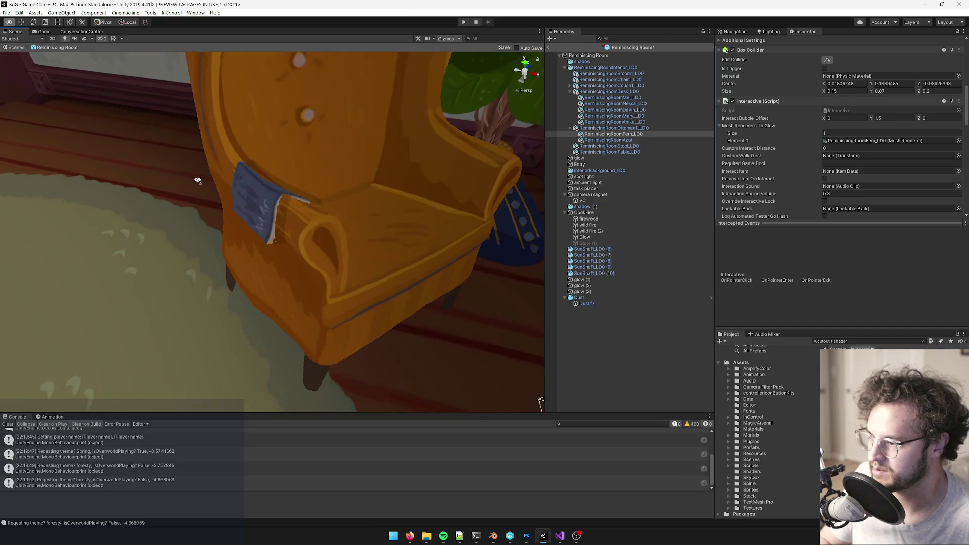
Step: Add a Box Collider component to the book on the armchair
left_click(252, 191)
key("f")
left_click_drag(252, 191, 187, 184, "alt")
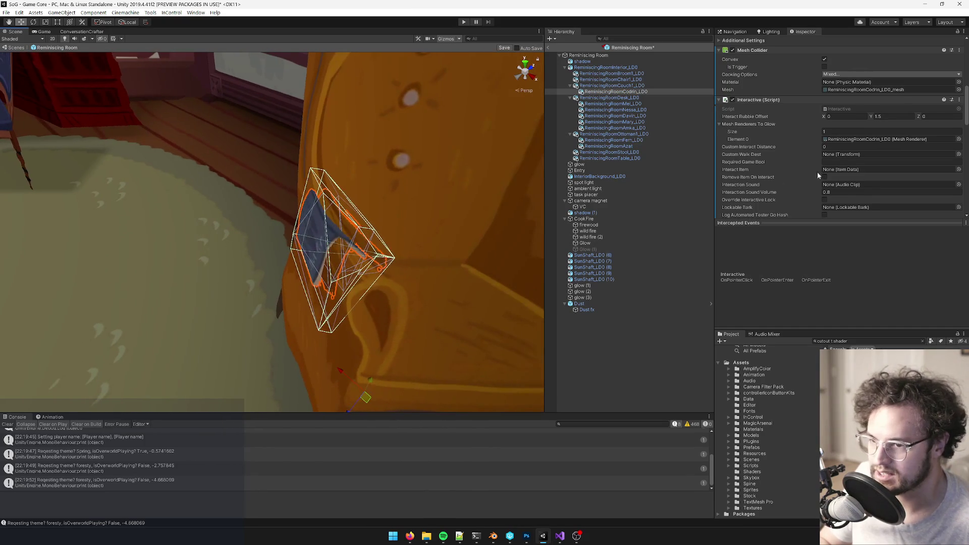
scroll(828, 167, "down", 10)
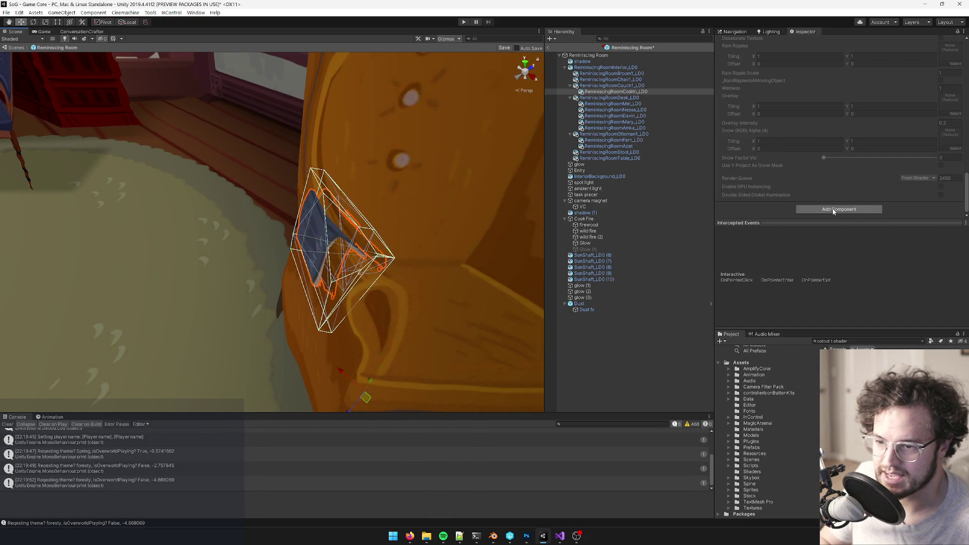
left_click(834, 210)
type("box")
key("Return")
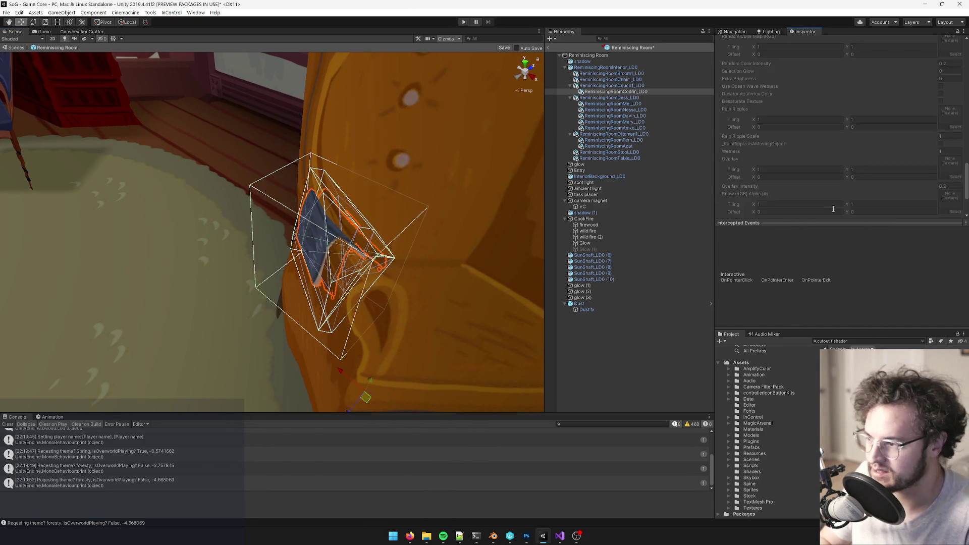
left_click_drag(500, 202, 242, 212, "alt")
scroll(480, 196, "down", 5)
scroll(439, 197, "up", 5)
scroll(419, 196, "down", 5)
scroll(411, 195, "up", 5)
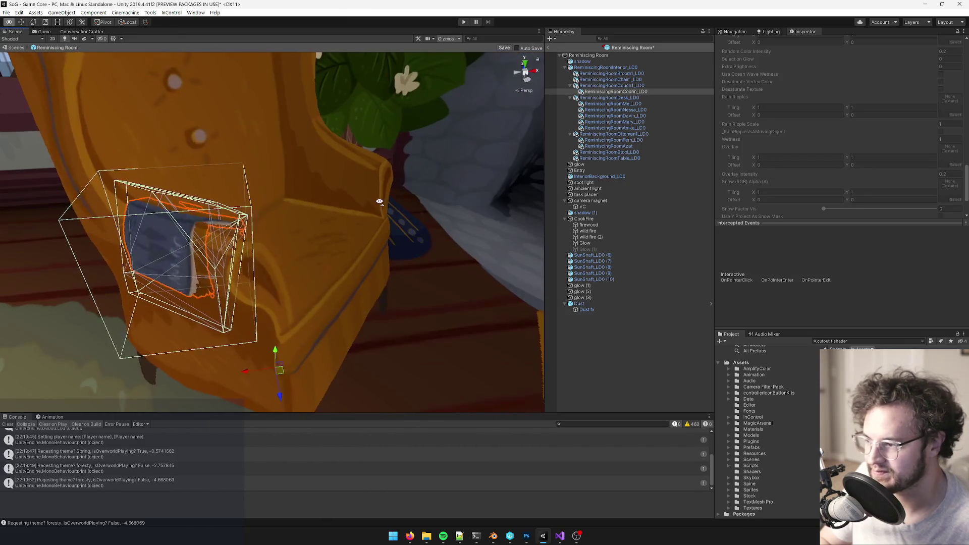
scroll(798, 122, "up", 10)
Step: Set the armchair book's collider Size Y to 0.12 and Center Y to 0.27
key("f")
scroll(807, 131, "down", 10)
left_click(868, 140)
type("0.12")
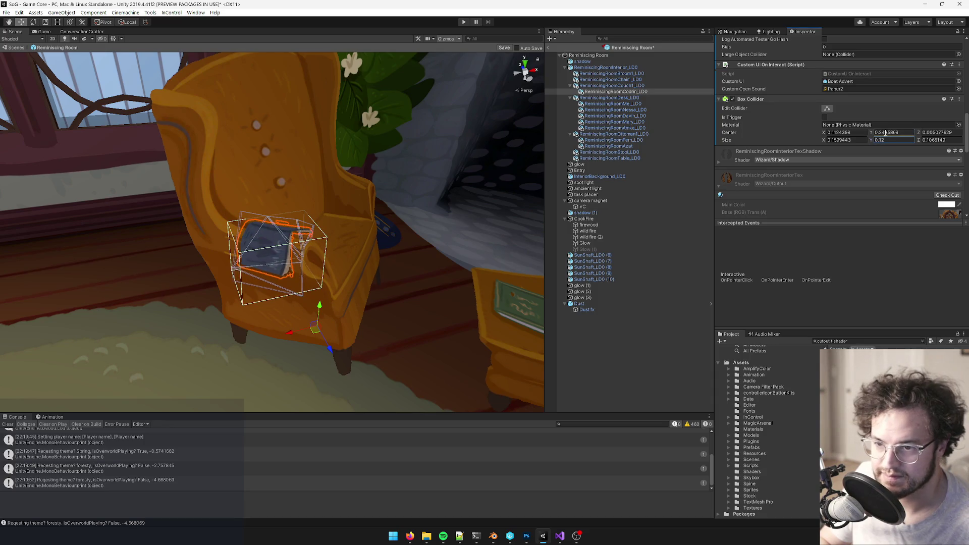
left_click(872, 132)
type("0.27")
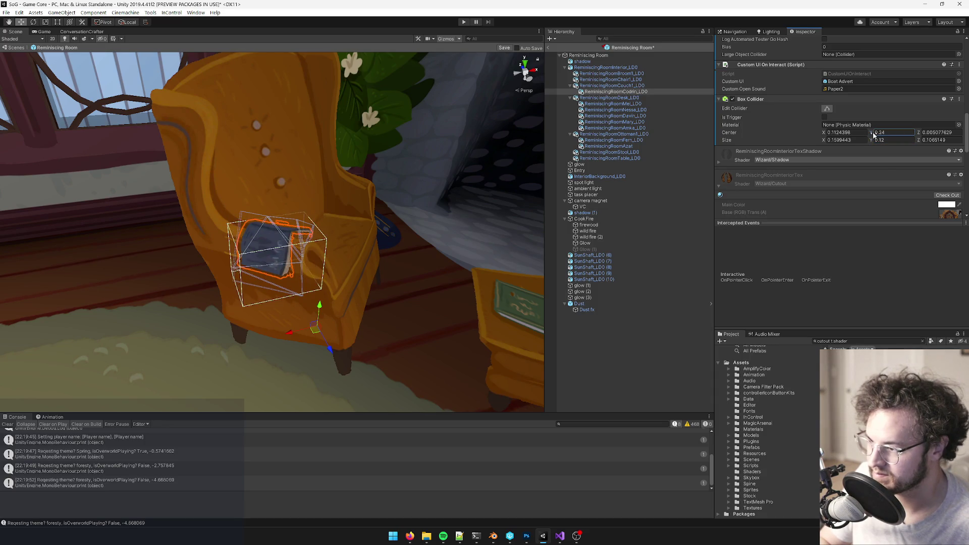
Step: Orbit around the armchair to check how the book's collider fits
left_click_drag(348, 231, 315, 233, "alt")
scroll(315, 232, "up", 6)
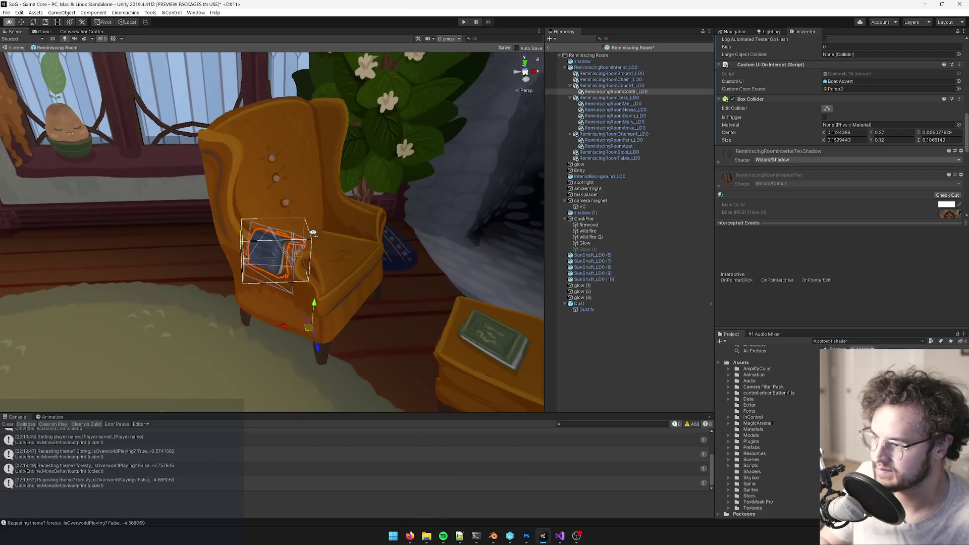
left_click_drag(266, 294, 303, 263, "alt")
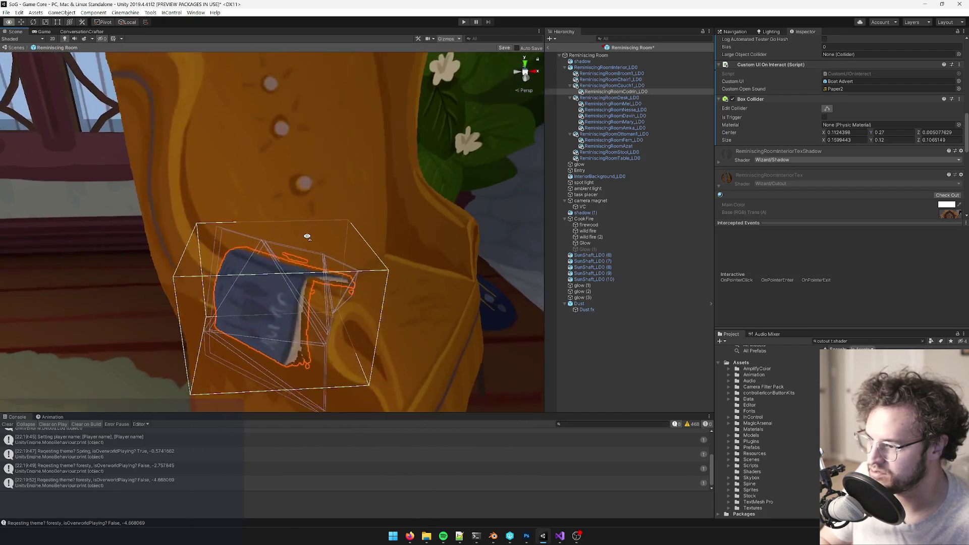
scroll(317, 252, "down", 5)
scroll(316, 255, "up", 5)
scroll(317, 255, "up", 3)
scroll(317, 257, "down", 6)
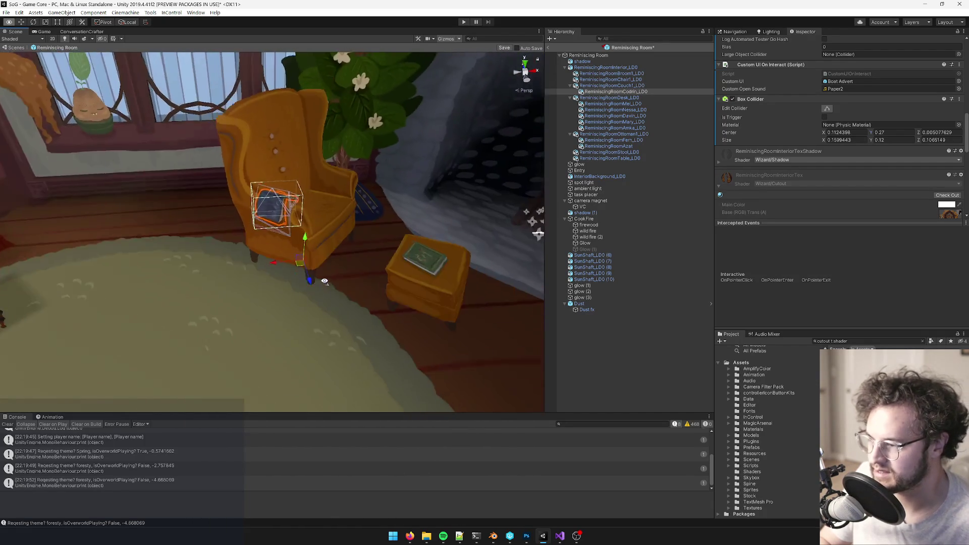
scroll(333, 273, "up", 5)
left_click_drag(336, 273, 301, 291, "alt")
scroll(295, 295, "up", 2)
mouse_move(283, 295)
right_mouse_down()
mouse_move(278, 278)
mouse_move(217, 275)
right_mouse_up()
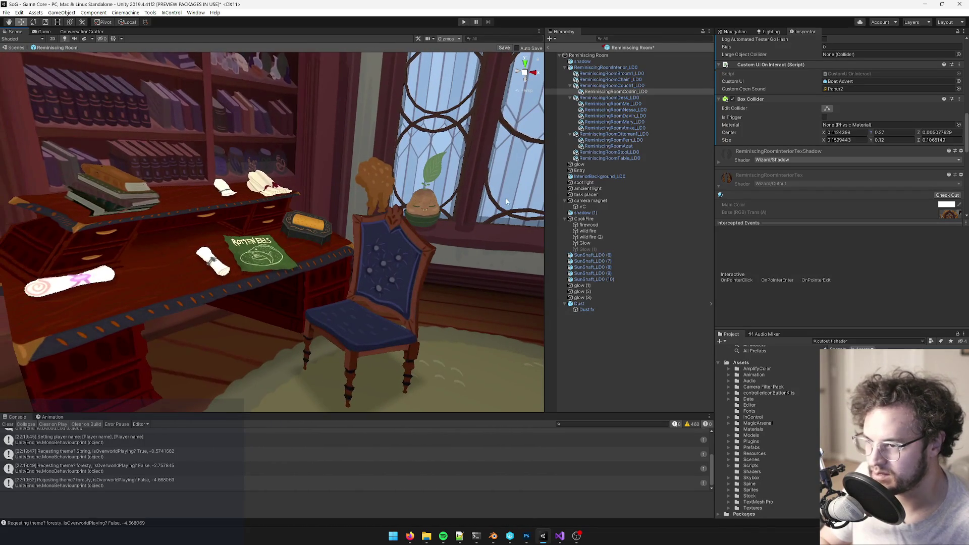
left_click(268, 251)
right_click_drag(267, 250, 296, 252)
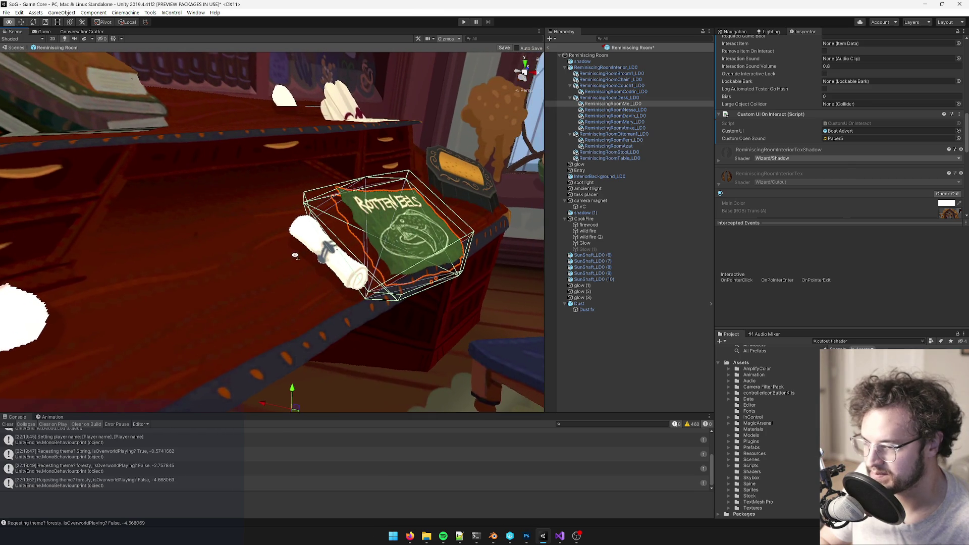
scroll(852, 152, "down", 5)
scroll(852, 151, "down", 5)
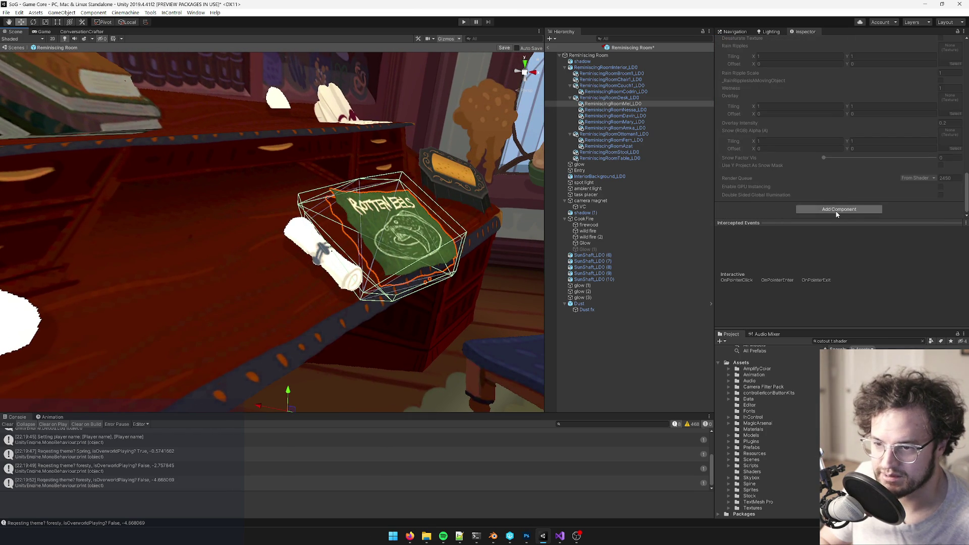
left_click(836, 209)
key("Escape")
scroll(836, 211, "up", 2)
scroll(836, 211, "down", 1)
mouse_move(339, 262)
right_mouse_down()
mouse_move(345, 256)
mouse_move(289, 225)
mouse_move(332, 187)
mouse_move(310, 174)
right_mouse_up()
left_click(289, 224)
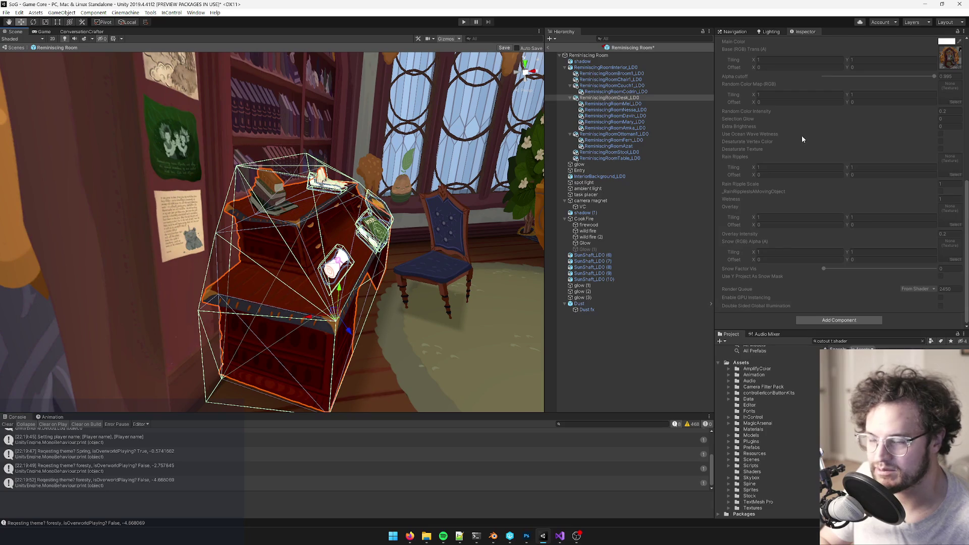
Step: Duplicate the desk as its own child and delete the copied books and scrolls inside it
right_click(604, 100)
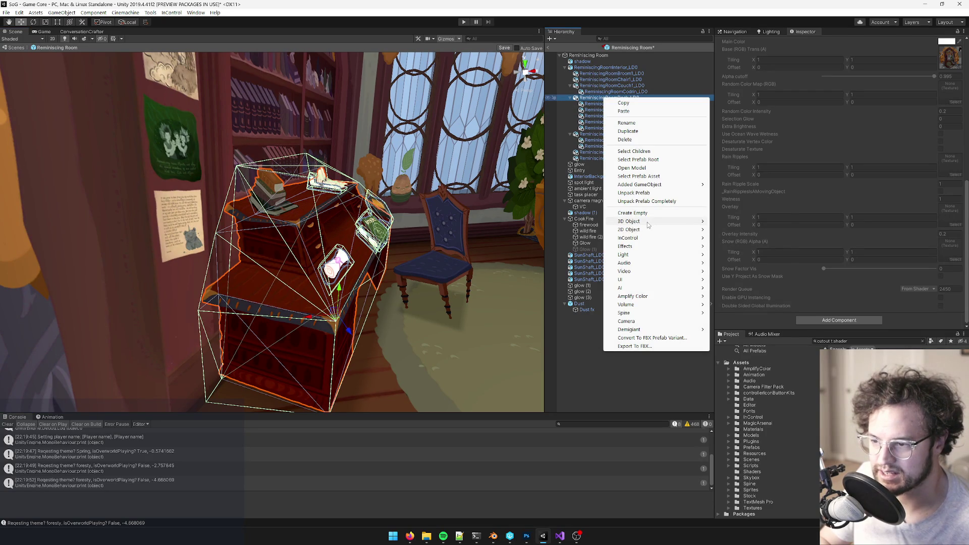
left_click(592, 101)
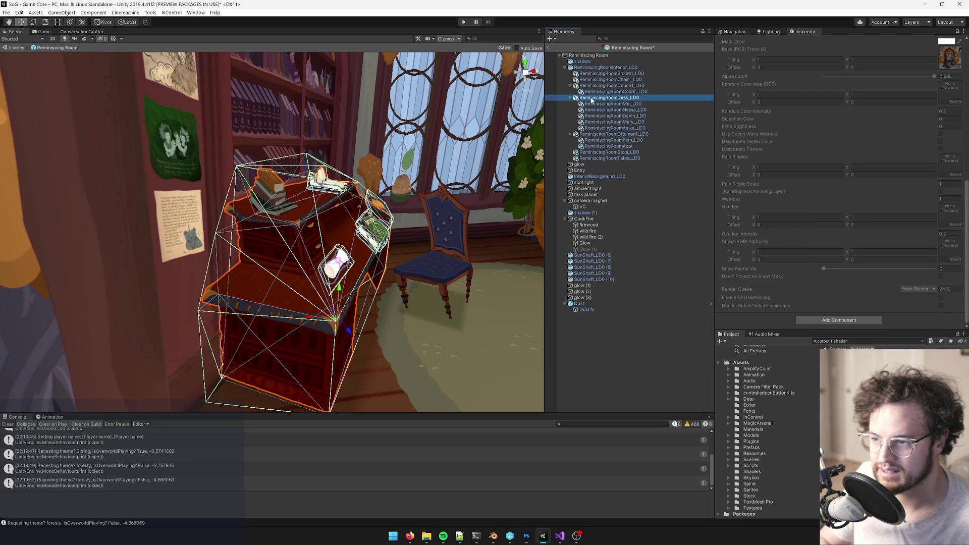
key("ctrl+d")
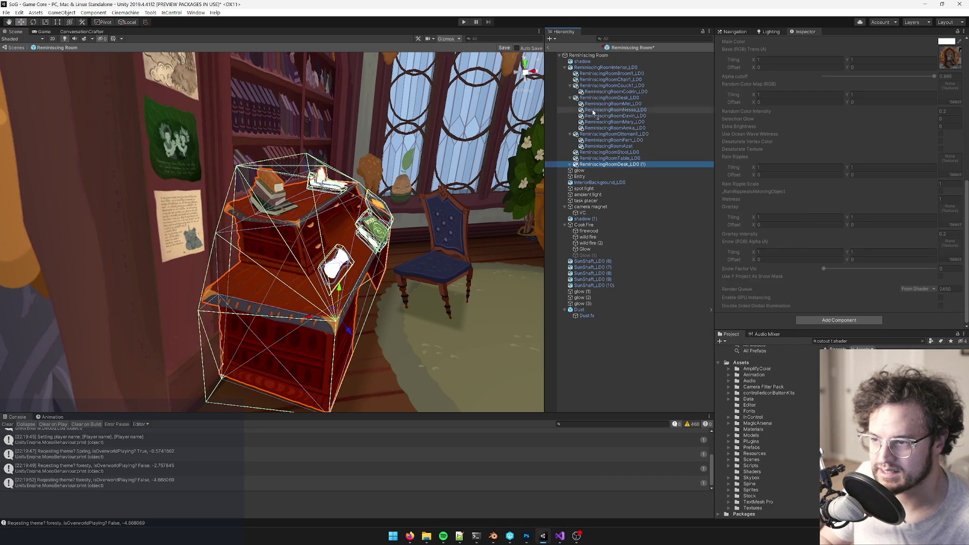
left_click_drag(594, 101, 594, 100)
left_click(575, 134)
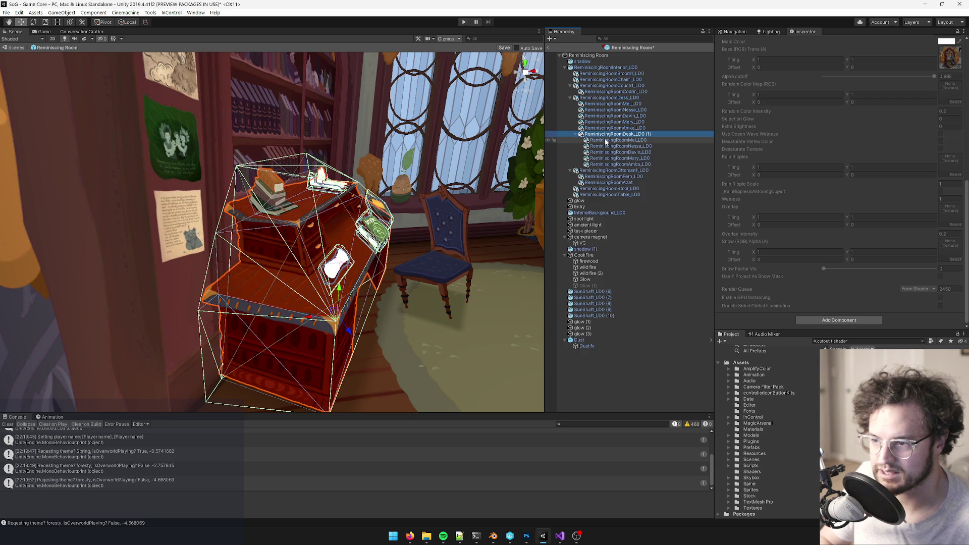
left_click(617, 140)
left_click(612, 164, "shift")
key("Delete")
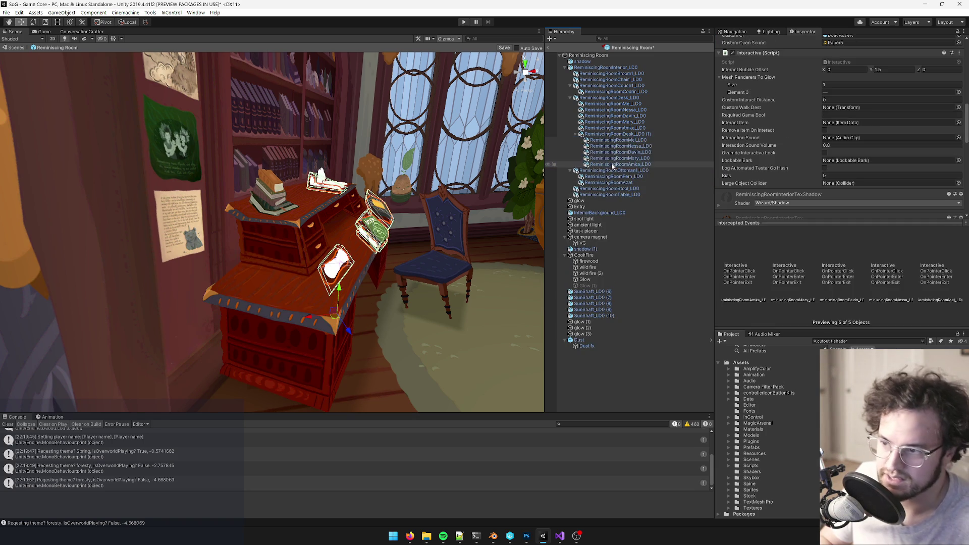
Step: Remove the Mesh Collider from the original desk
left_click(612, 134)
type("desk col")
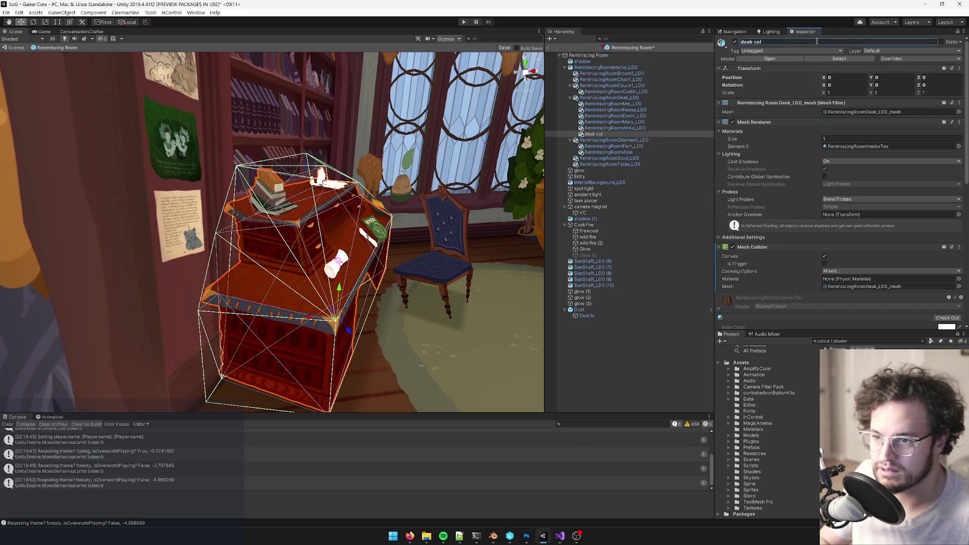
left_click(606, 97)
right_click(752, 247)
left_click(777, 289)
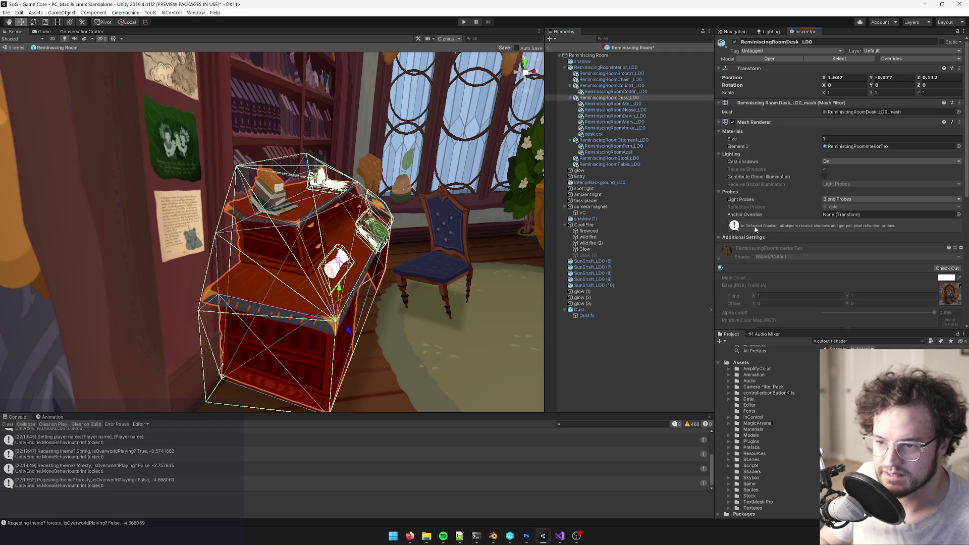
Step: Strip the Mesh Renderer and Mesh Filter from the desk col object
left_click(598, 133)
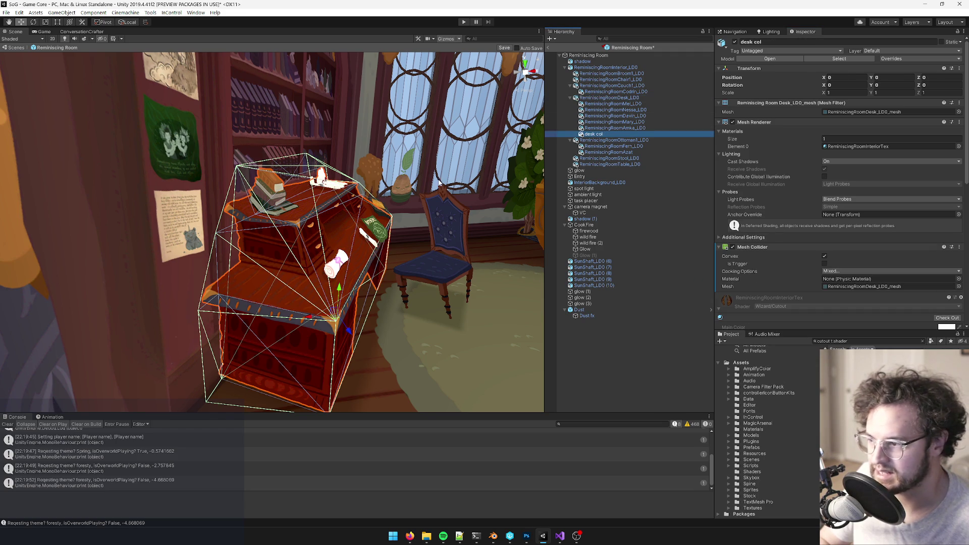
key("f")
right_click(765, 124)
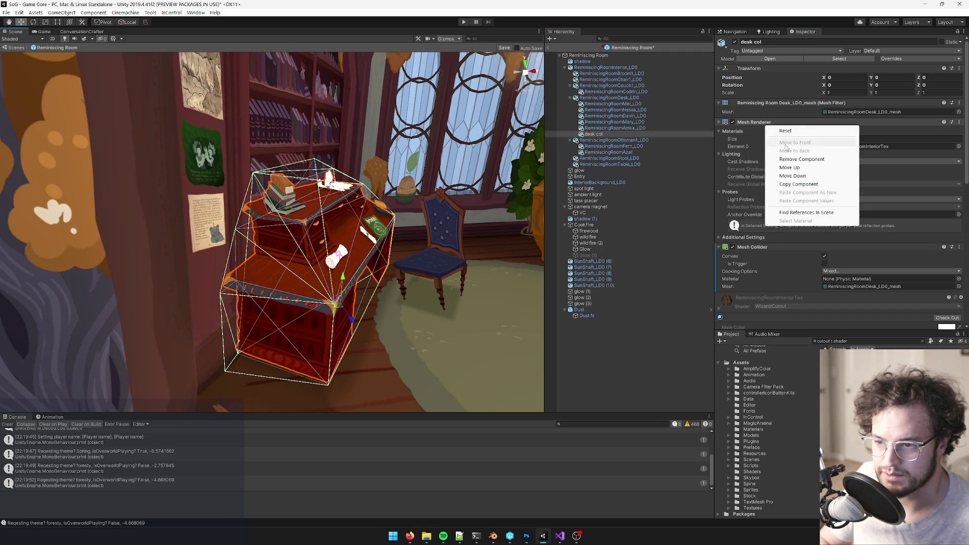
left_click(813, 159)
right_click(781, 103)
left_click(811, 138)
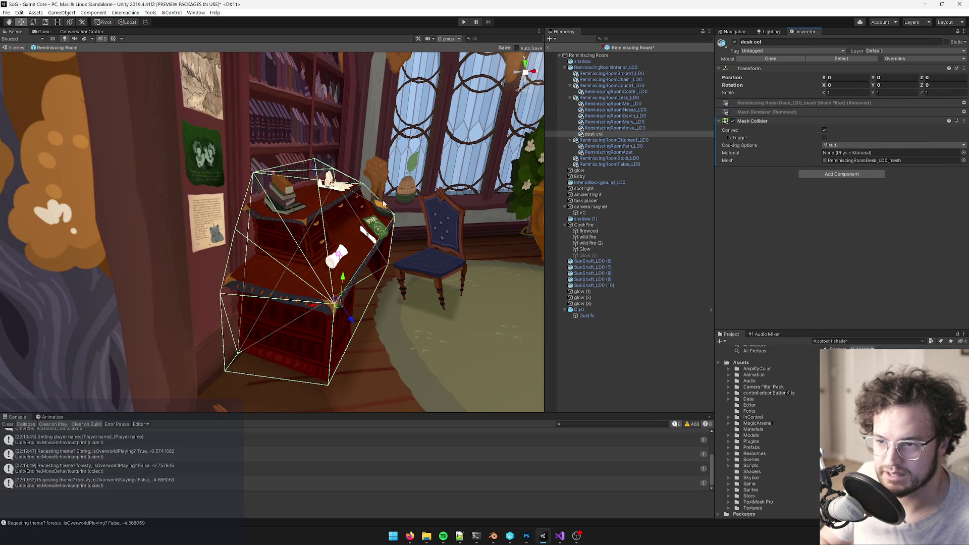
Step: Lower the desk col collider slightly, to about -0.057
left_click_drag(342, 278, 342, 288)
mouse_move(343, 288)
right_mouse_down()
mouse_move(370, 200)
mouse_move(400, 267)
mouse_move(374, 313)
right_mouse_up()
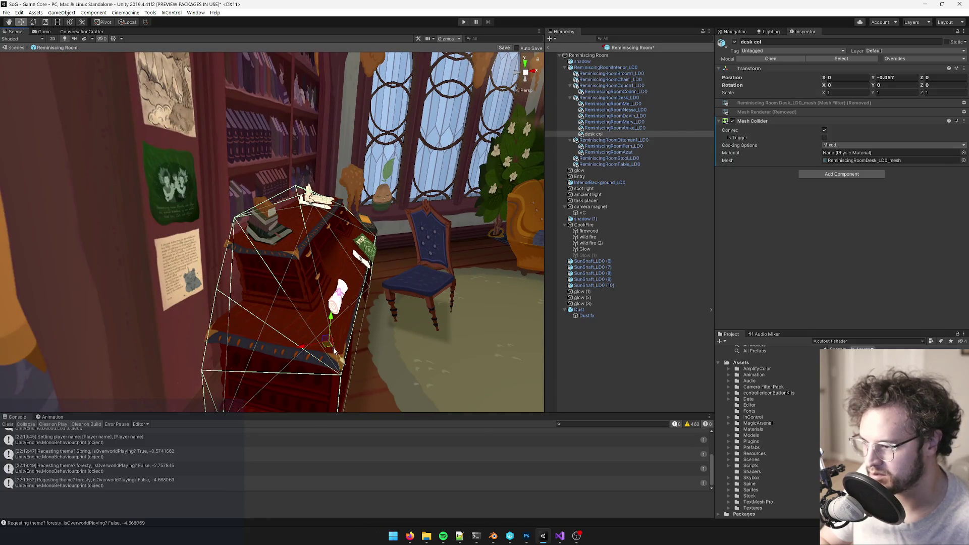
left_click_drag(330, 349, 328, 350)
Step: Check the desk scrolls and window plant, then save the room prefab
mouse_move(327, 350)
right_mouse_down()
mouse_move(335, 301)
mouse_move(363, 295)
mouse_move(350, 276)
mouse_move(329, 286)
mouse_move(338, 268)
mouse_move(310, 224)
mouse_move(218, 221)
mouse_move(345, 214)
mouse_move(426, 267)
mouse_move(399, 265)
mouse_move(507, 74)
right_mouse_up()
left_click(363, 295)
left_click(347, 278)
left_click(310, 225)
left_click(504, 48)
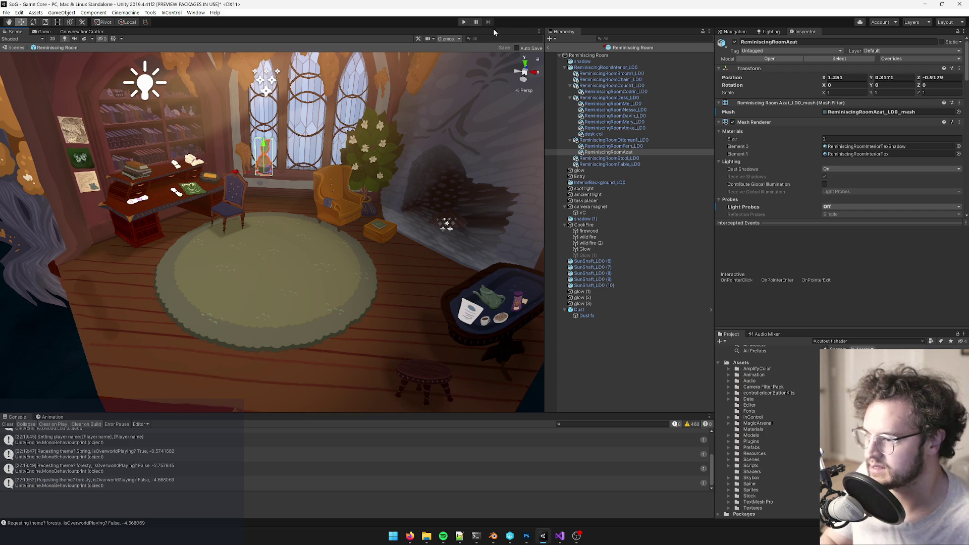
Step: Return to the main scene, play in Game view, and open and close the desk's boat-for-sale flyer
left_click(549, 48)
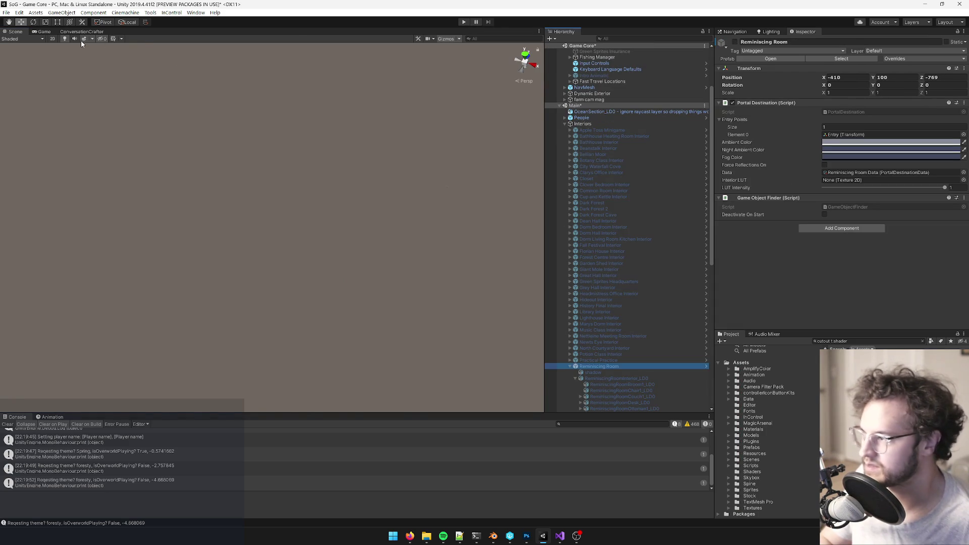
left_click(44, 31)
left_click(468, 22)
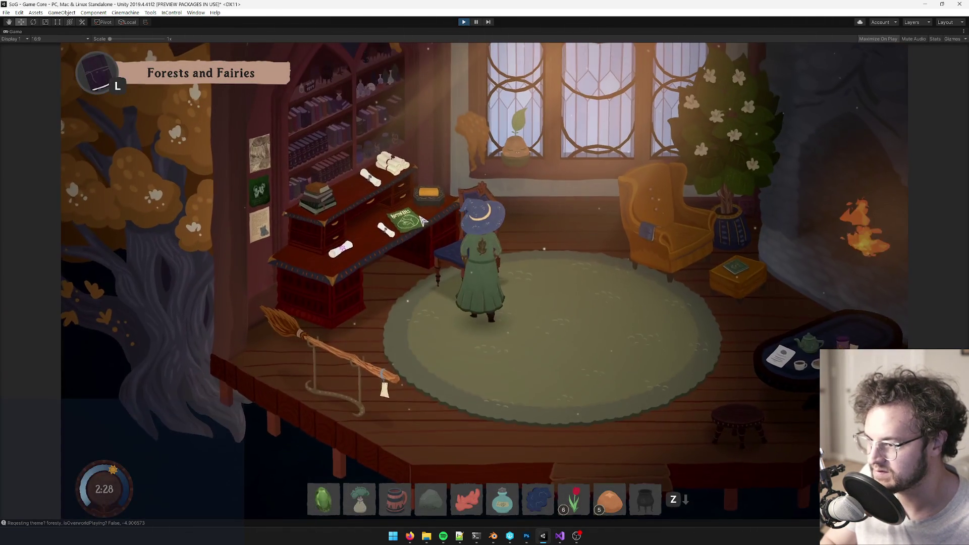
left_click(423, 218)
left_click(485, 361)
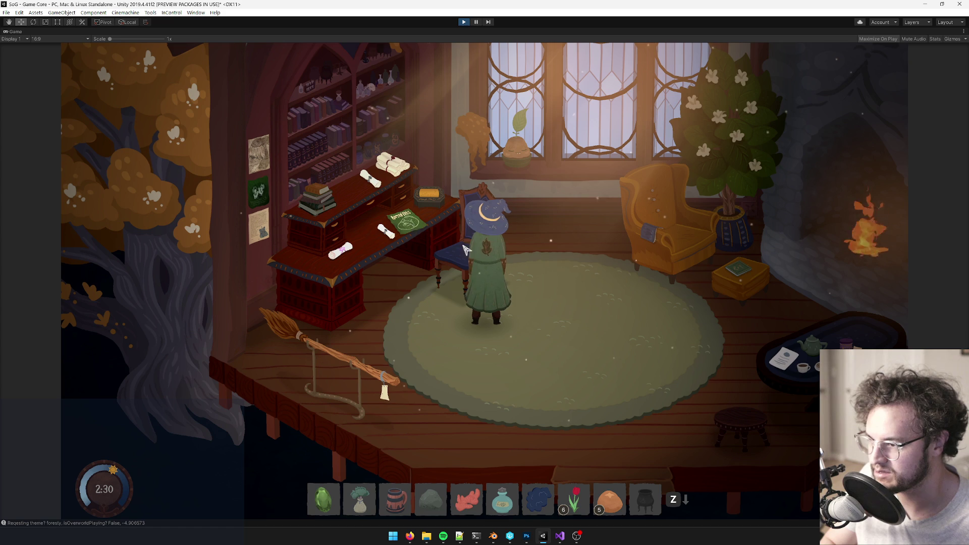